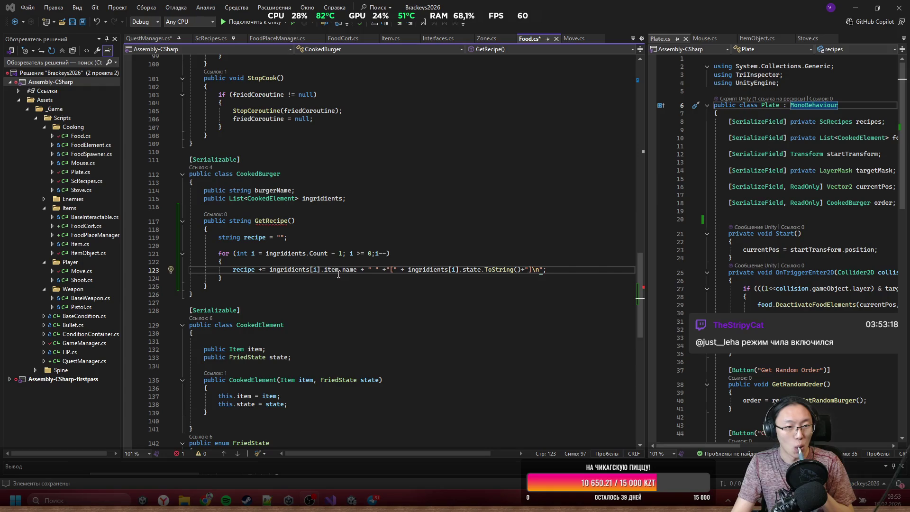
Add 'return recipe;' after the for loop in GetRecipe and save Food.cs
{"action": "left_click", "coordinate": [414, 280]}
{"action": "key", "text": "Return"}
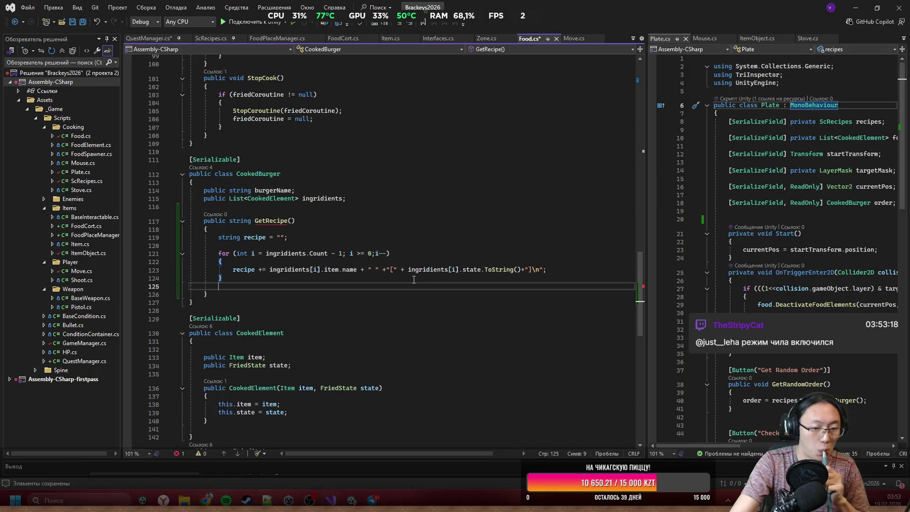
{"action": "type", "text": "re"}
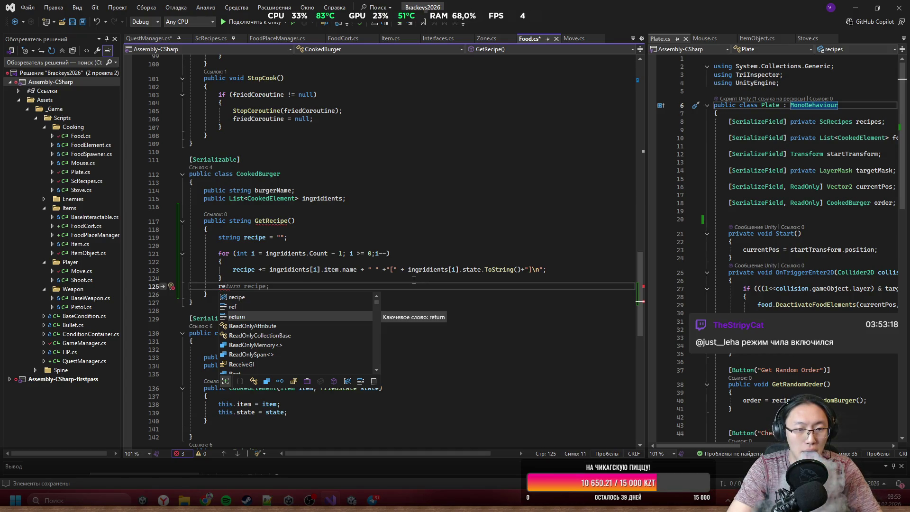
{"action": "key", "text": "Tab"}
{"action": "key", "text": "Tab"}
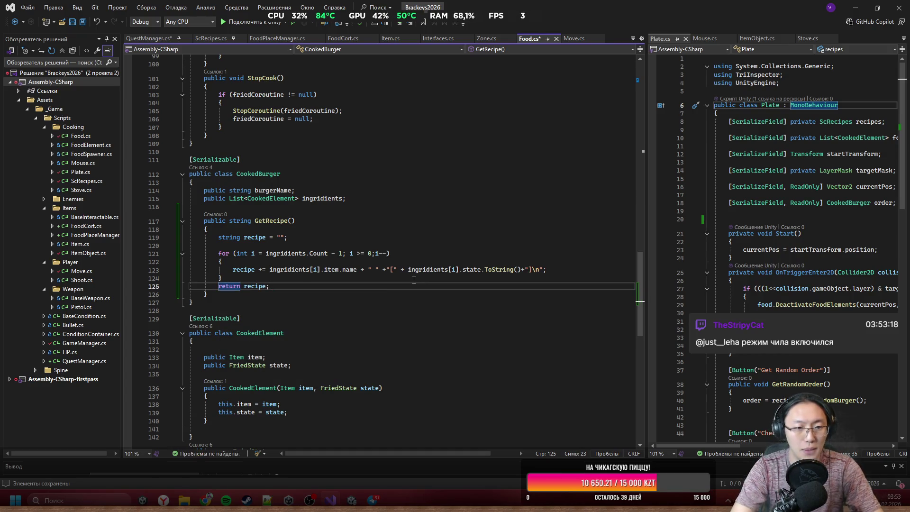
{"action": "key", "text": "ctrl+s"}
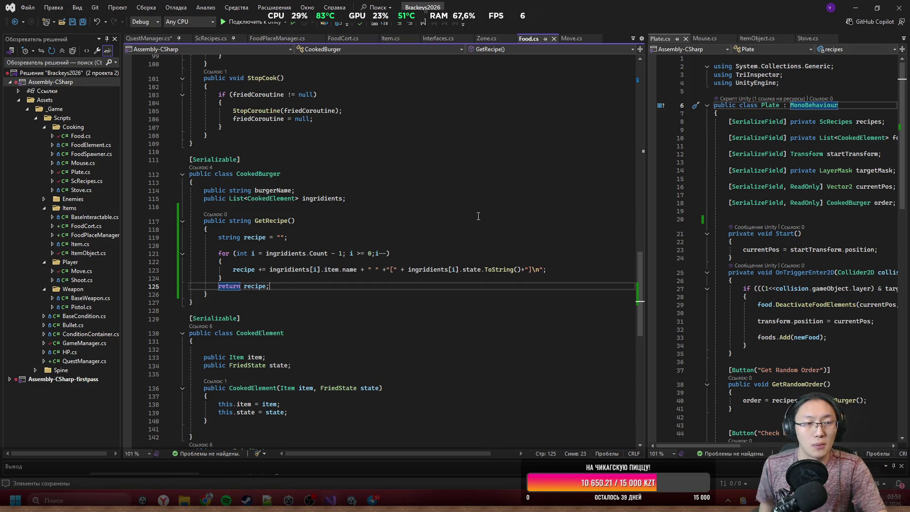
{"action": "left_click", "coordinate": [147, 38]}
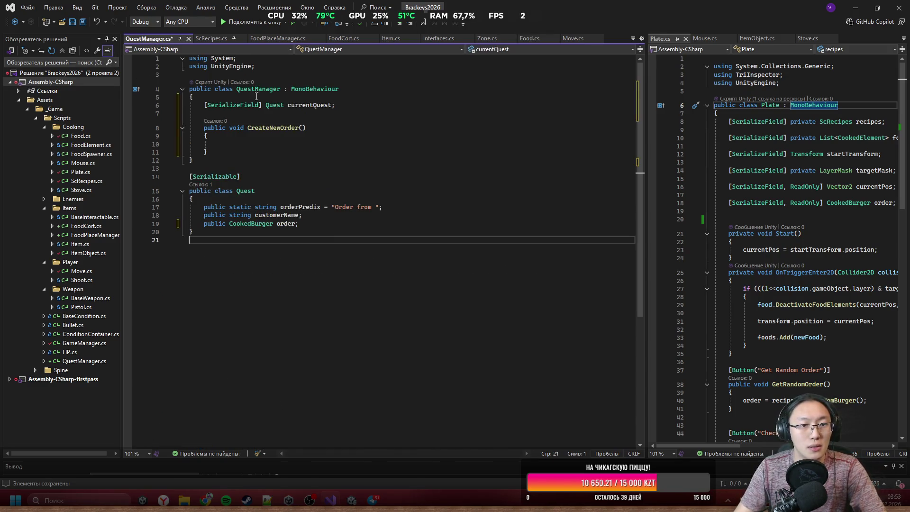
Delete the Quest class and CreateNewOrder method from QuestManager.cs and save it
{"action": "mouse_move", "coordinate": [356, 301]}
{"action": "left_mouse_down"}
{"action": "mouse_move", "coordinate": [189, 178]}
{"action": "mouse_move", "coordinate": [189, 90]}
{"action": "mouse_move", "coordinate": [176, 66]}
{"action": "left_mouse_up"}
{"action": "left_click", "coordinate": [361, 236]}
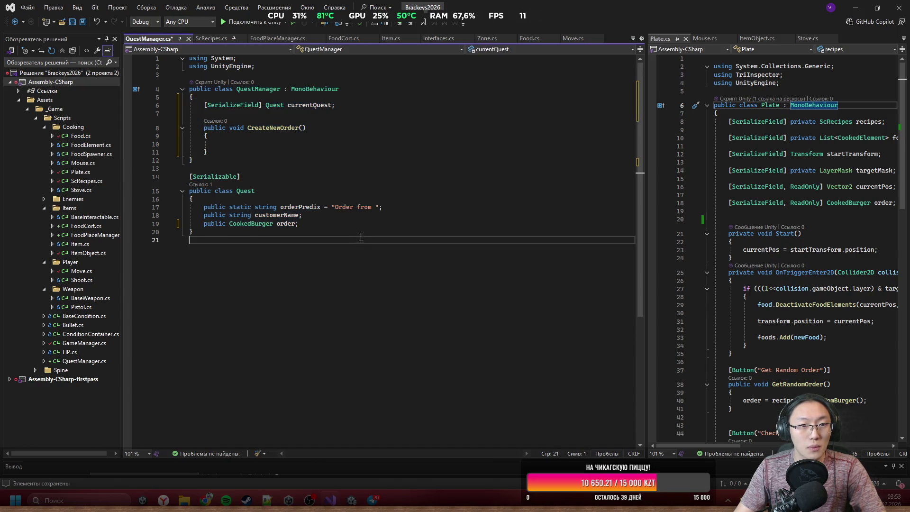
{"action": "mouse_move", "coordinate": [291, 240]}
{"action": "left_mouse_down"}
{"action": "mouse_move", "coordinate": [195, 97]}
{"action": "mouse_move", "coordinate": [196, 106]}
{"action": "left_mouse_up"}
{"action": "key", "text": "ctrl+x"}
{"action": "key", "text": "Delete"}
{"action": "key", "text": "ctrl+s"}
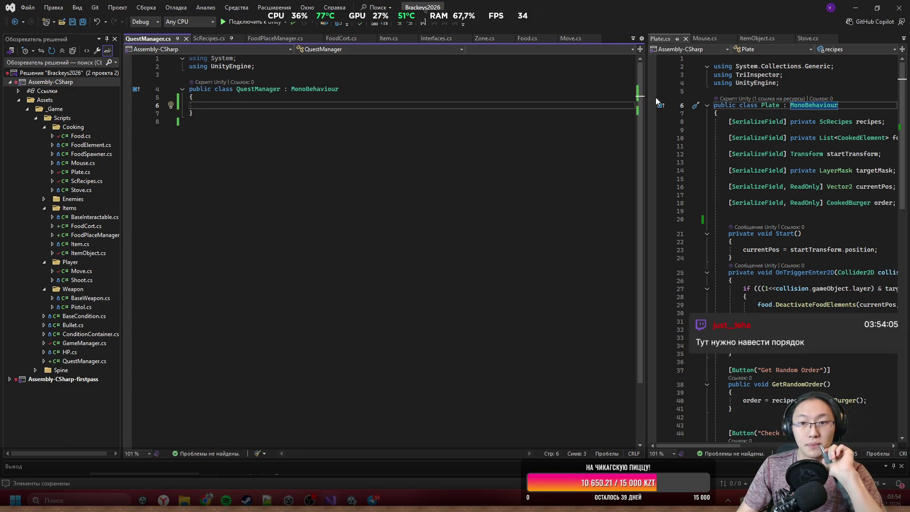
Widen the Plate.cs editor pane and go back to the Unity editor
{"action": "left_click_drag", "start_coordinate": [647, 94], "coordinate": [328, 94]}
{"action": "left_click", "coordinate": [616, 233]}
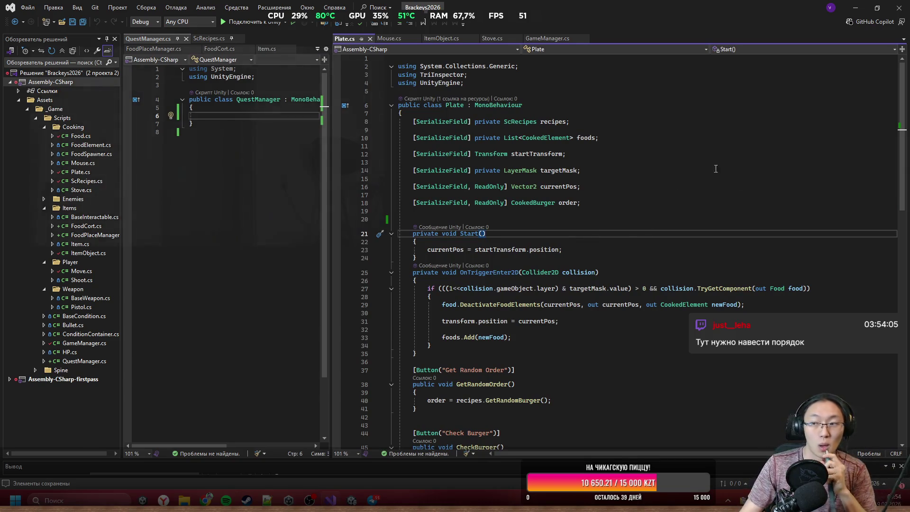
{"action": "key", "text": "alt+Tab"}
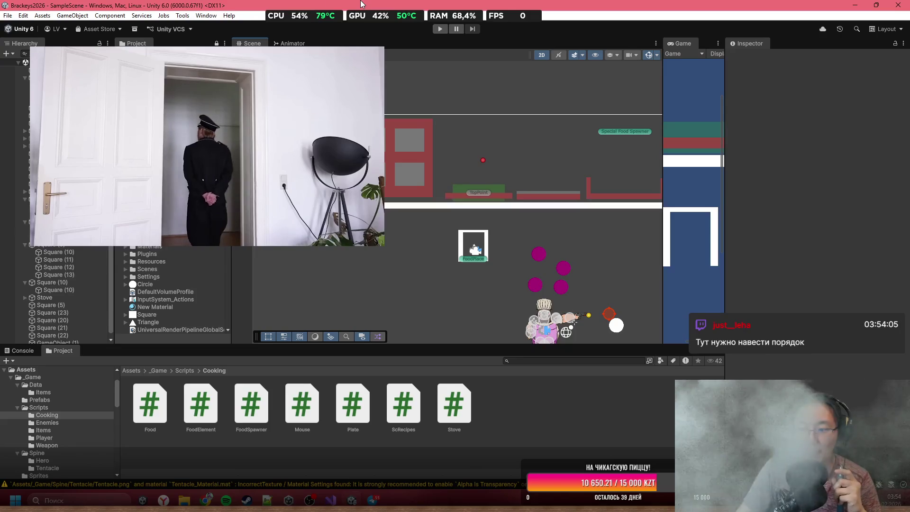
Create a UI Canvas as a child of the inner Square (10) object
{"action": "scroll", "coordinate": [458, 212], "scroll_direction": "up", "scroll_amount": 6}
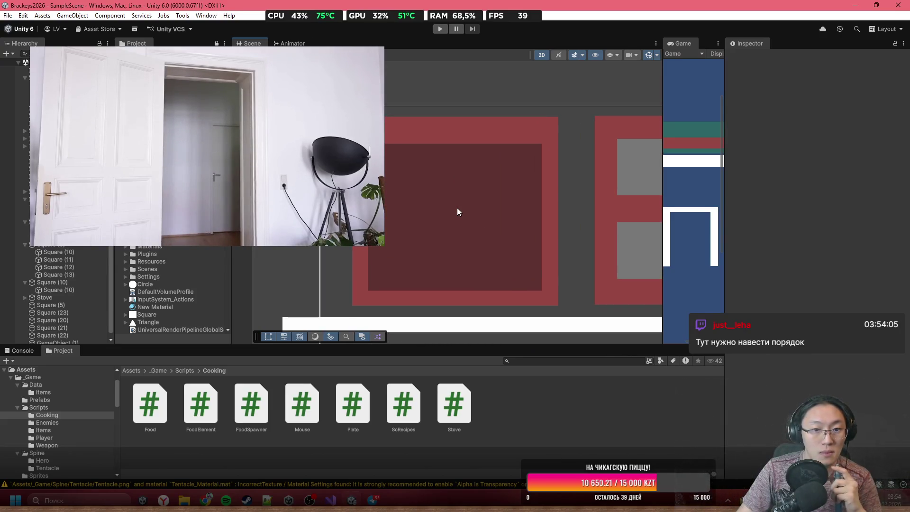
{"action": "left_click", "coordinate": [433, 219]}
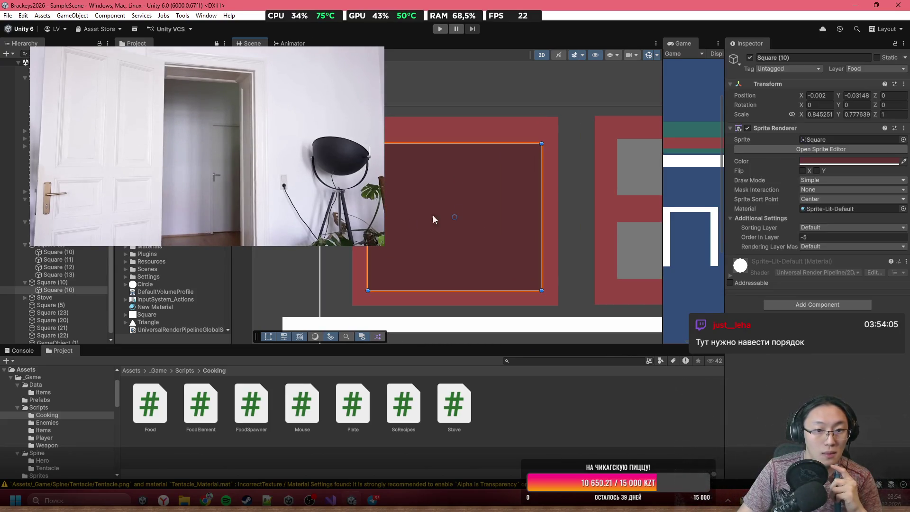
{"action": "left_click", "coordinate": [67, 283]}
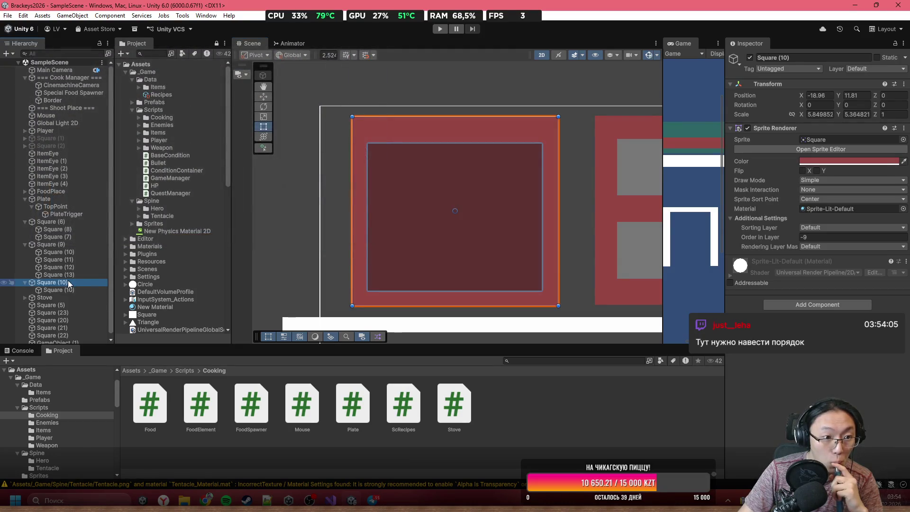
{"action": "left_click", "coordinate": [64, 289]}
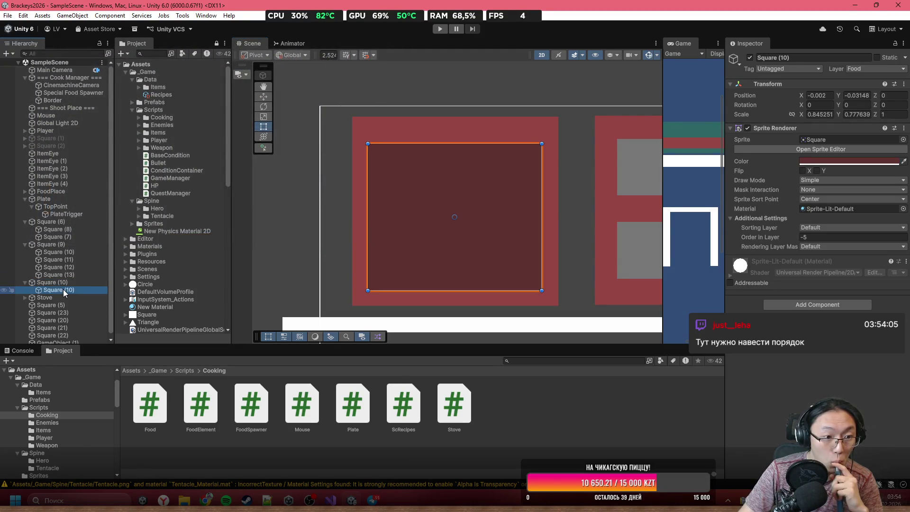
{"action": "right_click", "coordinate": [64, 289]}
{"action": "mouse_move", "coordinate": [136, 333]}
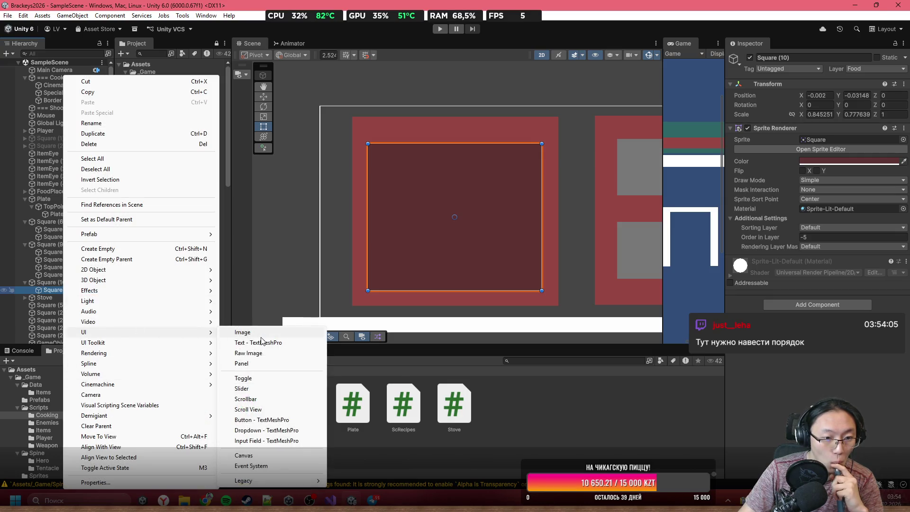
{"action": "left_click", "coordinate": [273, 455]}
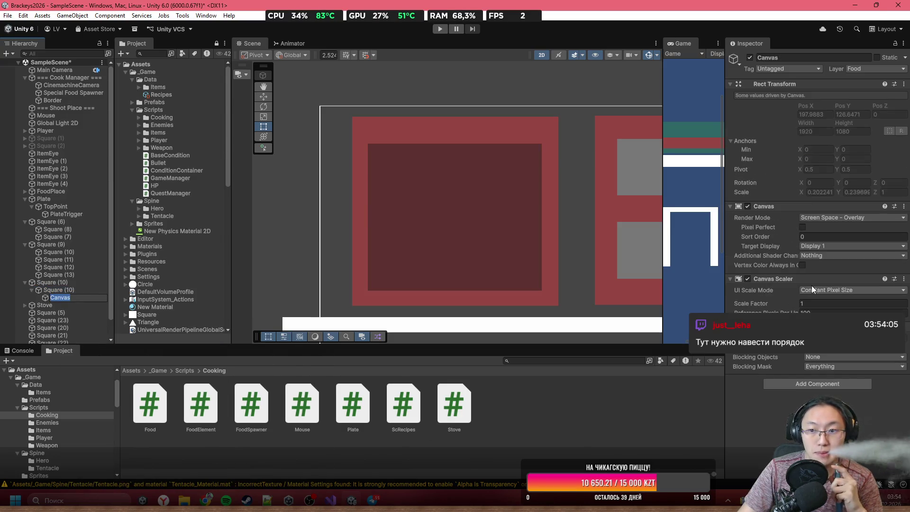
Set the Canvas Render Mode to World Space and move it over the red blocks
{"action": "left_click", "coordinate": [834, 217]}
{"action": "left_click", "coordinate": [825, 246]}
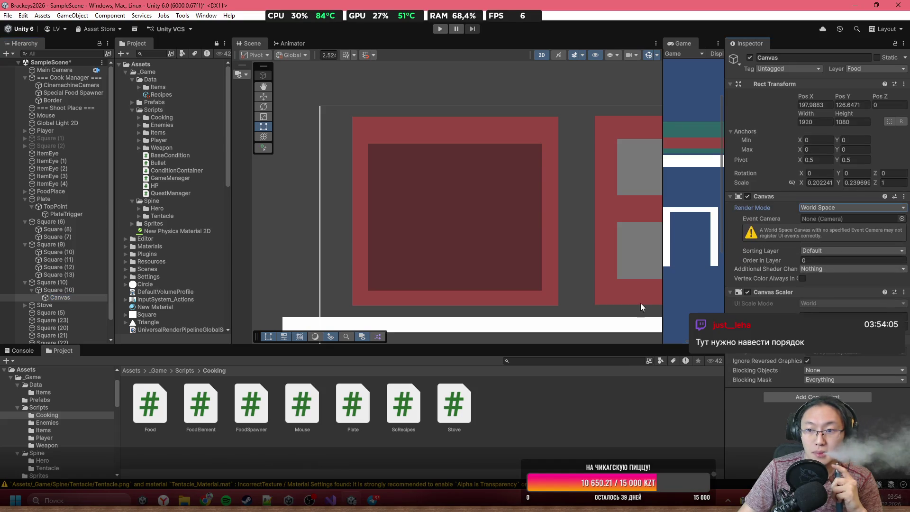
{"action": "scroll", "coordinate": [405, 234], "scroll_direction": "down", "scroll_amount": 3}
{"action": "scroll", "coordinate": [404, 234], "scroll_direction": "down", "scroll_amount": 5}
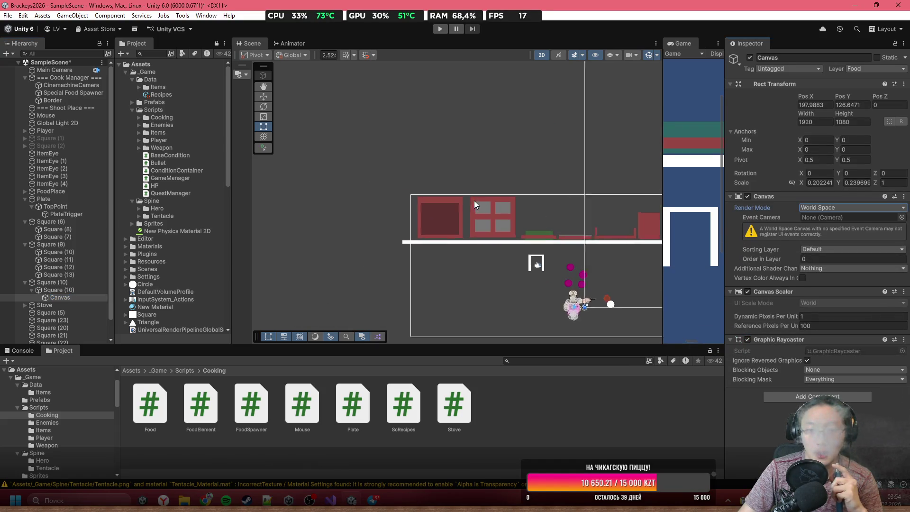
{"action": "left_click_drag", "start_coordinate": [646, 207], "coordinate": [354, 232]}
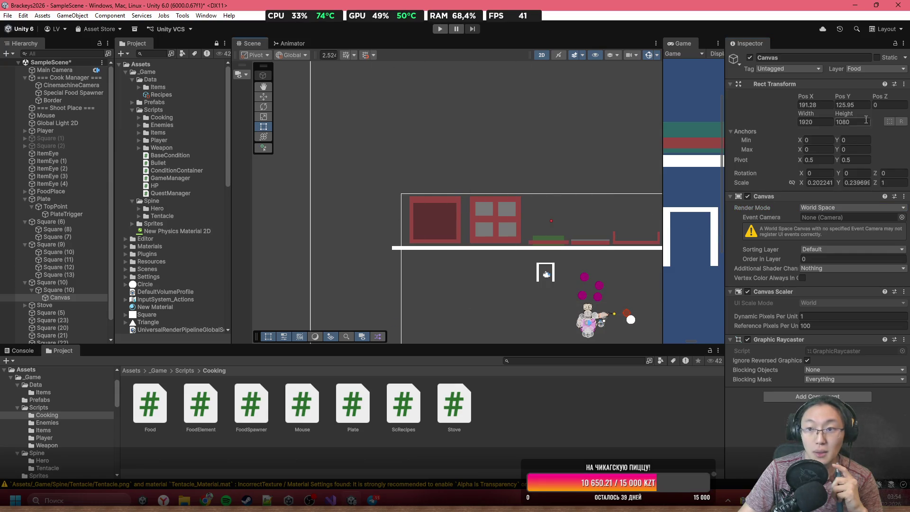
Set the Canvas position X and Y to 0, link its scale axes, and frame it
{"action": "left_click", "coordinate": [814, 104]}
{"action": "type", "text": "0"}
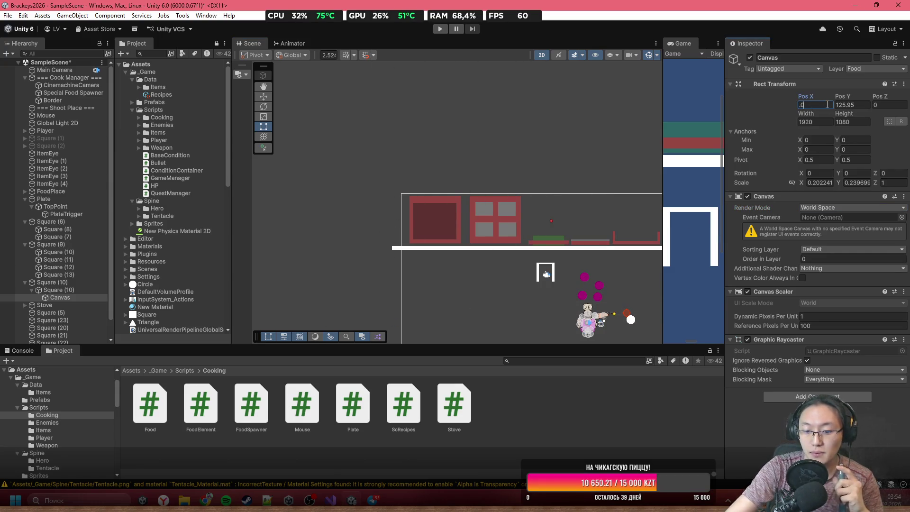
{"action": "key", "text": "Tab"}
{"action": "type", "text": "0"}
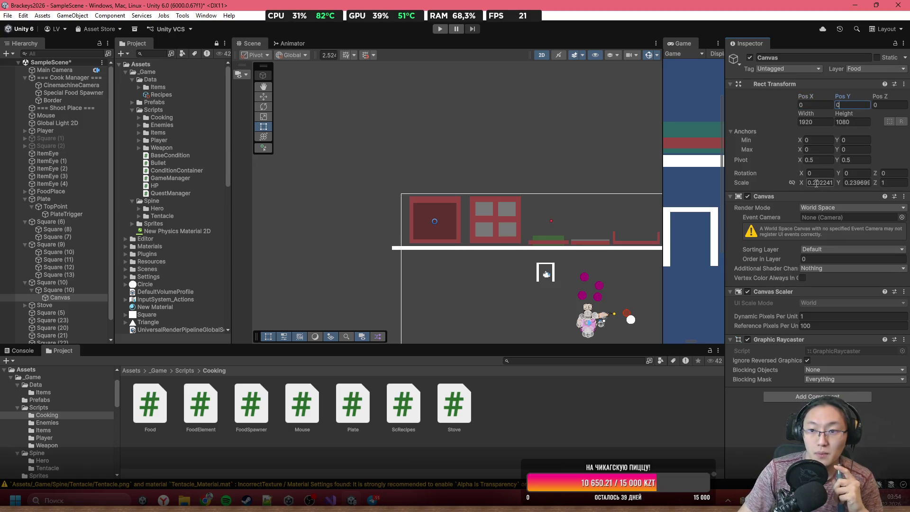
{"action": "left_click", "coordinate": [791, 182]}
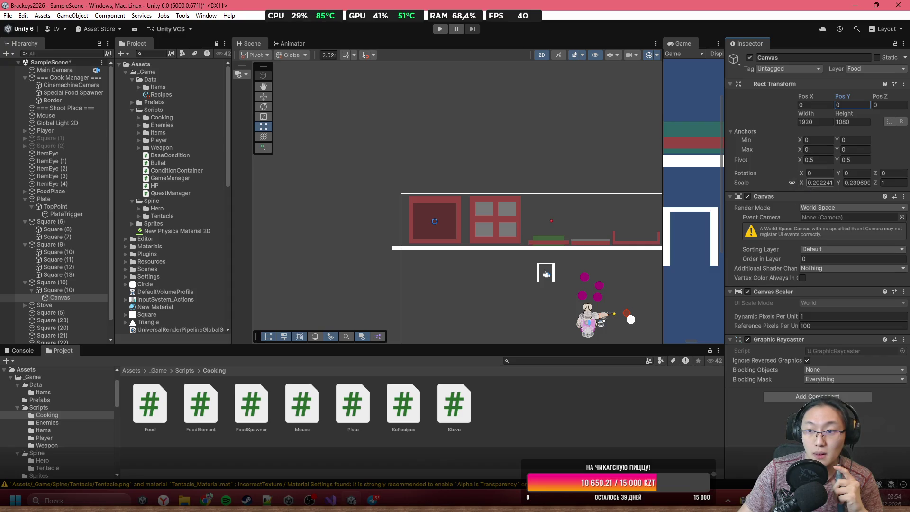
{"action": "type", "text": "0.11"}
{"action": "mouse_move", "coordinate": [800, 184]}
{"action": "left_mouse_down"}
{"action": "mouse_move", "coordinate": [780, 183]}
{"action": "mouse_move", "coordinate": [800, 186]}
{"action": "left_mouse_up"}
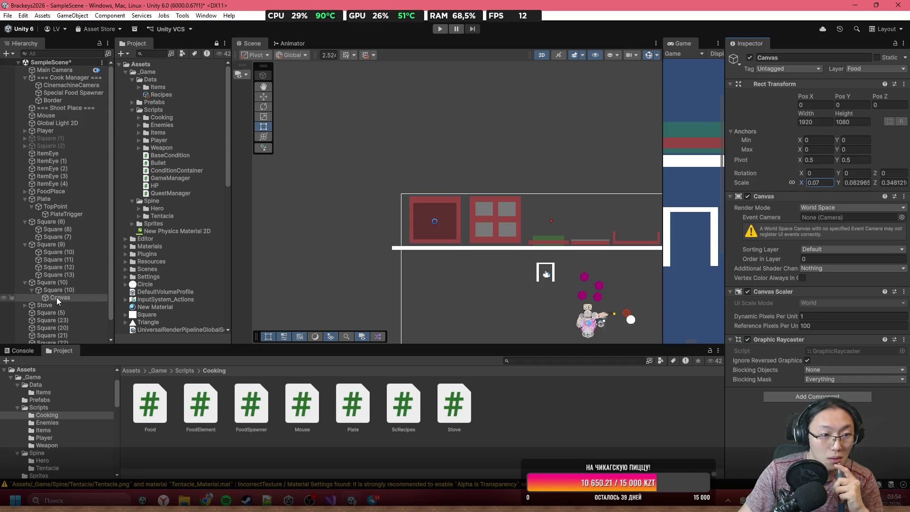
{"action": "double_click", "coordinate": [57, 297]}
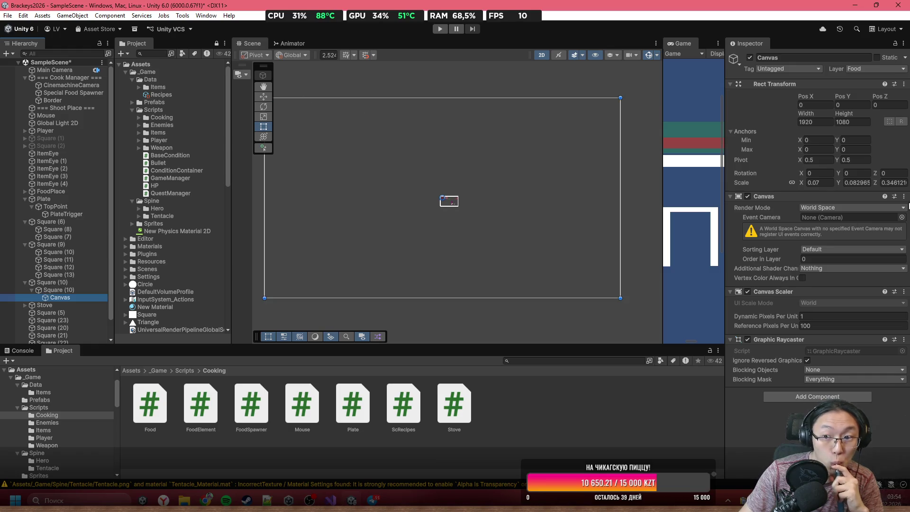
Shrink the Canvas scale down to 0.001
{"action": "left_click", "coordinate": [827, 182]}
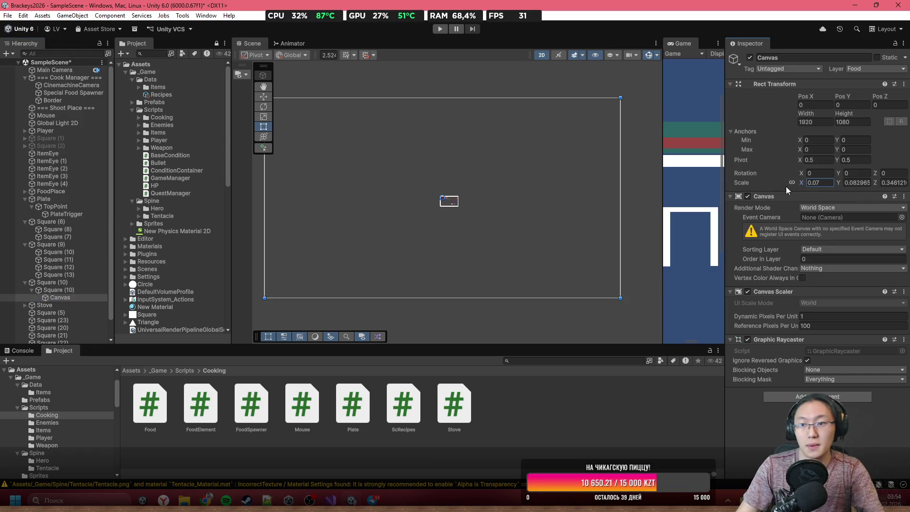
{"action": "type", "text": "1"}
{"action": "key", "text": "Tab"}
{"action": "type", "text": "1"}
{"action": "key", "text": "Tab"}
{"action": "type", "text": "1"}
{"action": "left_click", "coordinate": [820, 183]}
{"action": "key", "text": "BackSpace"}
{"action": "type", "text": "0.01f"}
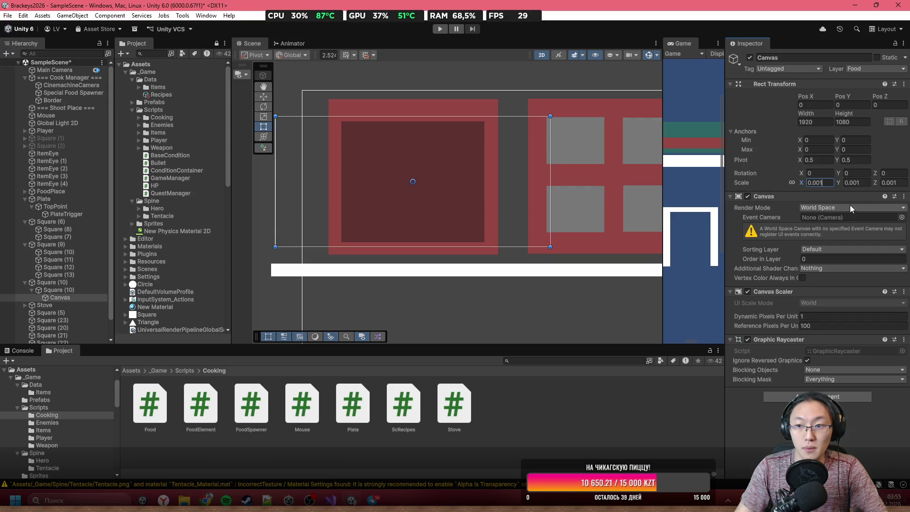
Resize the Canvas edges to about 1029.975 × 1056.471 to fit the dark block
{"action": "left_click_drag", "start_coordinate": [549, 169], "coordinate": [489, 170]}
{"action": "left_click_drag", "start_coordinate": [274, 166], "coordinate": [339, 165]}
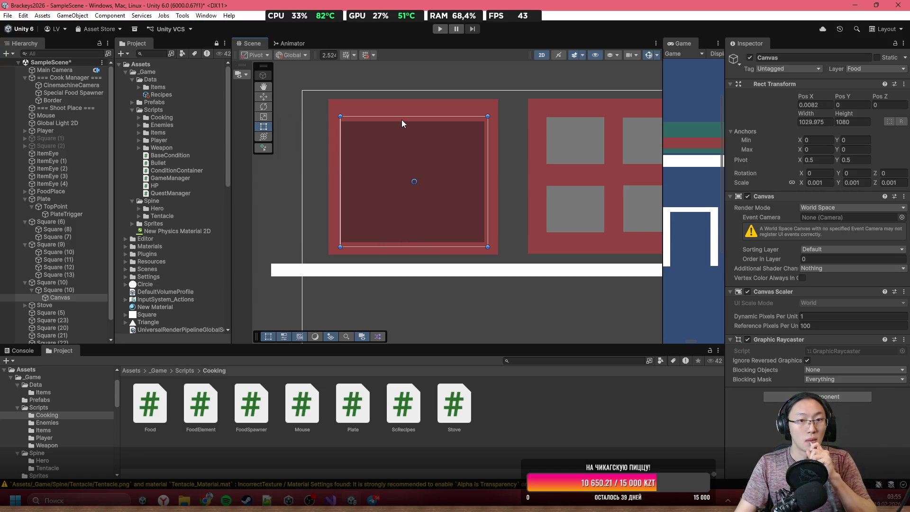
{"action": "left_click_drag", "start_coordinate": [402, 117], "coordinate": [405, 120]}
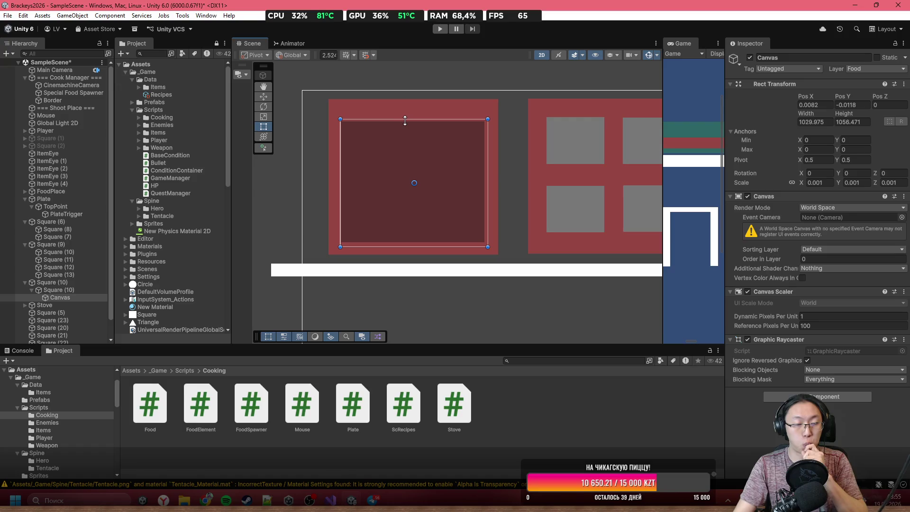
Add a Text - TextMeshPro element under the Canvas
{"action": "right_click", "coordinate": [59, 299]}
{"action": "mouse_move", "coordinate": [177, 336]}
{"action": "left_click", "coordinate": [275, 343]}
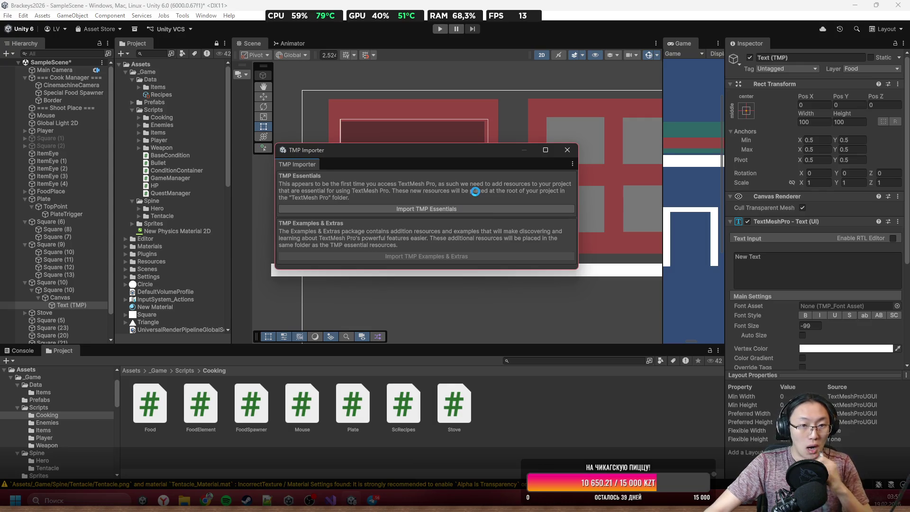
{"action": "key", "text": "alt+Tab"}
{"action": "left_click", "coordinate": [861, 14]}
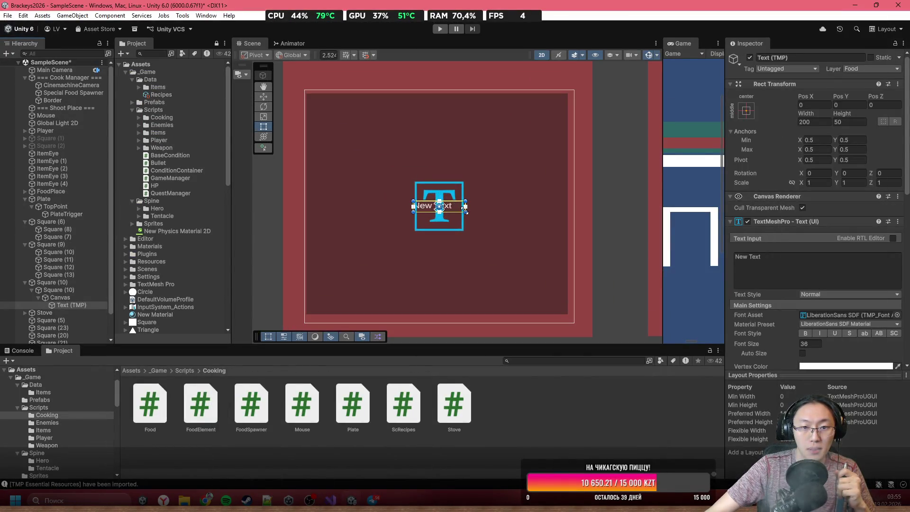
Stretch the text box to fill the canvas, centre it both ways, and enable Auto Size
{"action": "scroll", "coordinate": [338, 140], "scroll_direction": "up", "scroll_amount": 1}
{"action": "mouse_move", "coordinate": [465, 213]}
{"action": "left_mouse_down"}
{"action": "mouse_move", "coordinate": [553, 309]}
{"action": "mouse_move", "coordinate": [554, 298]}
{"action": "left_mouse_up"}
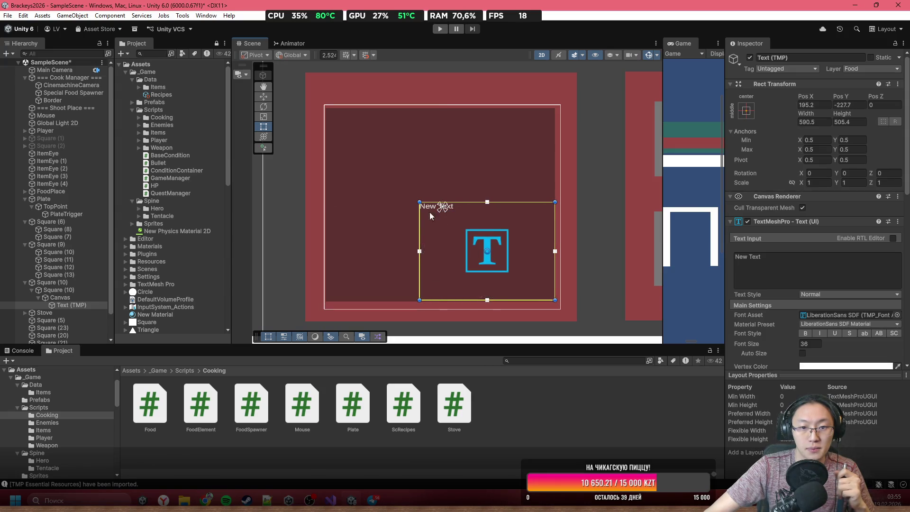
{"action": "left_click_drag", "start_coordinate": [420, 202], "coordinate": [327, 112]}
{"action": "scroll", "coordinate": [793, 299], "scroll_direction": "down", "scroll_amount": 5}
{"action": "left_click", "coordinate": [814, 226]}
{"action": "left_click", "coordinate": [815, 237]}
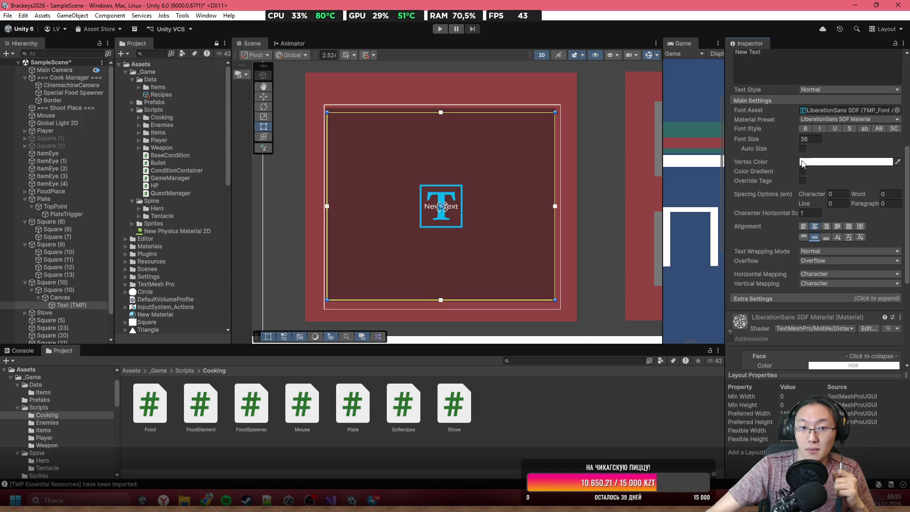
{"action": "left_click", "coordinate": [802, 149]}
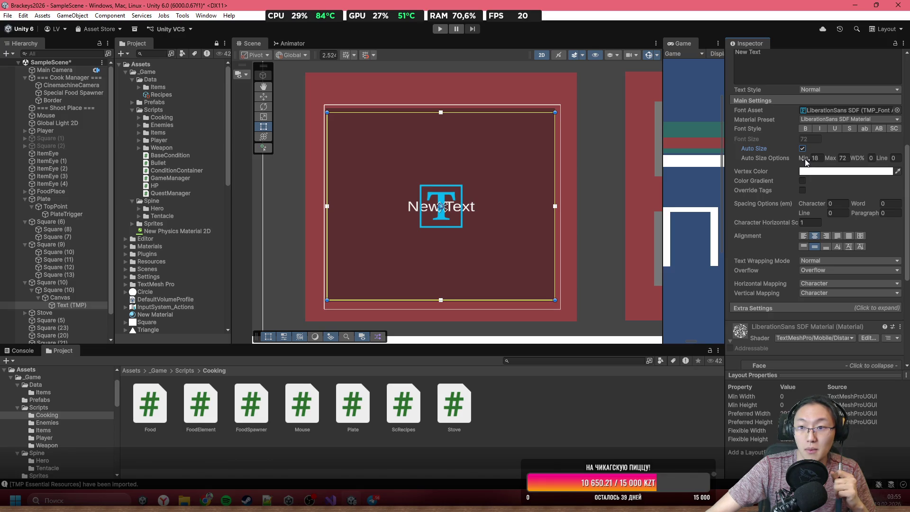
{"action": "scroll", "coordinate": [807, 189], "scroll_direction": "up", "scroll_amount": 5}
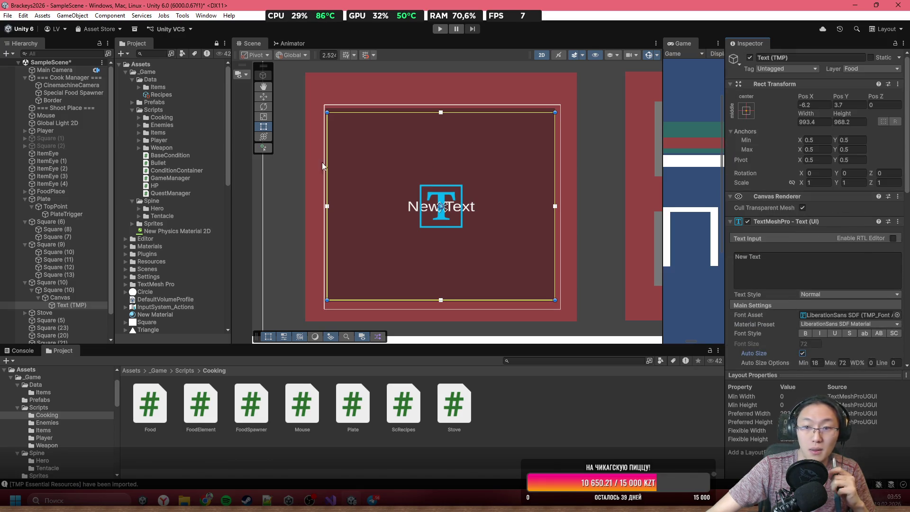
{"action": "left_click", "coordinate": [56, 298]}
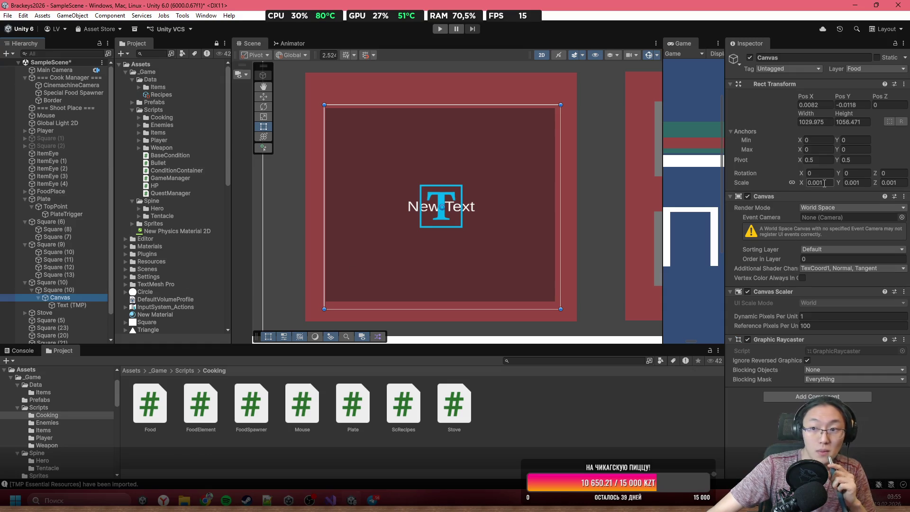
Narrow the Canvas from its right edge to a width of about 1009.693
{"action": "scroll", "coordinate": [432, 221], "scroll_direction": "up", "scroll_amount": 2}
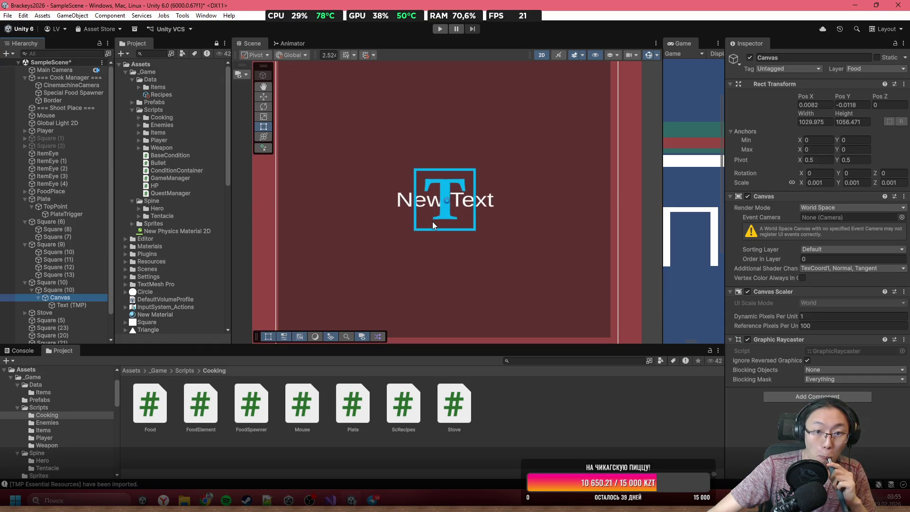
{"action": "scroll", "coordinate": [431, 221], "scroll_direction": "down", "scroll_amount": 2}
{"action": "mouse_move", "coordinate": [562, 274]}
{"action": "left_mouse_down"}
{"action": "mouse_move", "coordinate": [609, 266]}
{"action": "mouse_move", "coordinate": [558, 262]}
{"action": "left_mouse_up"}
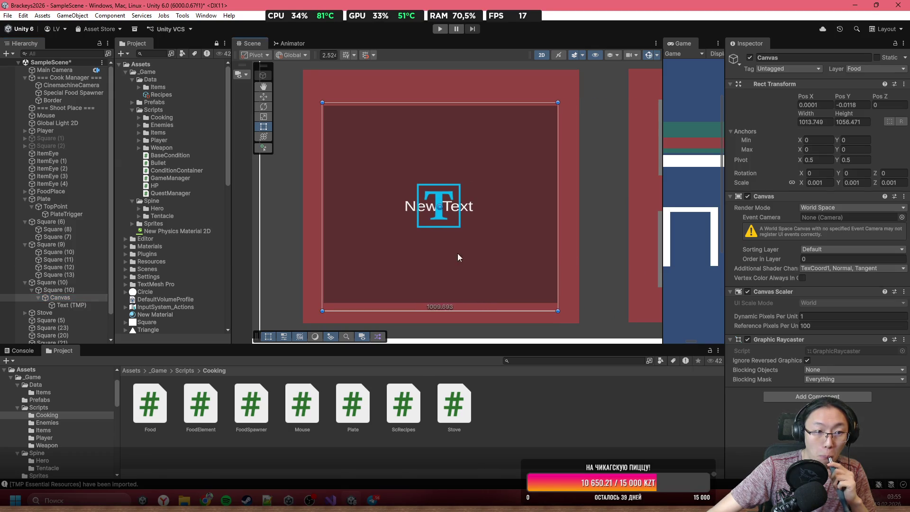
{"action": "left_click", "coordinate": [71, 305]}
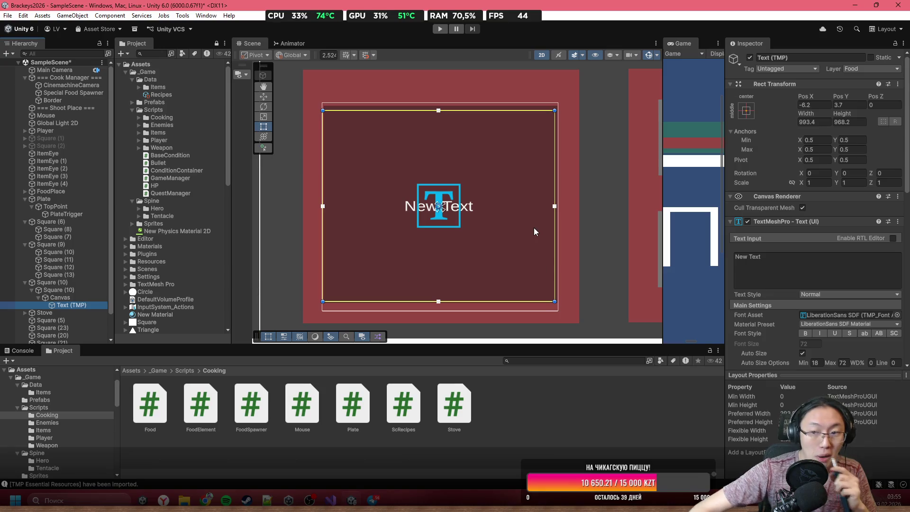
Try raising the Canvas Scaler's Dynamic Pixels Per Unit, then return it to 1
{"action": "scroll", "coordinate": [815, 270], "scroll_direction": "down", "scroll_amount": 3}
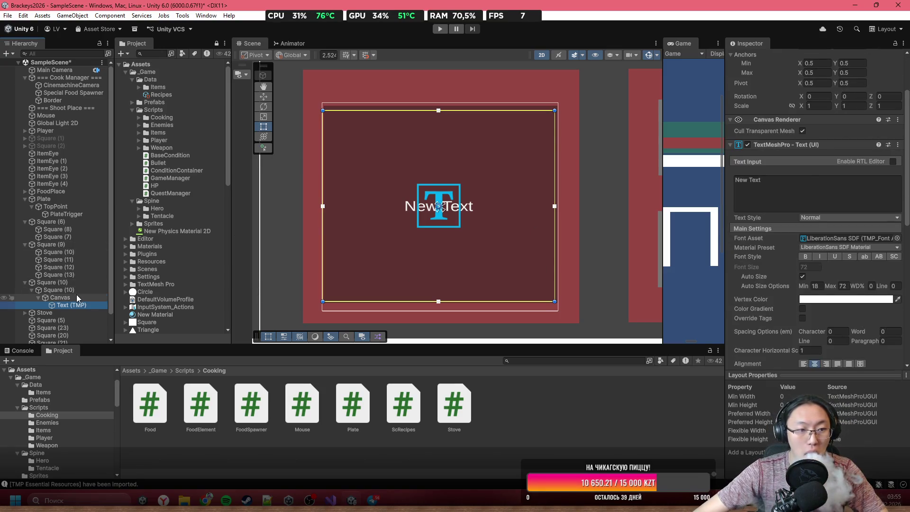
{"action": "left_click", "coordinate": [77, 298]}
{"action": "left_click_drag", "start_coordinate": [781, 321], "coordinate": [790, 320]}
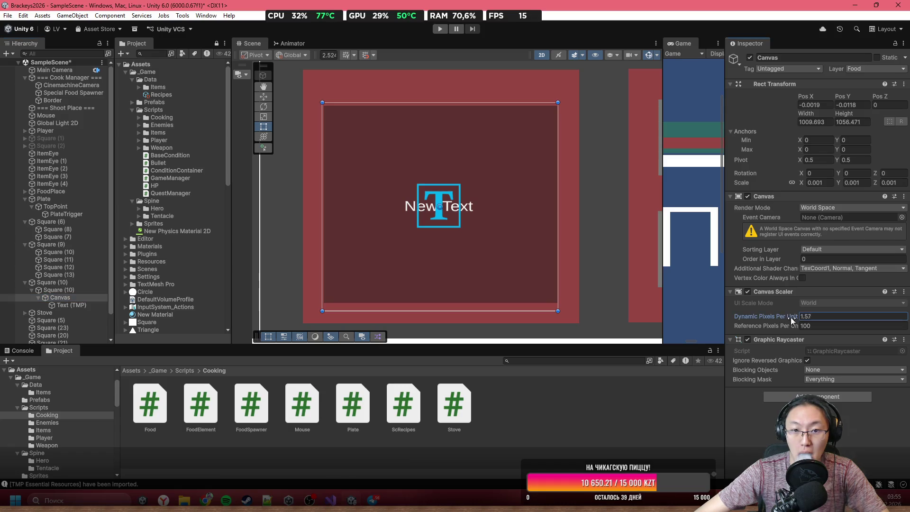
{"action": "left_click_drag", "start_coordinate": [50, 320], "coordinate": [328, 336]}
{"action": "mouse_move", "coordinate": [167, 319]}
{"action": "left_mouse_down"}
{"action": "mouse_move", "coordinate": [809, 356]}
{"action": "mouse_move", "coordinate": [864, 338]}
{"action": "mouse_move", "coordinate": [793, 330]}
{"action": "mouse_move", "coordinate": [888, 335]}
{"action": "mouse_move", "coordinate": [416, 333]}
{"action": "mouse_move", "coordinate": [569, 333]}
{"action": "mouse_move", "coordinate": [317, 349]}
{"action": "left_mouse_up"}
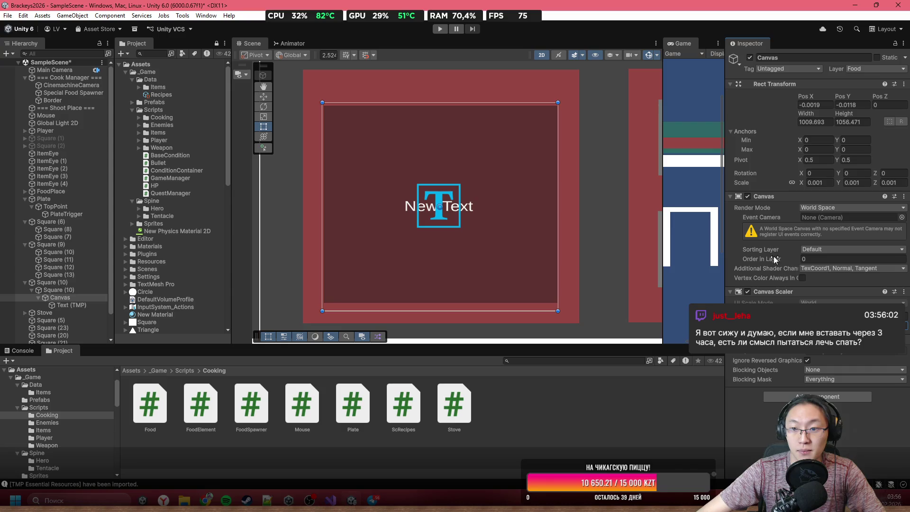
{"action": "scroll", "coordinate": [376, 219], "scroll_direction": "up", "scroll_amount": 1}
{"action": "scroll", "coordinate": [471, 237], "scroll_direction": "down", "scroll_amount": 2}
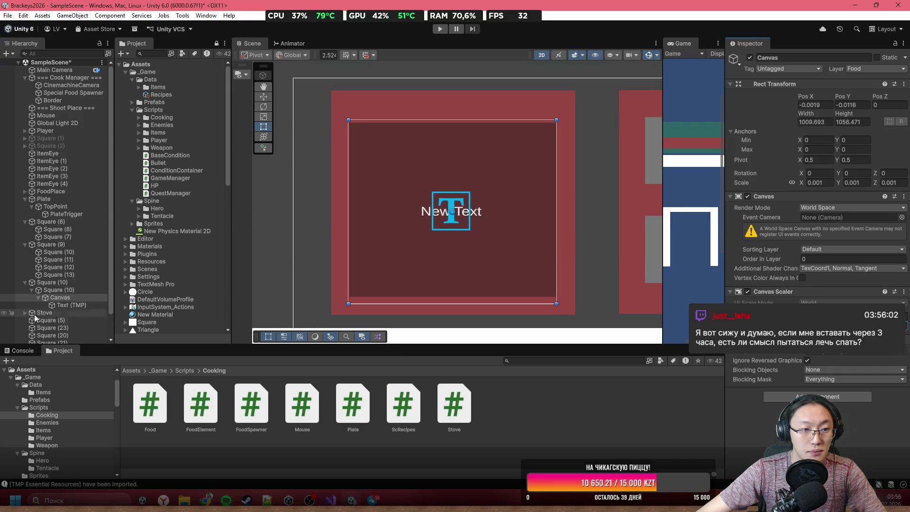
Replace the Text (TMP) content 'New Text' with 'kjhiuhiouhjohuh'
{"action": "left_click", "coordinate": [72, 304]}
{"action": "left_click", "coordinate": [855, 274]}
{"action": "type", "text": "kjhiuhiouhjohuh"}
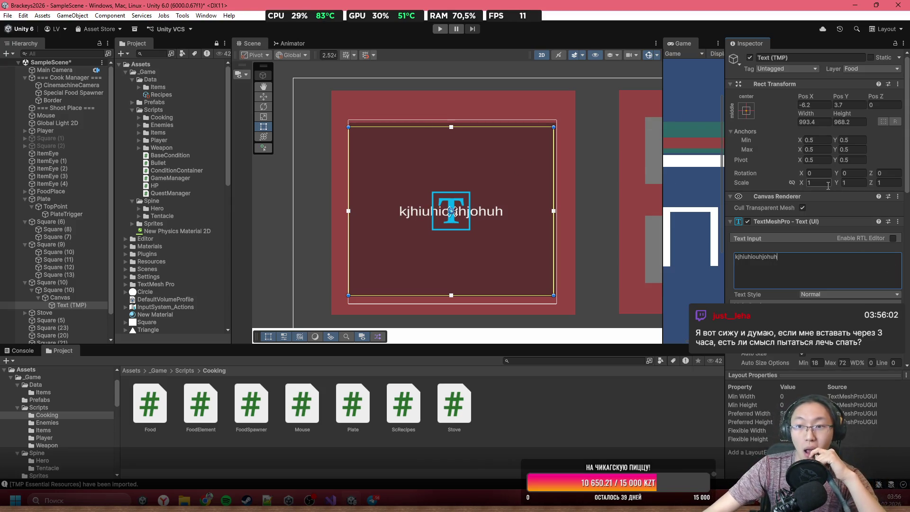
{"action": "scroll", "coordinate": [827, 185], "scroll_direction": "down", "scroll_amount": 2}
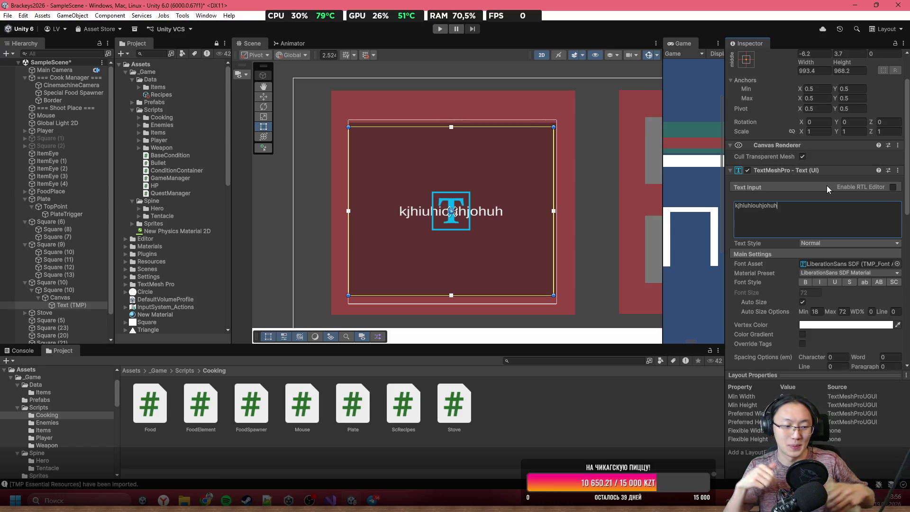
{"action": "left_click", "coordinate": [70, 299]}
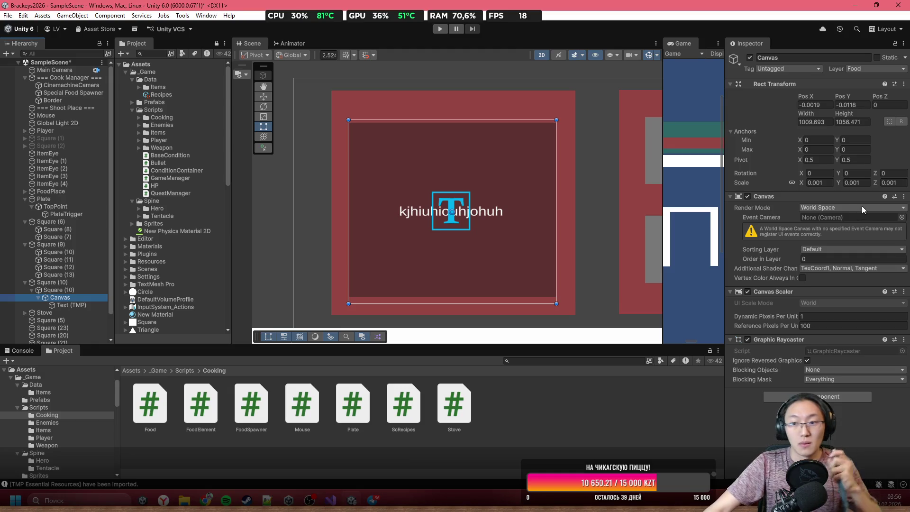
Make the Canvas slightly taller and set the text's font asset to LiberationSans SDF
{"action": "mouse_move", "coordinate": [446, 129]}
{"action": "left_mouse_down"}
{"action": "mouse_move", "coordinate": [451, 283]}
{"action": "mouse_move", "coordinate": [461, 286]}
{"action": "mouse_move", "coordinate": [497, 118]}
{"action": "left_mouse_up"}
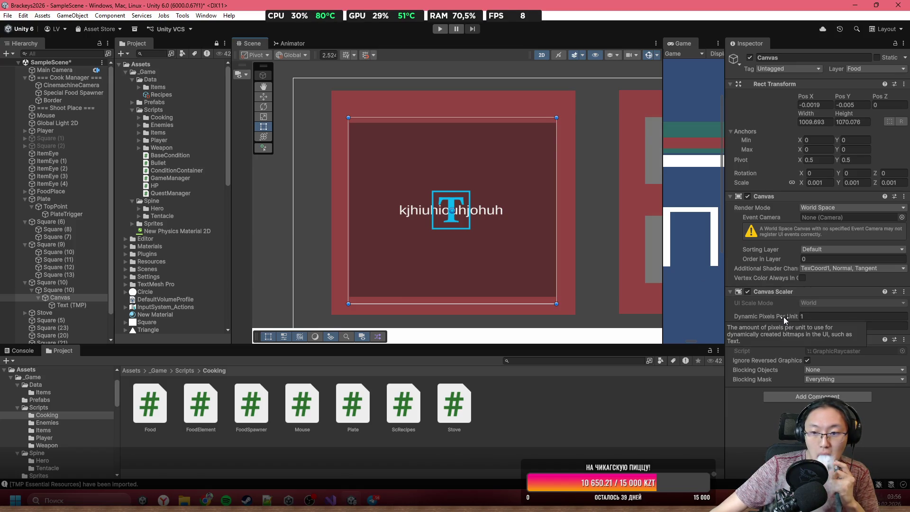
{"action": "scroll", "coordinate": [456, 216], "scroll_direction": "up", "scroll_amount": 2}
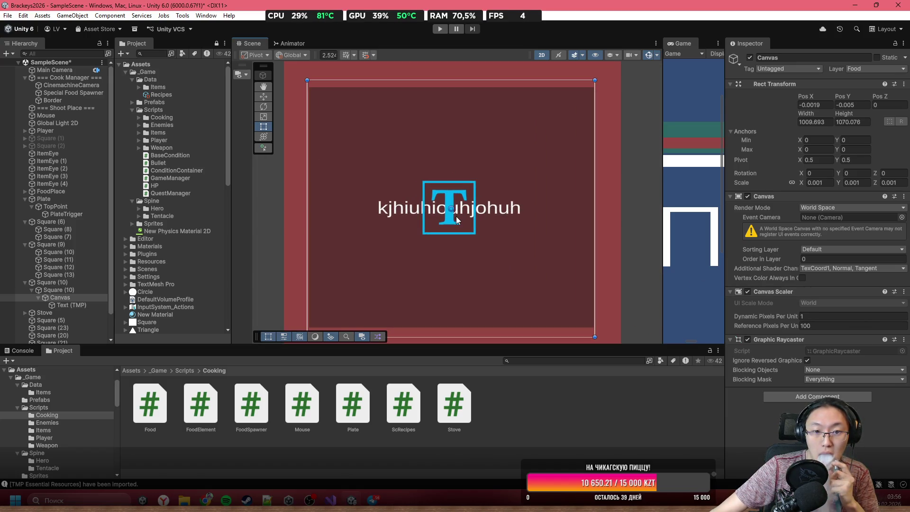
{"action": "left_click", "coordinate": [63, 305]}
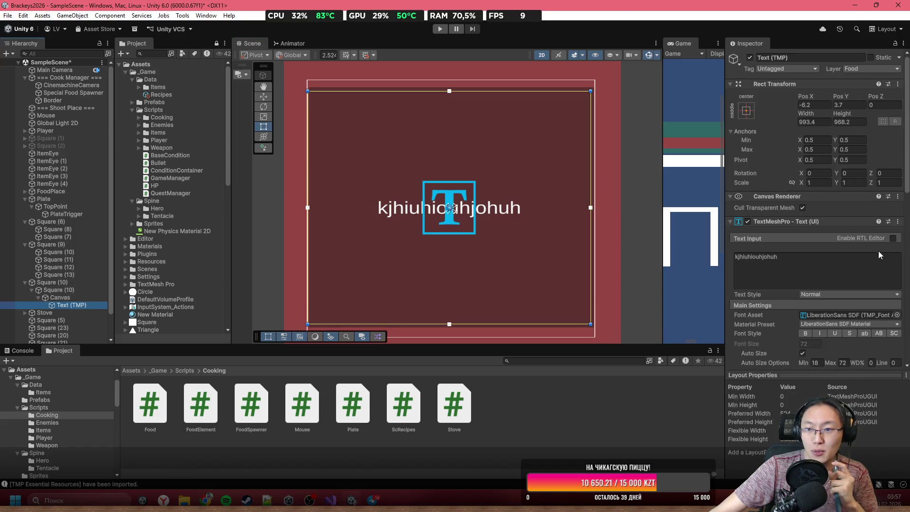
{"action": "left_click", "coordinate": [899, 316]}
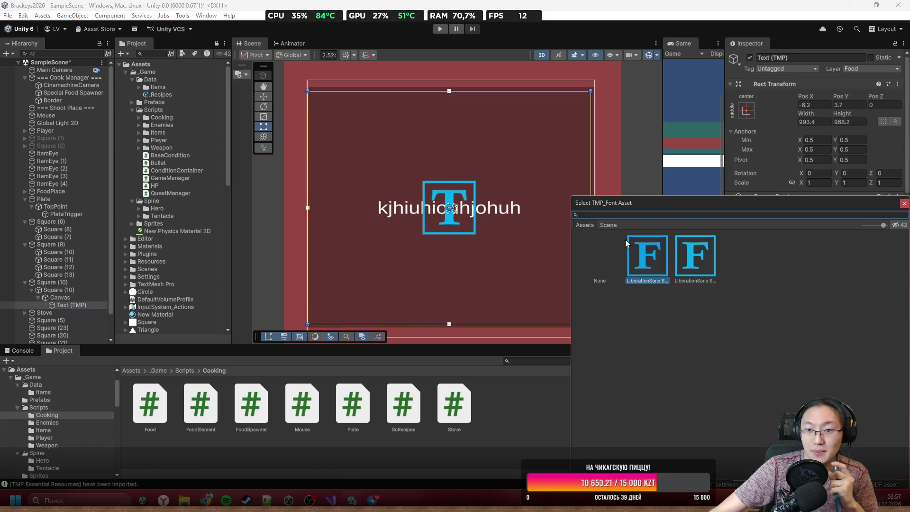
{"action": "left_click", "coordinate": [696, 263]}
{"action": "left_click", "coordinate": [661, 258]}
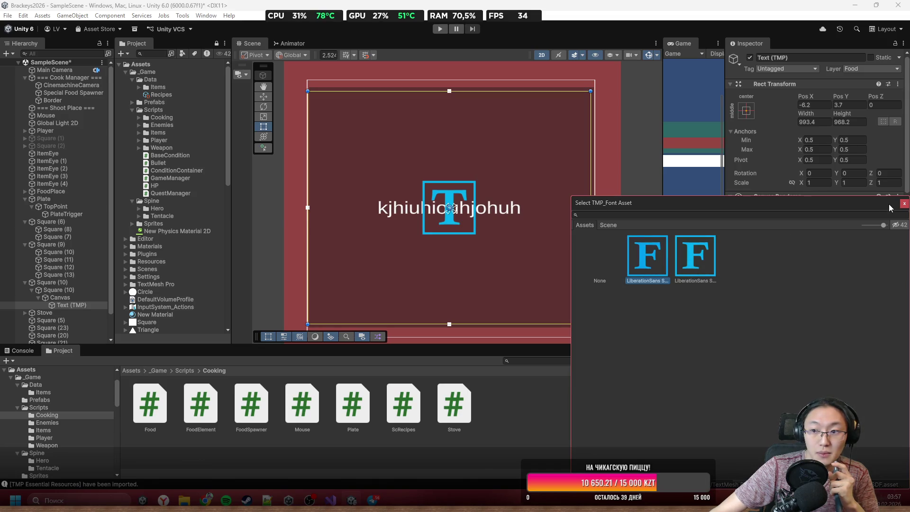
{"action": "left_click", "coordinate": [904, 207]}
Review the text settings in the Inspector, then switch back to Visual Studio
{"action": "scroll", "coordinate": [766, 285], "scroll_direction": "down", "scroll_amount": 3}
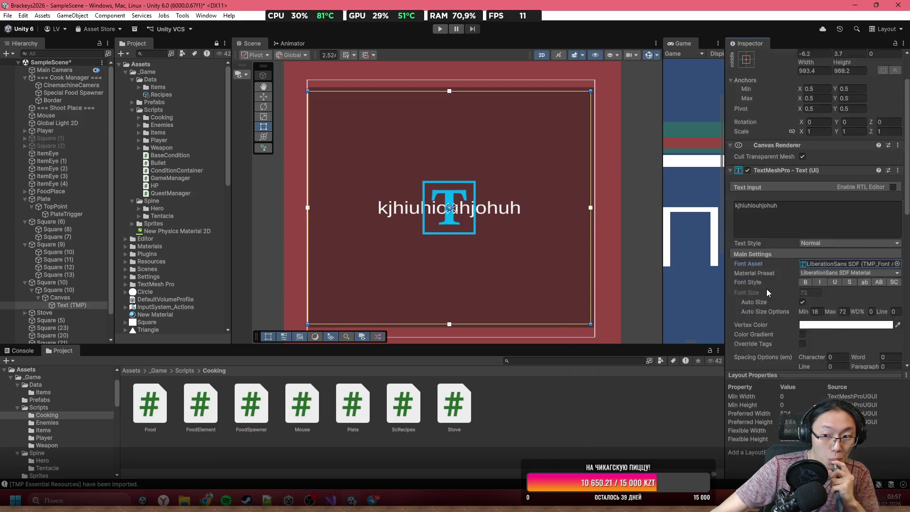
{"action": "scroll", "coordinate": [381, 223], "scroll_direction": "down", "scroll_amount": 2}
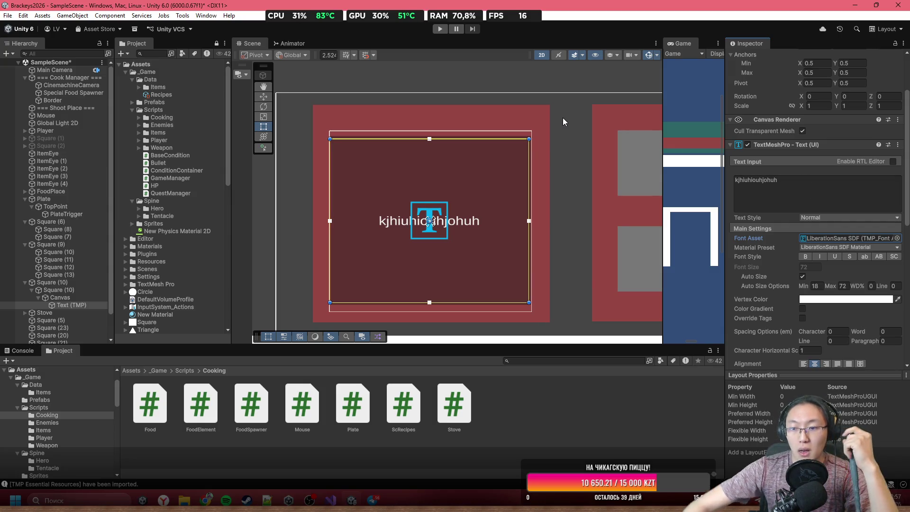
{"action": "scroll", "coordinate": [562, 117], "scroll_direction": "down", "scroll_amount": 2}
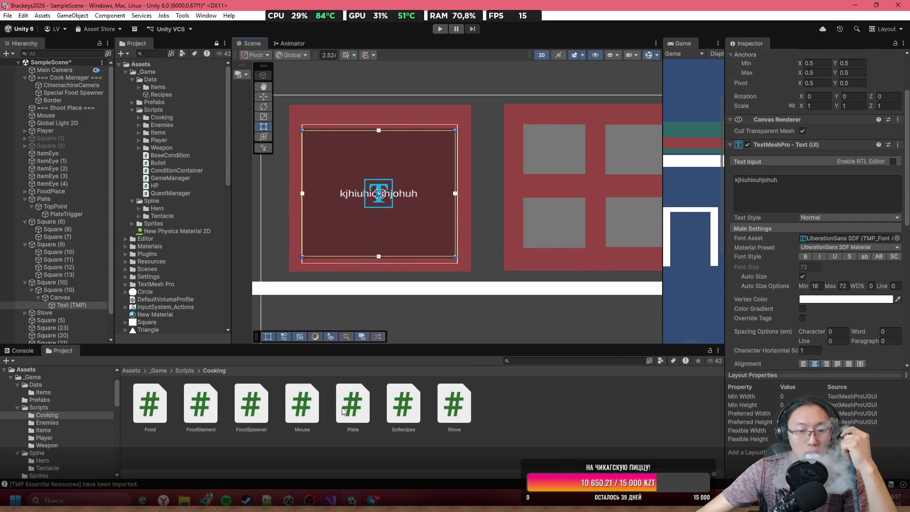
{"action": "left_click", "coordinate": [338, 503]}
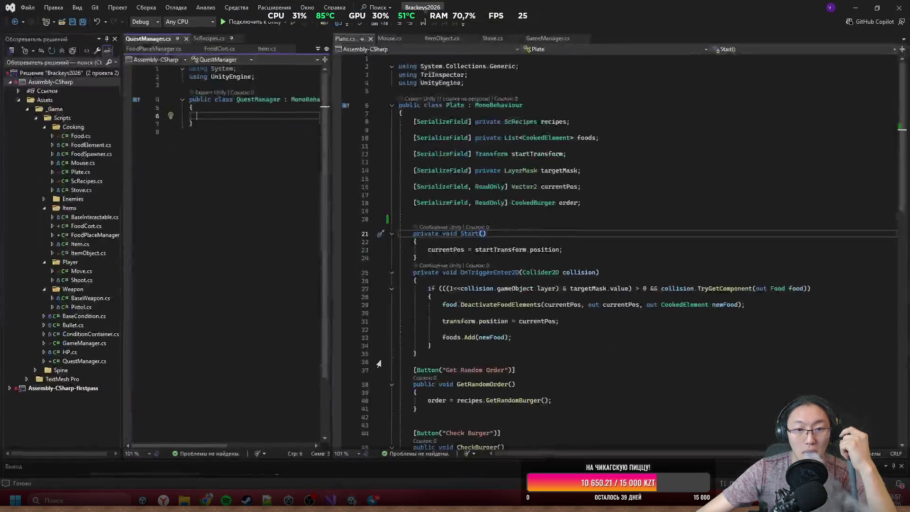
Add a [SerializeField] attribute on a new line below the order field in Plate.cs
{"action": "left_click", "coordinate": [526, 212]}
{"action": "key", "text": "Return"}
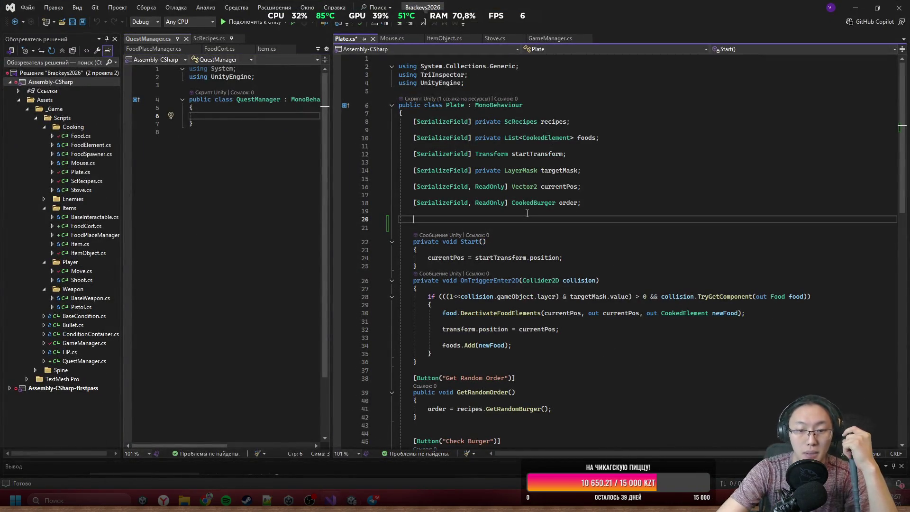
{"action": "type", "text": "{ SF"}
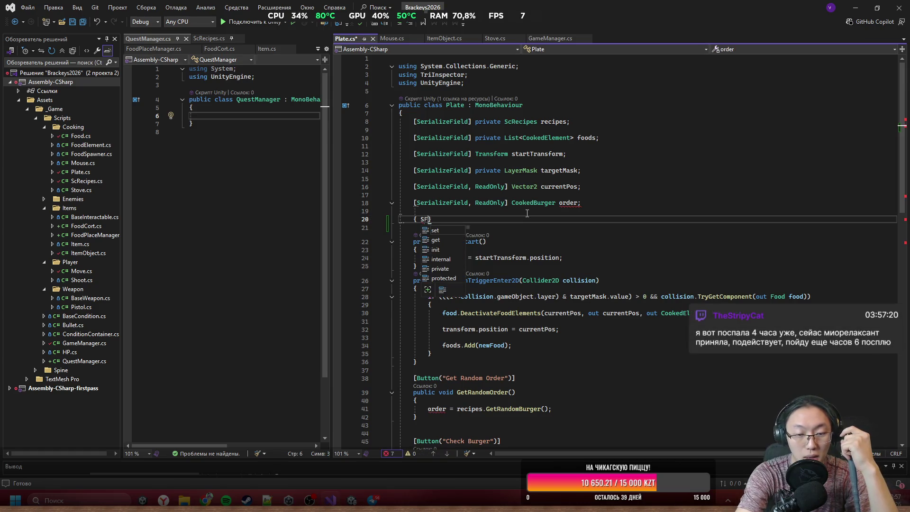
{"action": "key", "text": "BackSpace"}
{"action": "key", "text": "BackSpace"}
{"action": "key", "text": "BackSpace"}
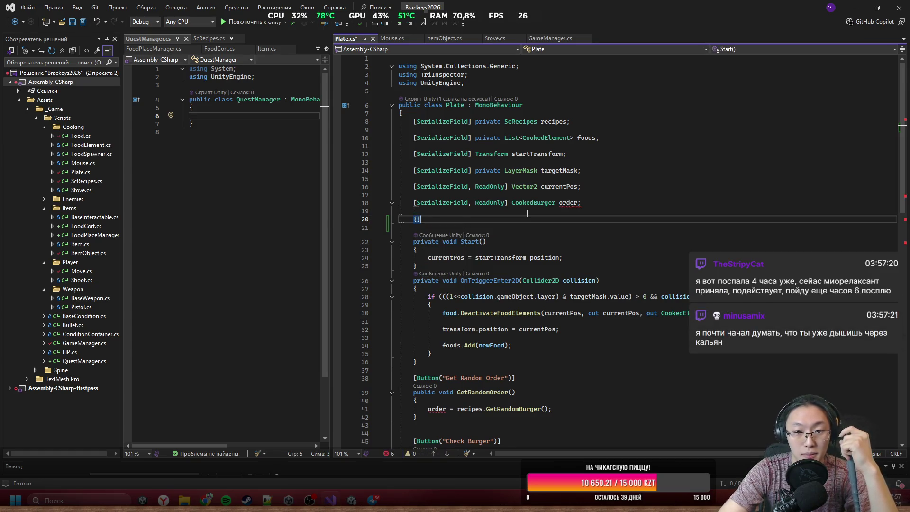
{"action": "key", "text": "BackSpace"}
{"action": "type", "text": "SG"}
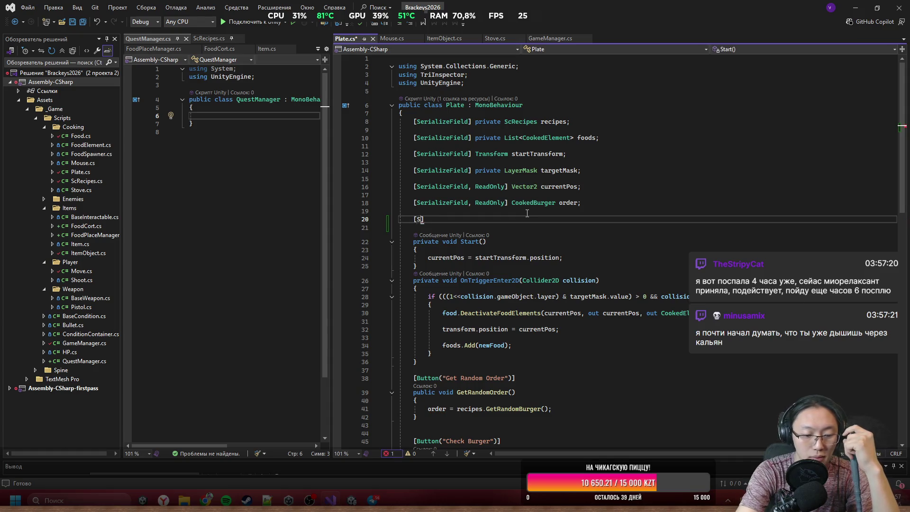
{"action": "key", "text": "BackSpace"}
{"action": "type", "text": "cene"}
{"action": "key", "text": "Return"}
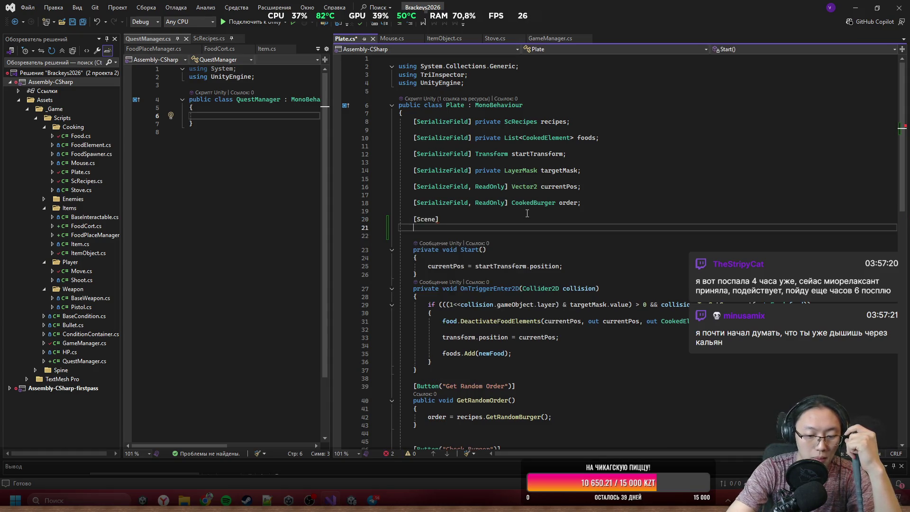
{"action": "key", "text": "BackSpace"}
{"action": "key", "text": "BackSpace"}
{"action": "key", "text": "BackSpace"}
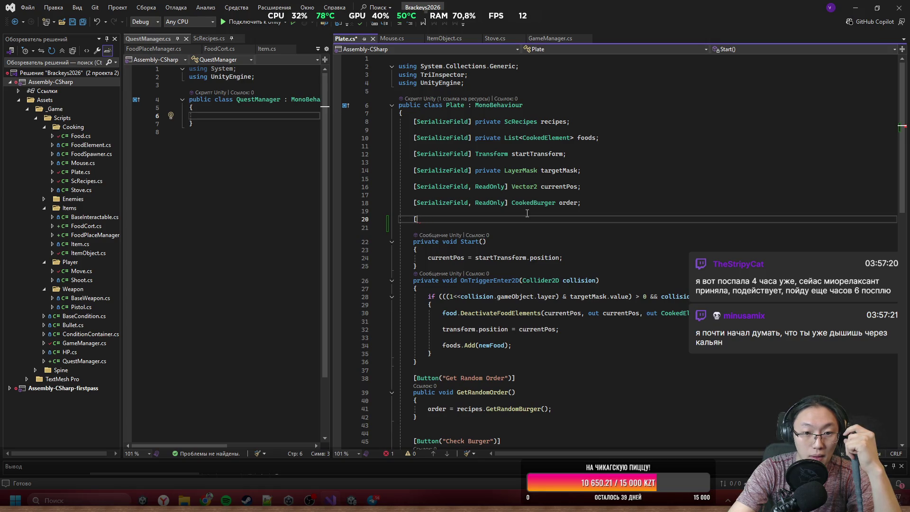
{"action": "type", "text": "]"}
{"action": "key", "text": "Left"}
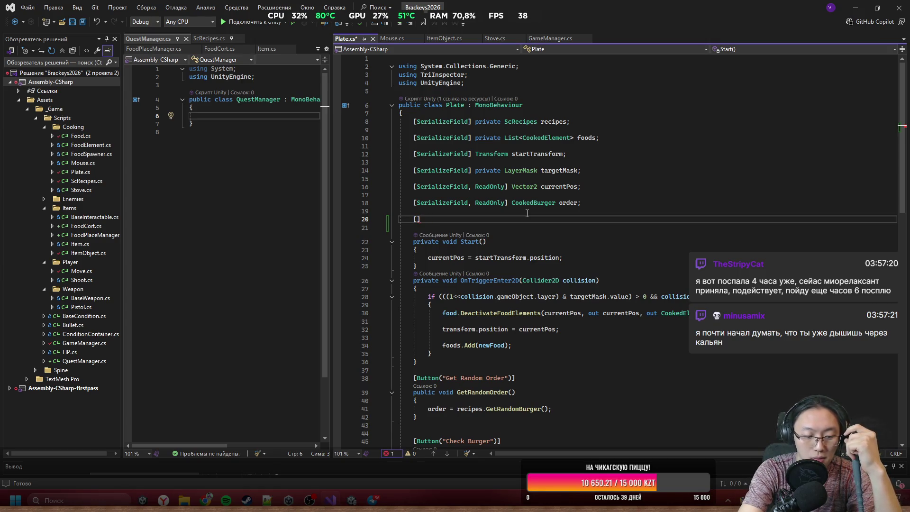
{"action": "type", "text": "Ser"}
{"action": "key", "text": "Tab"}
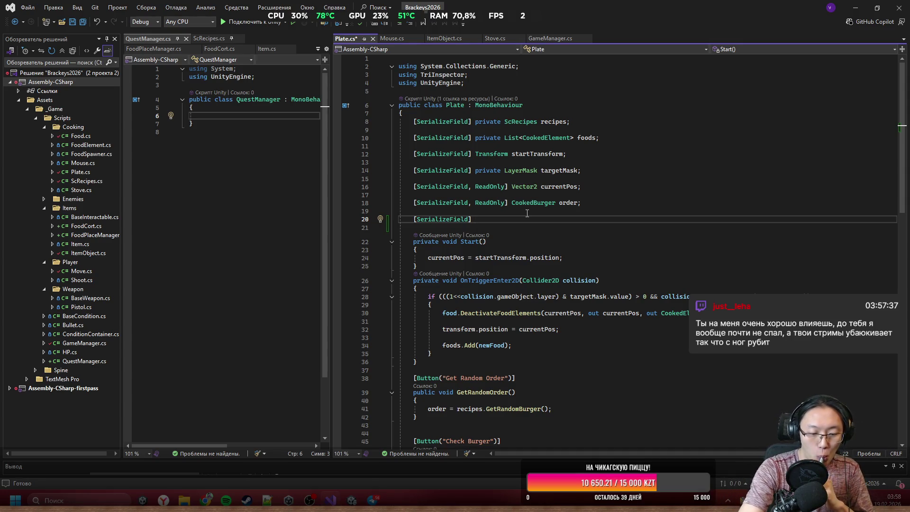
Declare a TextMeshProUGUI field named orderText after the attribute
{"action": "type", "text": " Te"}
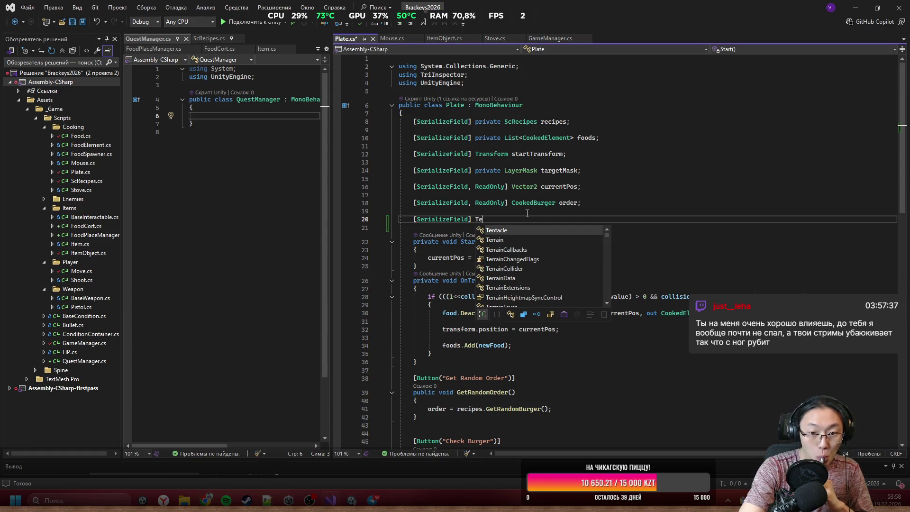
{"action": "type", "text": "xtMPU"}
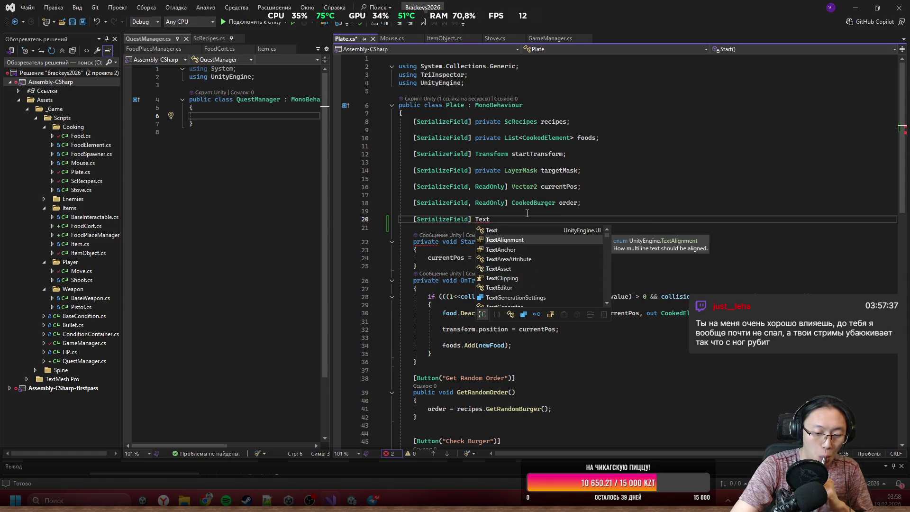
{"action": "key", "text": "Tab"}
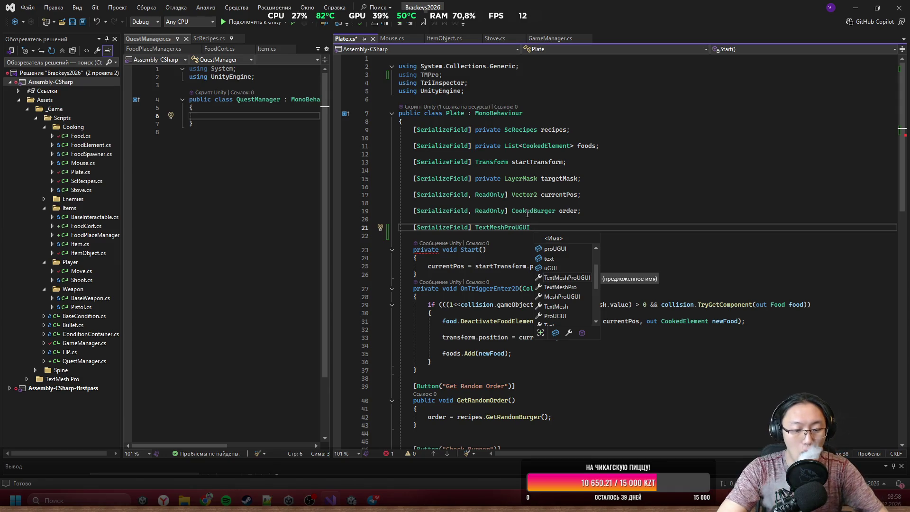
{"action": "type", "text": "orederTe"}
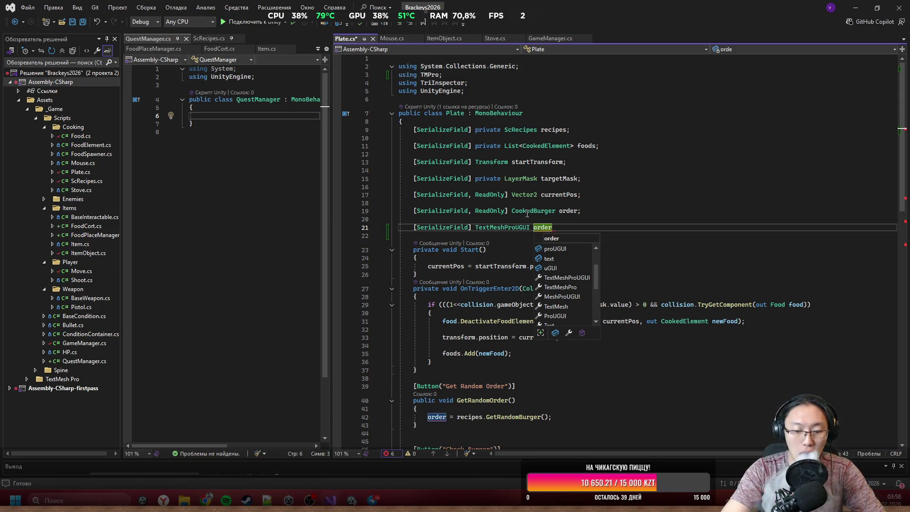
{"action": "type", "text": "'"}
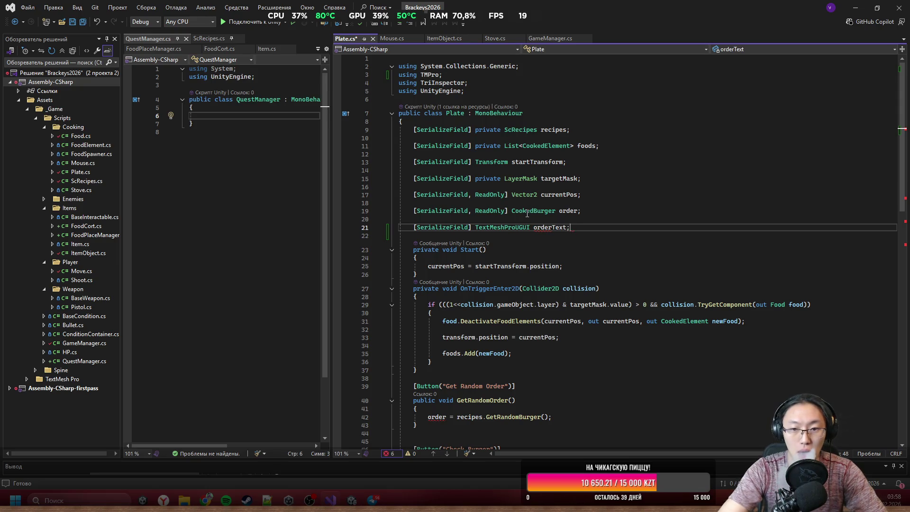
{"action": "scroll", "coordinate": [527, 214], "scroll_direction": "down", "scroll_amount": 2}
Add orderText.SetText(order.GetRecipe()); after the order assignment in GetRandomOrder, then minimize Visual Studio
{"action": "double_click", "coordinate": [554, 179]}
{"action": "scroll", "coordinate": [444, 264], "scroll_direction": "down", "scroll_amount": 7}
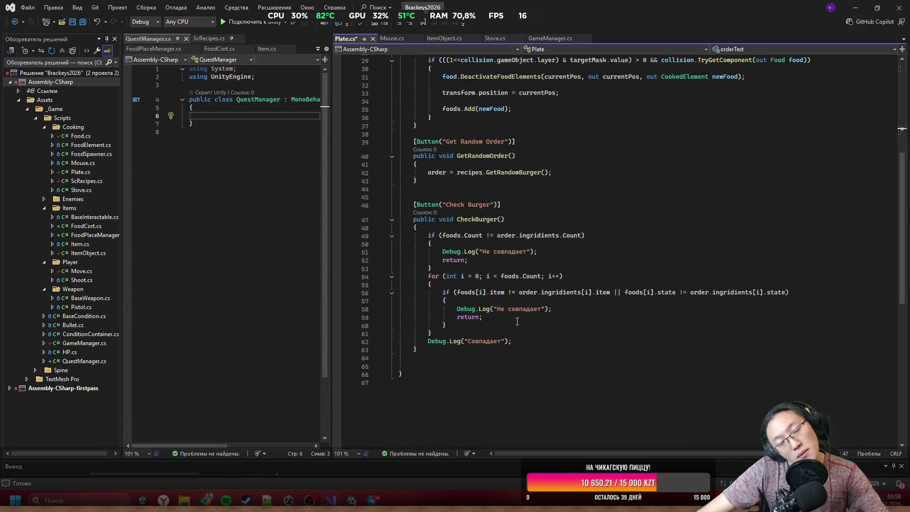
{"action": "scroll", "coordinate": [495, 261], "scroll_direction": "up", "scroll_amount": 2}
{"action": "left_click", "coordinate": [560, 223]}
{"action": "key", "text": "Return"}
{"action": "type", "text": "orderText."}
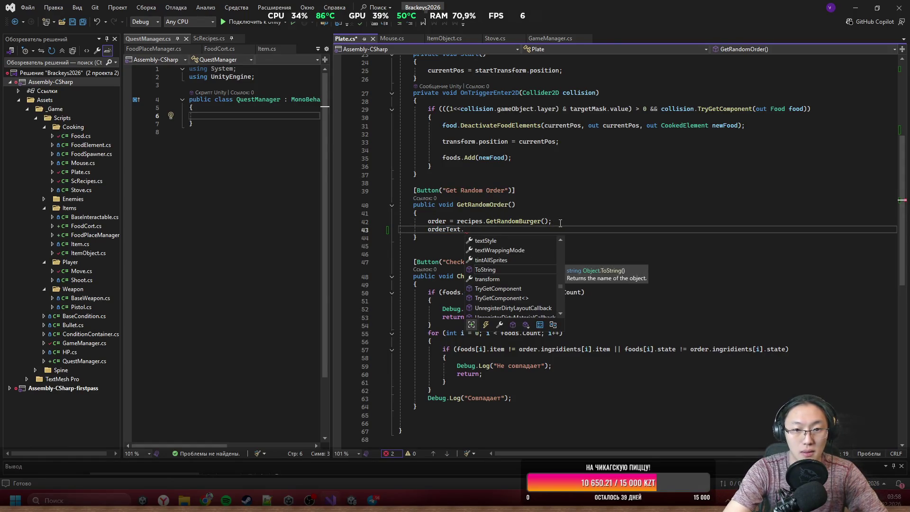
{"action": "type", "text": "Set"}
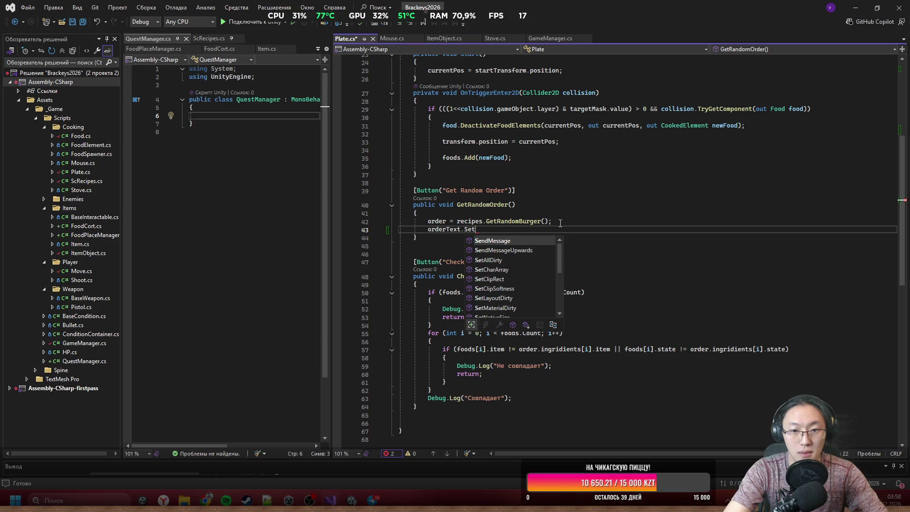
{"action": "type", "text": "Text("}
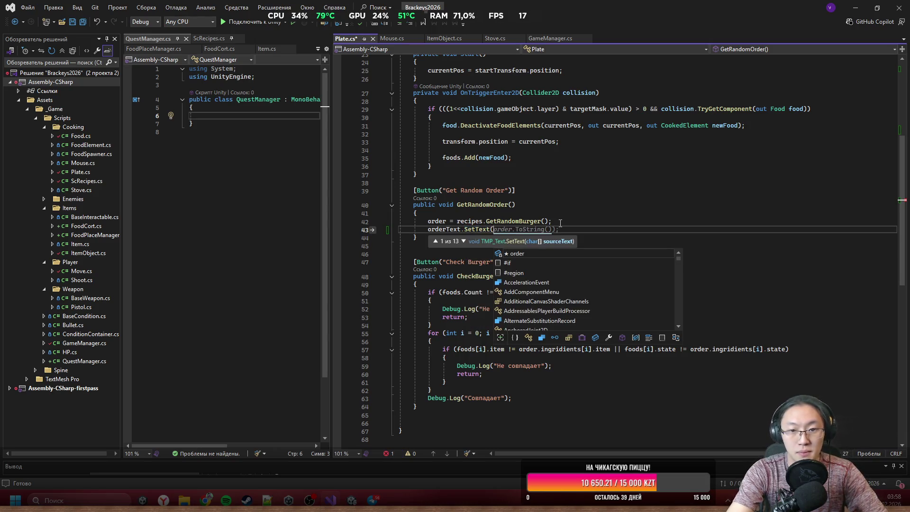
{"action": "type", "text": "order."}
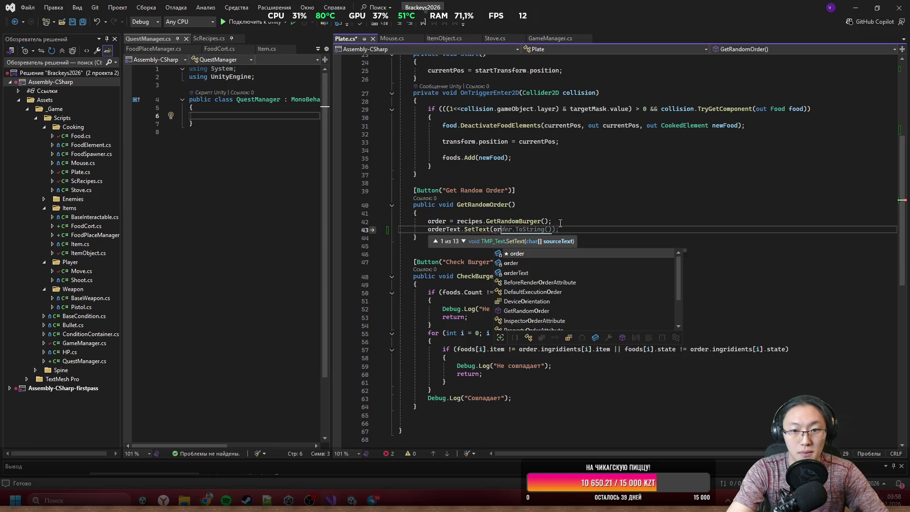
{"action": "type", "text": "GetR"}
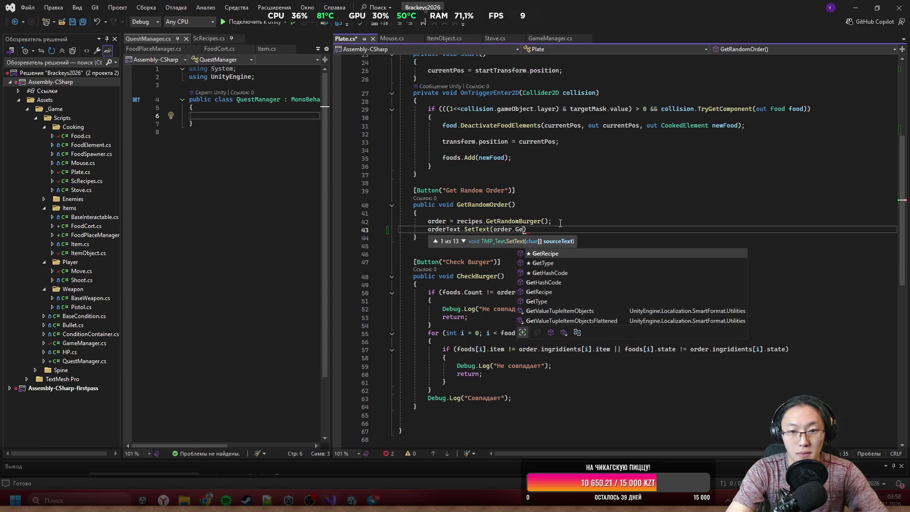
{"action": "key", "text": "Tab"}
{"action": "type", "text": ")"}
{"action": "key", "text": "BackSpace"}
{"action": "type", "text": "();"}
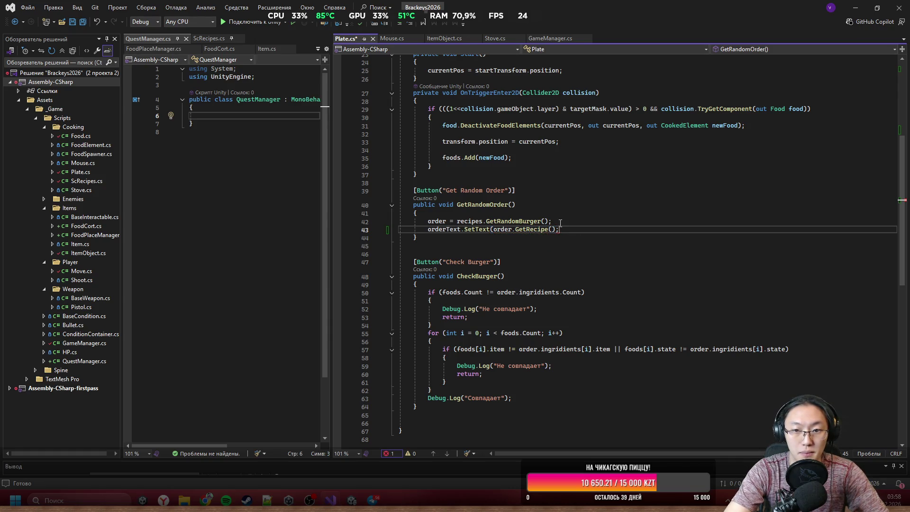
{"action": "type", "text": ")"}
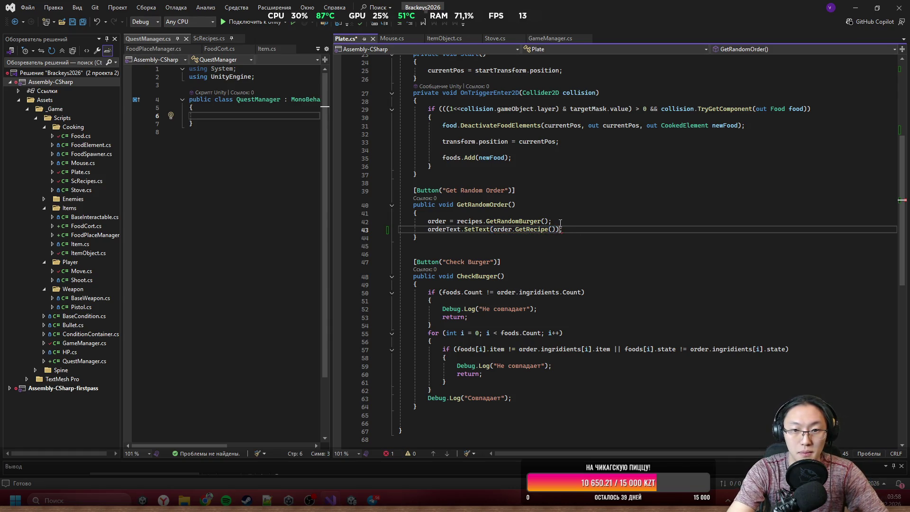
{"action": "left_click", "coordinate": [855, 7]}
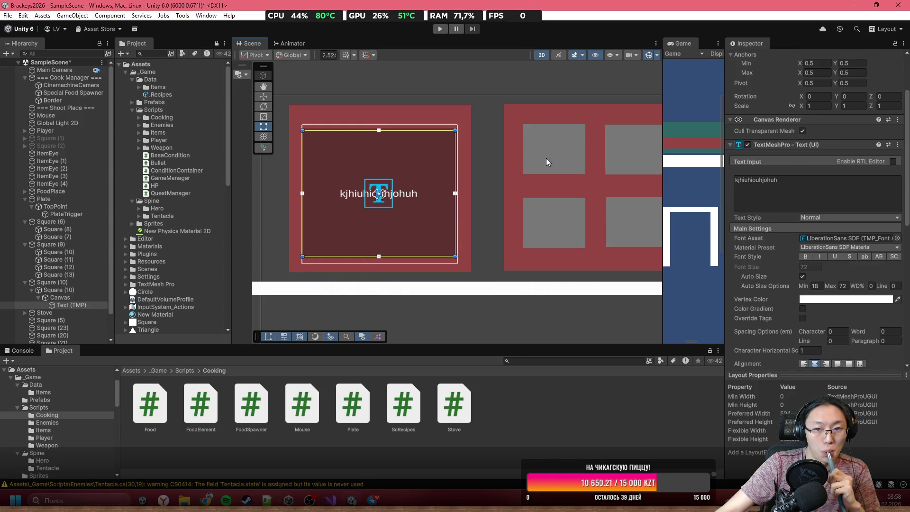
Assign the Text (TMP) object to the PlateTrigger's Order Text field
{"action": "scroll", "coordinate": [546, 158], "scroll_direction": "down", "scroll_amount": 3}
{"action": "left_click", "coordinate": [533, 220]}
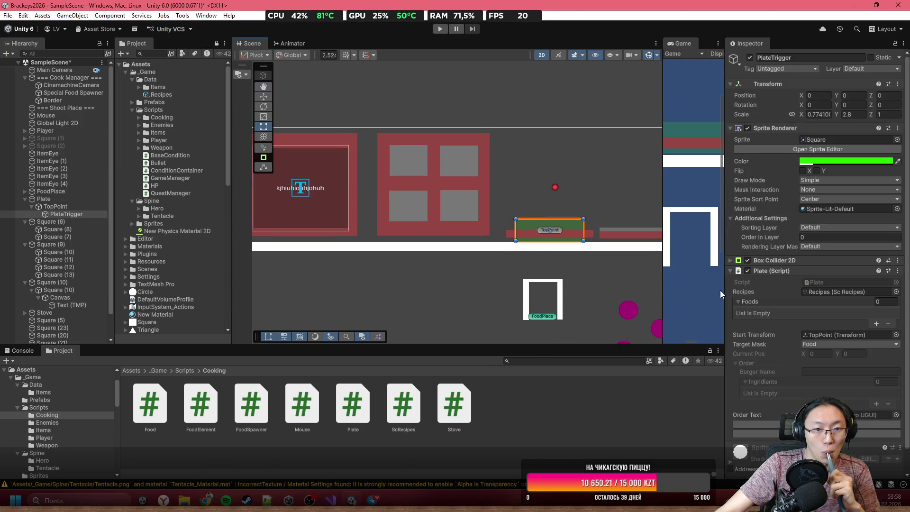
{"action": "scroll", "coordinate": [829, 332], "scroll_direction": "down", "scroll_amount": 2}
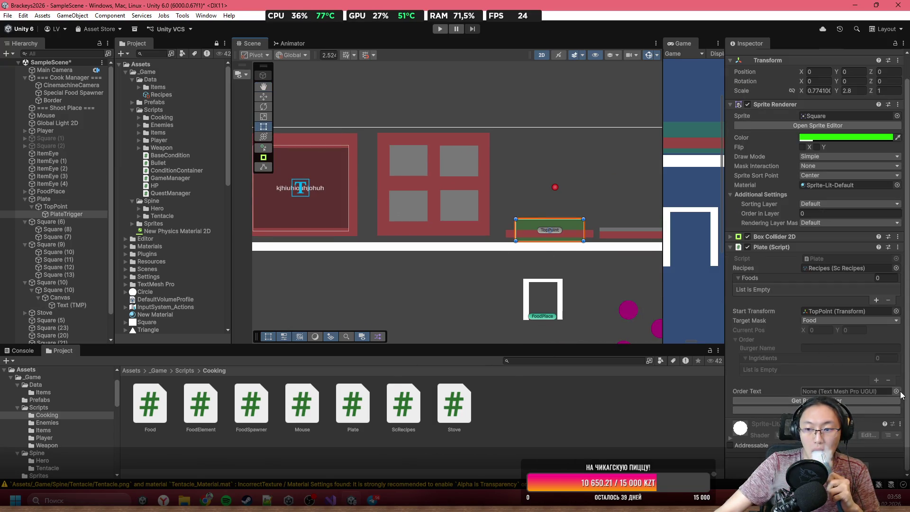
{"action": "left_click", "coordinate": [896, 391]}
{"action": "double_click", "coordinate": [644, 245]}
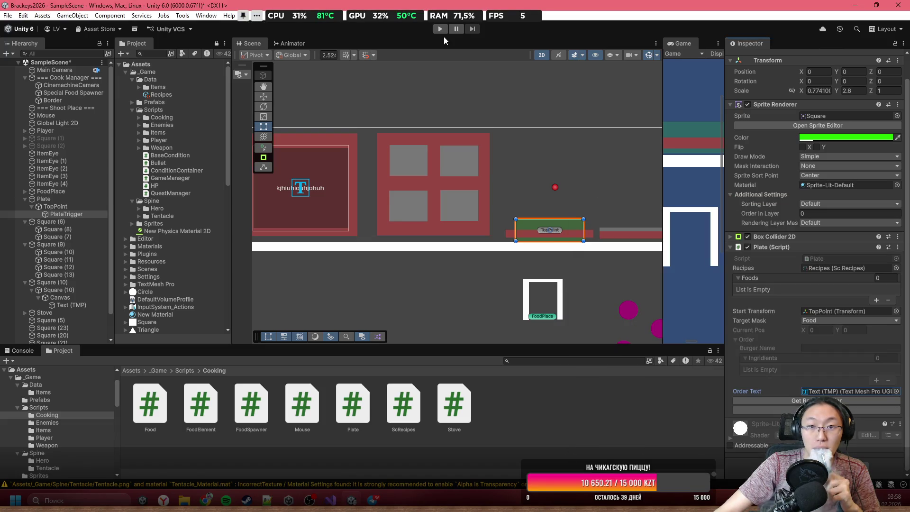
Run the game and zoom in on the plate's order text listing Bread and Meat, each Fresh
{"action": "left_click", "coordinate": [440, 29]}
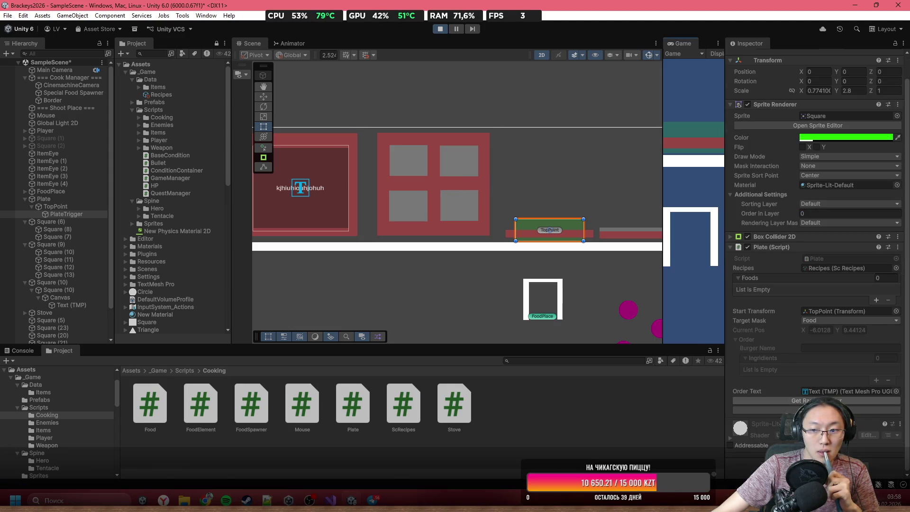
{"action": "scroll", "coordinate": [465, 203], "scroll_direction": "up", "scroll_amount": 5}
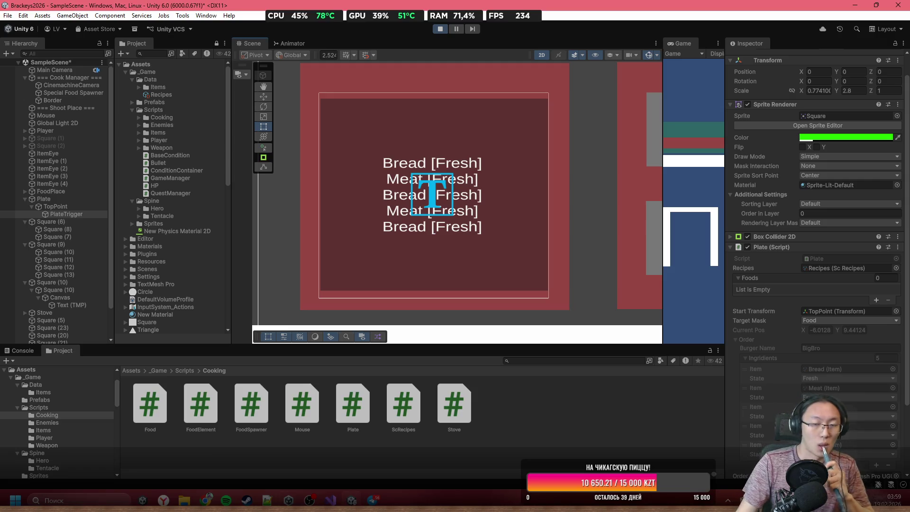
{"action": "scroll", "coordinate": [510, 270], "scroll_direction": "down", "scroll_amount": 5}
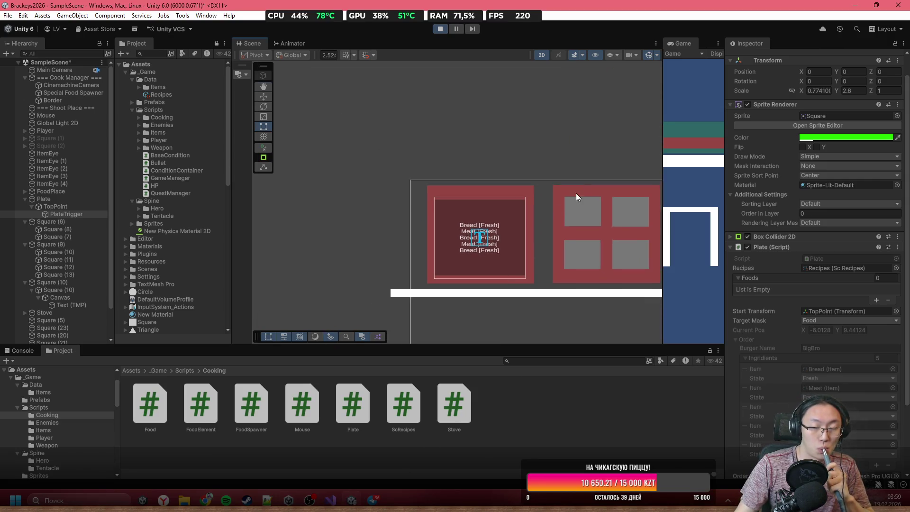
{"action": "scroll", "coordinate": [437, 196], "scroll_direction": "up", "scroll_amount": 2}
{"action": "scroll", "coordinate": [438, 196], "scroll_direction": "up", "scroll_amount": 2}
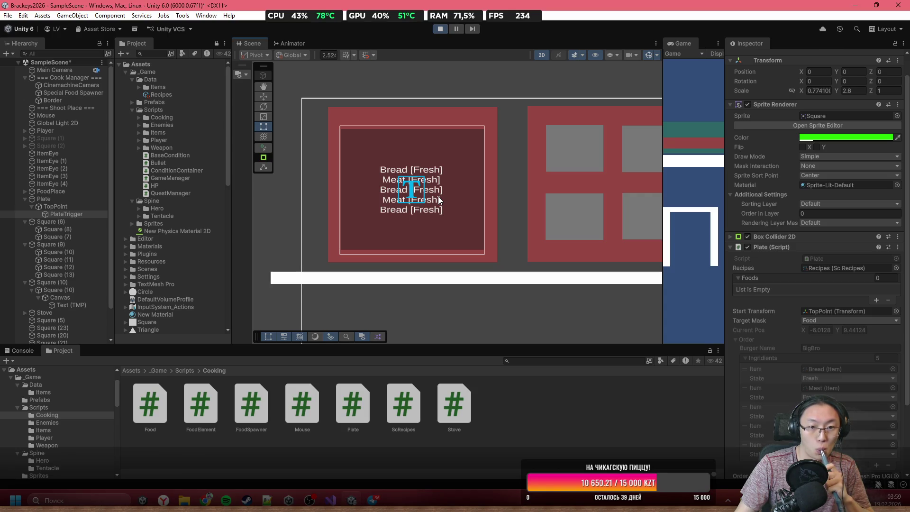
{"action": "scroll", "coordinate": [379, 180], "scroll_direction": "up", "scroll_amount": 2}
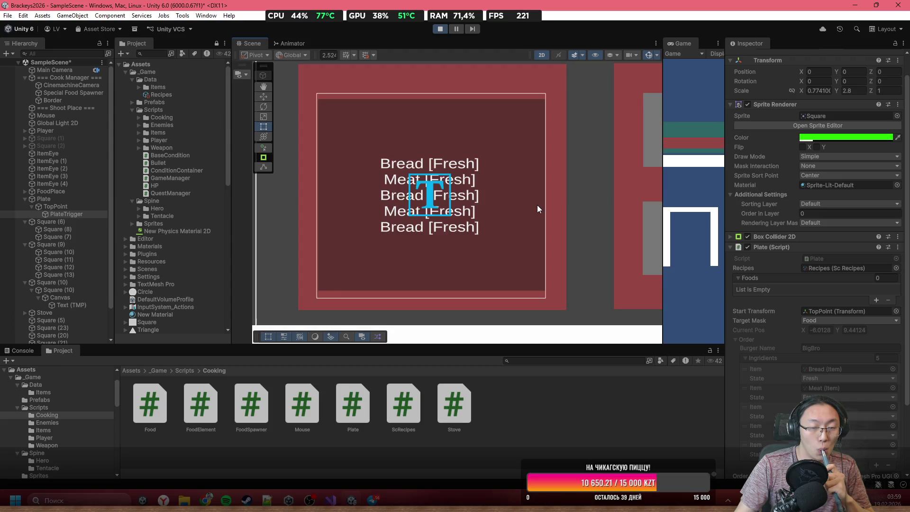
{"action": "scroll", "coordinate": [536, 204], "scroll_direction": "down", "scroll_amount": 4}
{"action": "scroll", "coordinate": [454, 199], "scroll_direction": "up", "scroll_amount": 1}
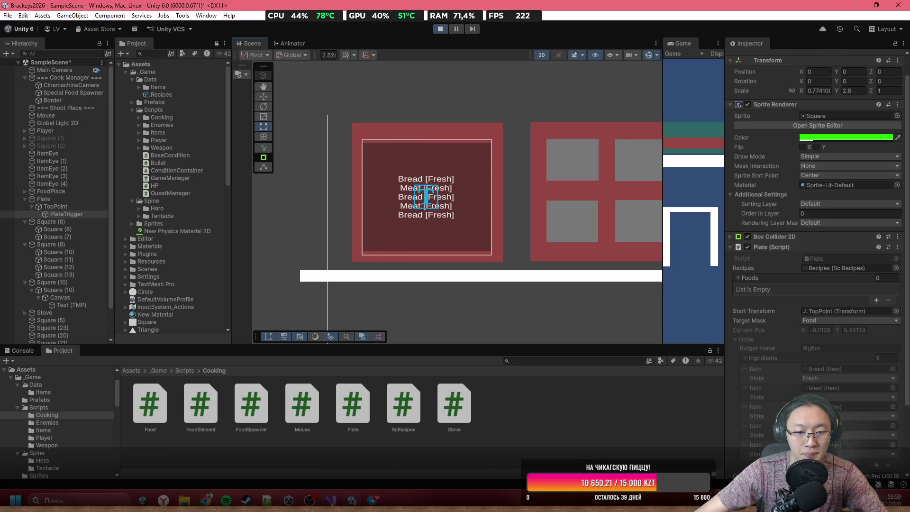
{"action": "left_click", "coordinate": [330, 499]}
Widen the left code editor pane beside the Plate.cs code
{"action": "scroll", "coordinate": [578, 229], "scroll_direction": "up", "scroll_amount": 8}
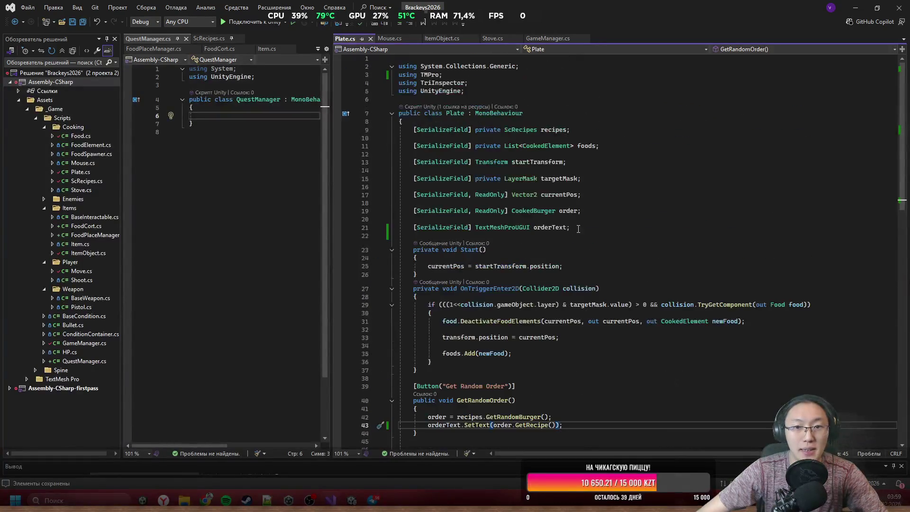
{"action": "left_click", "coordinate": [701, 265]}
{"action": "scroll", "coordinate": [702, 245], "scroll_direction": "down", "scroll_amount": 2}
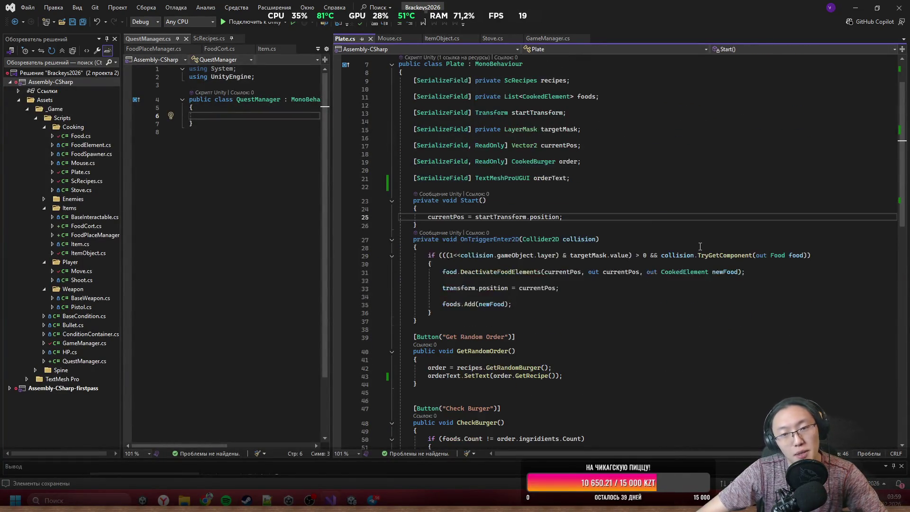
{"action": "scroll", "coordinate": [601, 252], "scroll_direction": "down", "scroll_amount": 8}
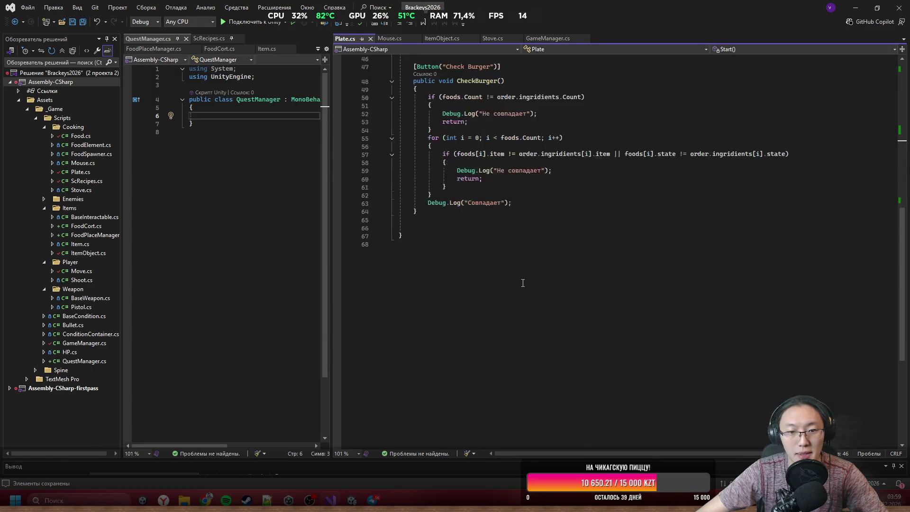
{"action": "left_click_drag", "start_coordinate": [332, 83], "coordinate": [386, 83]}
{"action": "scroll", "coordinate": [579, 194], "scroll_direction": "up", "scroll_amount": 4}
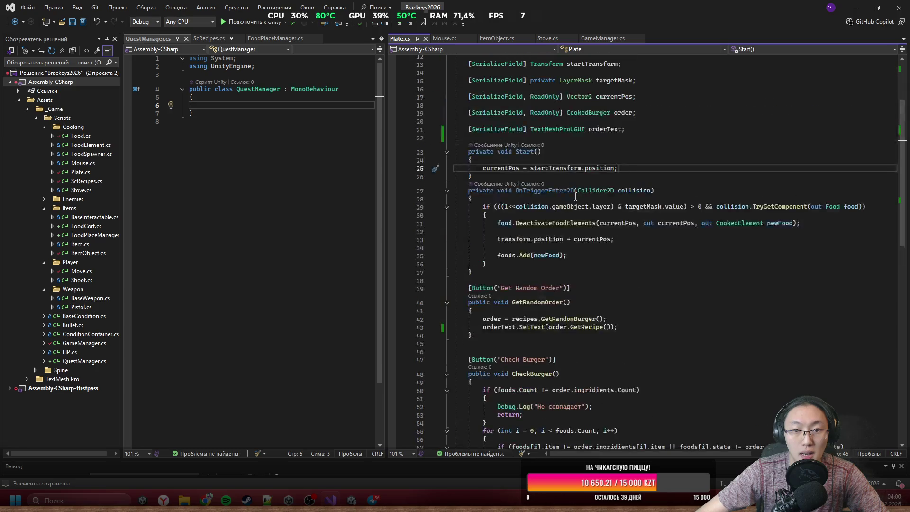
{"action": "scroll", "coordinate": [576, 199], "scroll_direction": "down", "scroll_amount": 5}
{"action": "scroll", "coordinate": [570, 209], "scroll_direction": "up", "scroll_amount": 4}
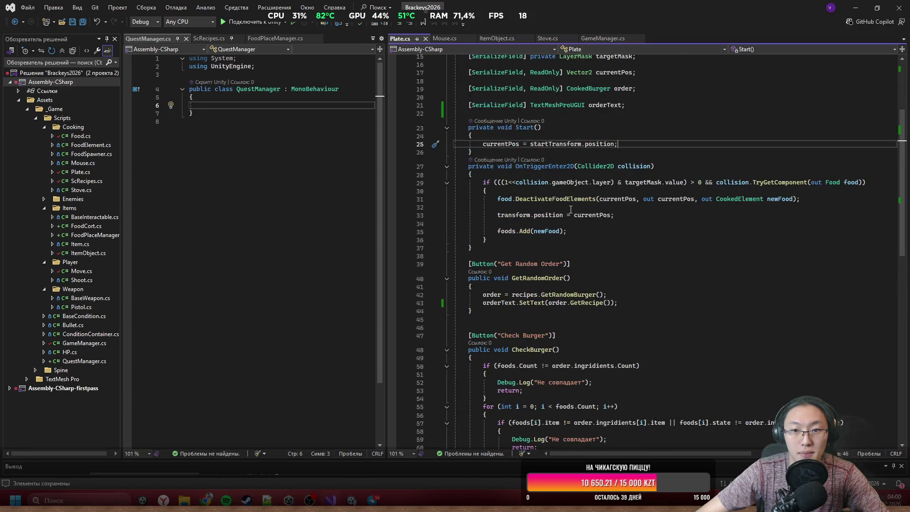
{"action": "scroll", "coordinate": [571, 208], "scroll_direction": "down", "scroll_amount": 3}
{"action": "scroll", "coordinate": [475, 175], "scroll_direction": "up", "scroll_amount": 5}
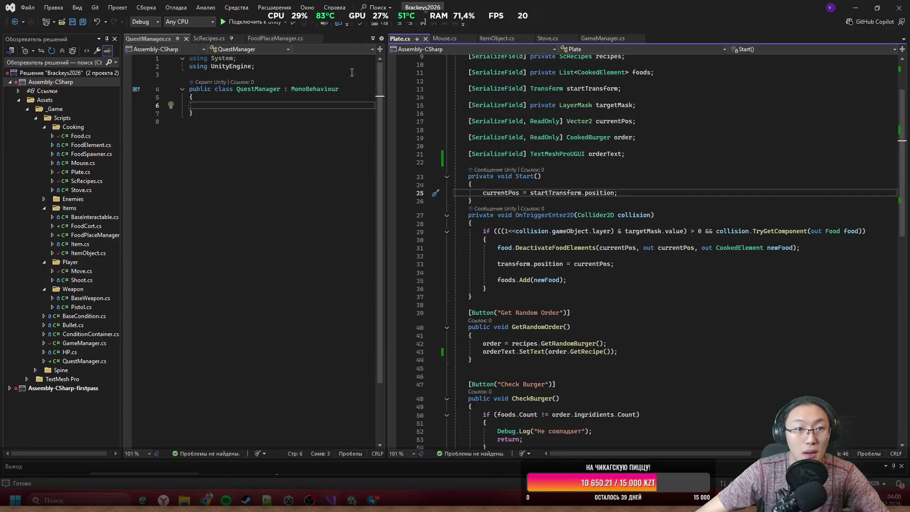
{"action": "left_click_drag", "start_coordinate": [385, 95], "coordinate": [520, 96]}
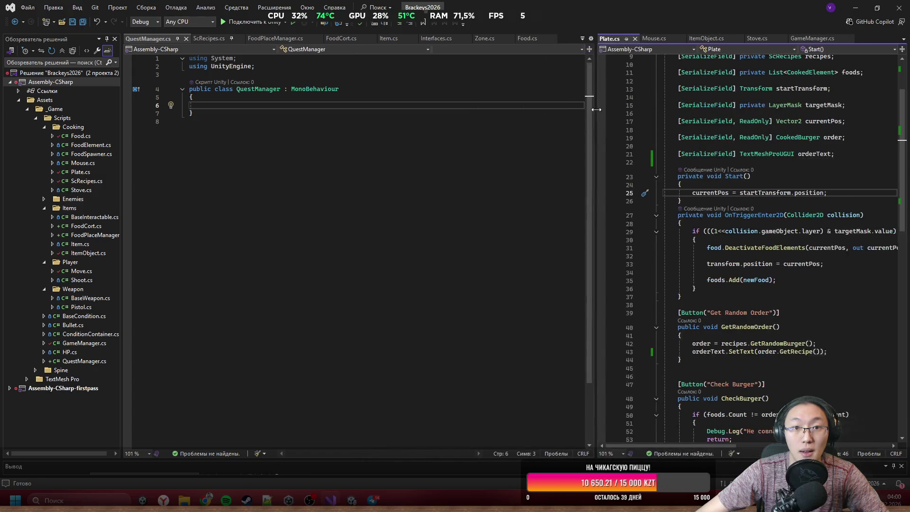
Show the Item.cs class and highlight 'order' in Plate.cs to see its uses
{"action": "left_click", "coordinate": [389, 38]}
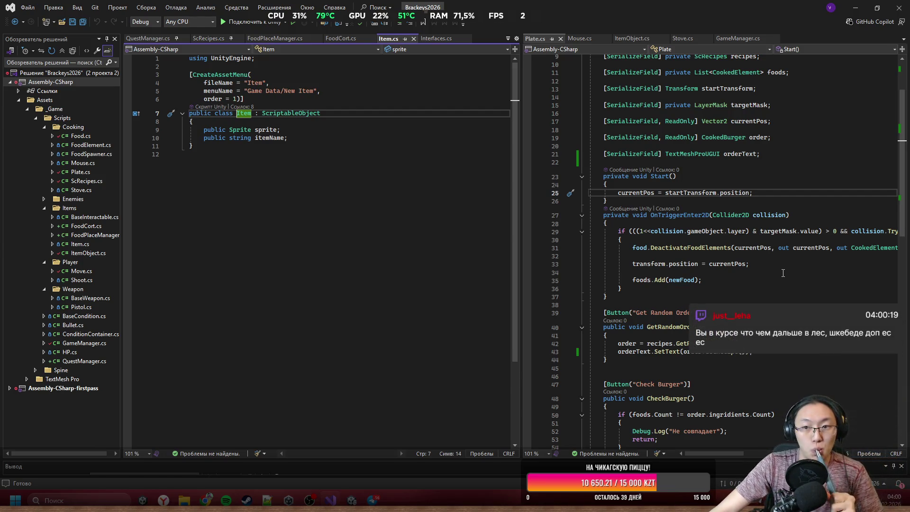
{"action": "scroll", "coordinate": [783, 273], "scroll_direction": "down", "scroll_amount": 6}
{"action": "scroll", "coordinate": [711, 254], "scroll_direction": "up", "scroll_amount": 5}
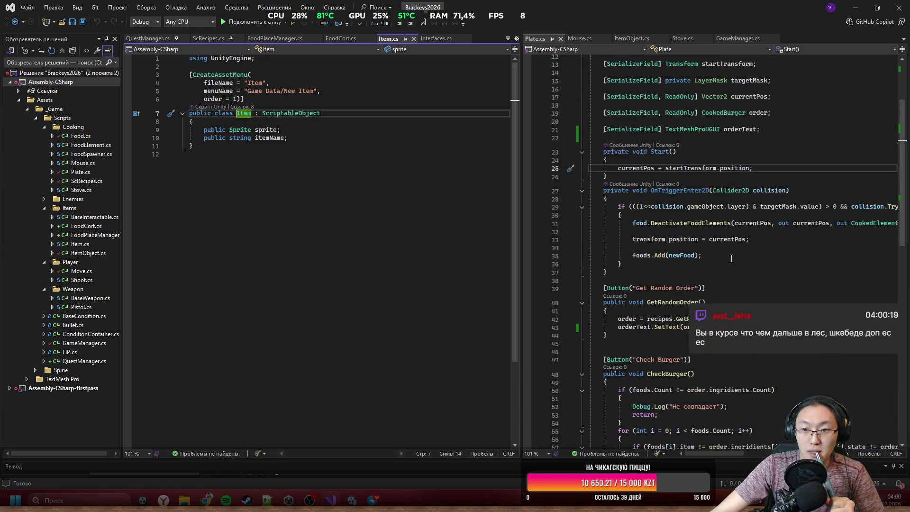
{"action": "double_click", "coordinate": [627, 318]}
{"action": "scroll", "coordinate": [711, 261], "scroll_direction": "up", "scroll_amount": 4}
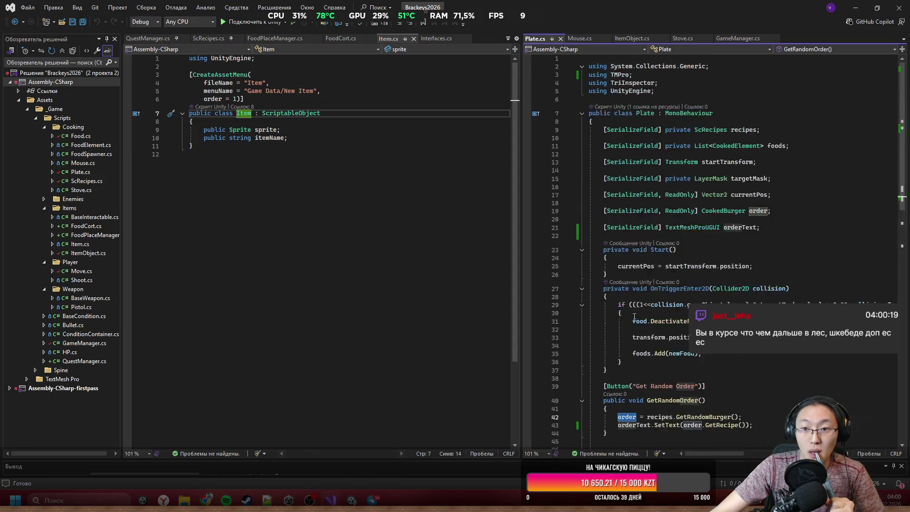
Go to the CookedBurger definition in Food.cs and widen its pane to read GetRecipe
{"action": "double_click", "coordinate": [723, 211]}
{"action": "key", "text": "F12"}
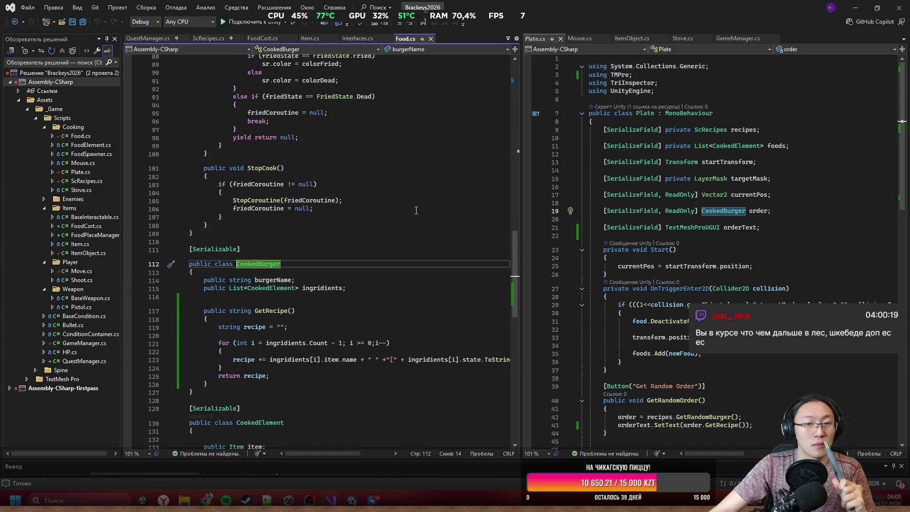
{"action": "scroll", "coordinate": [416, 210], "scroll_direction": "down", "scroll_amount": 7}
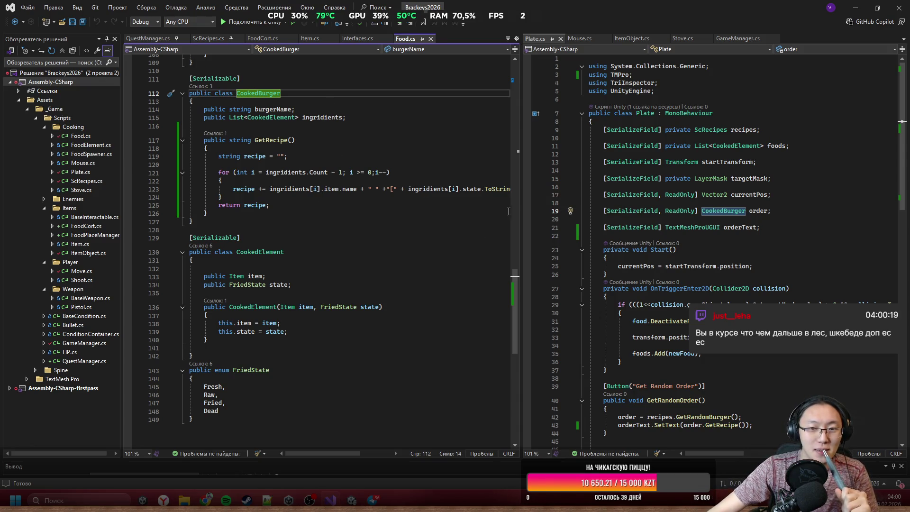
{"action": "left_click_drag", "start_coordinate": [526, 214], "coordinate": [693, 218]}
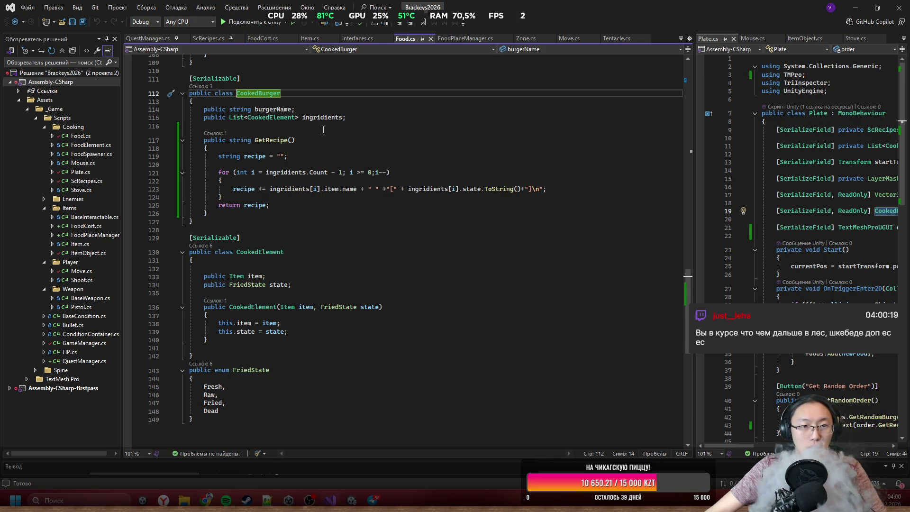
{"action": "left_click", "coordinate": [304, 285]}
{"action": "scroll", "coordinate": [304, 286], "scroll_direction": "down", "scroll_amount": 1}
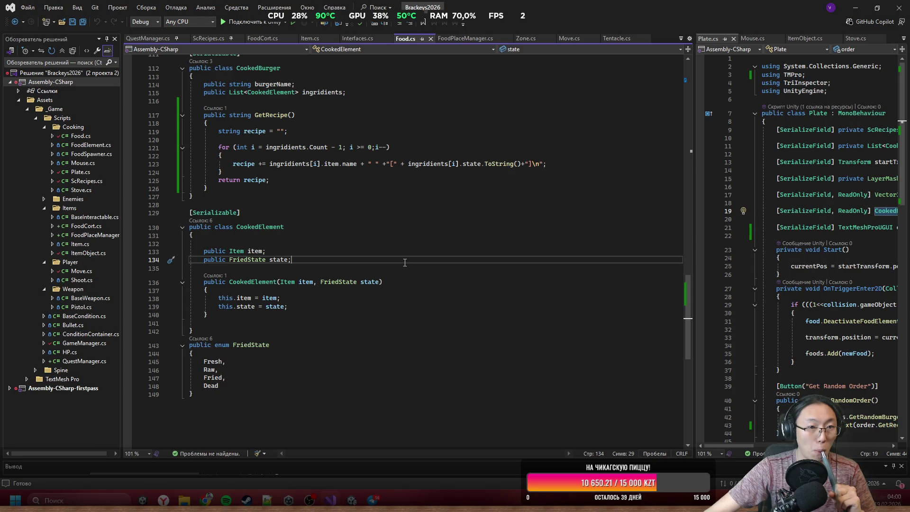
{"action": "scroll", "coordinate": [406, 264], "scroll_direction": "up", "scroll_amount": 1}
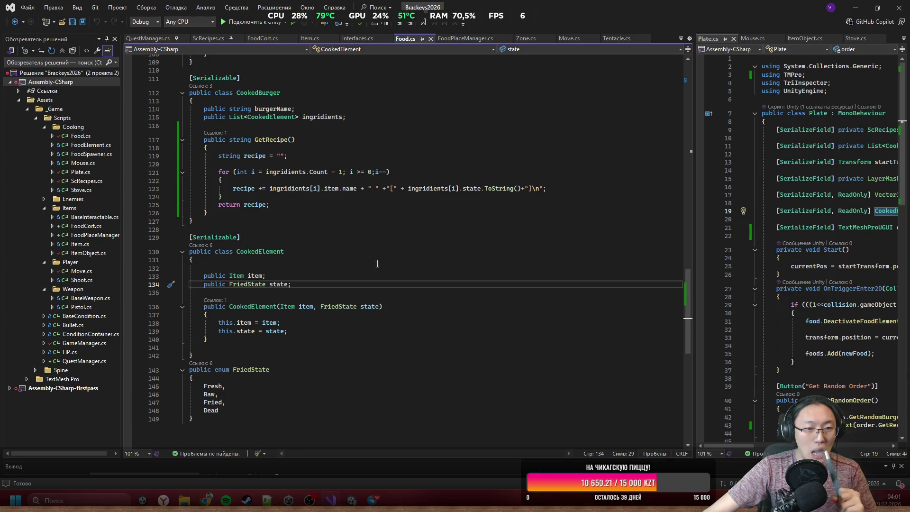
Add a new line 'public int price =' below itemName in the Item class
{"action": "left_click", "coordinate": [236, 276], "text": "ctrl"}
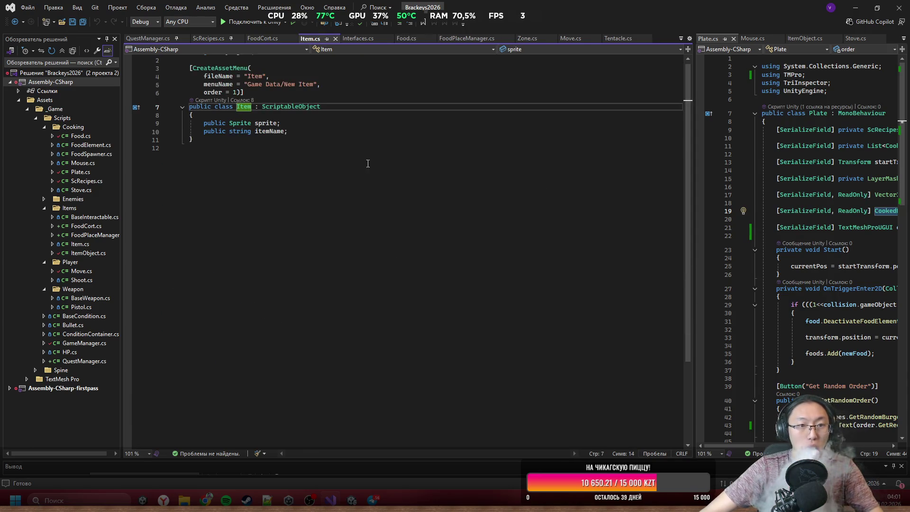
{"action": "left_click", "coordinate": [322, 139]}
{"action": "left_click", "coordinate": [321, 133]}
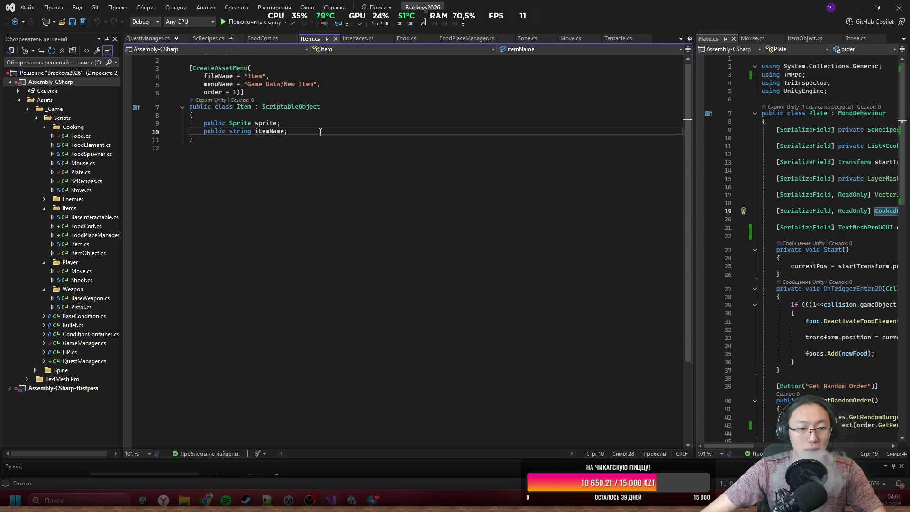
{"action": "key", "text": "Return"}
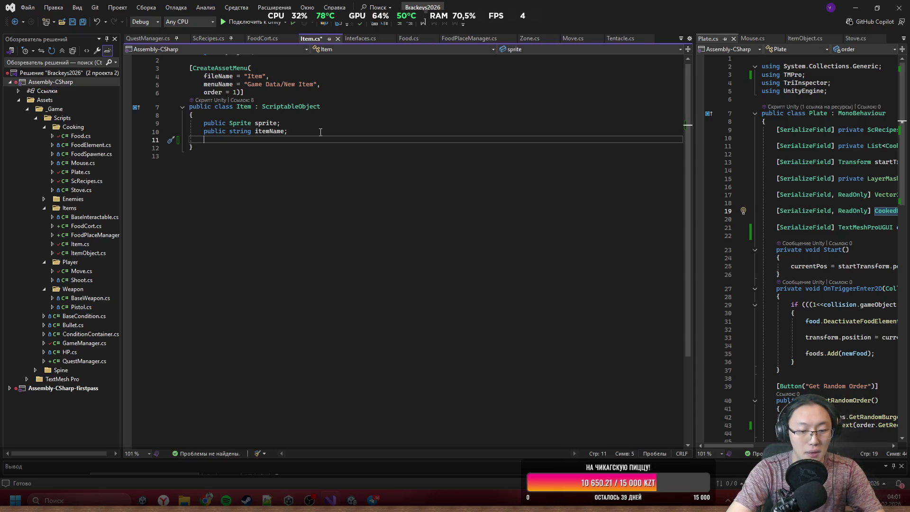
{"action": "type", "text": "public "}
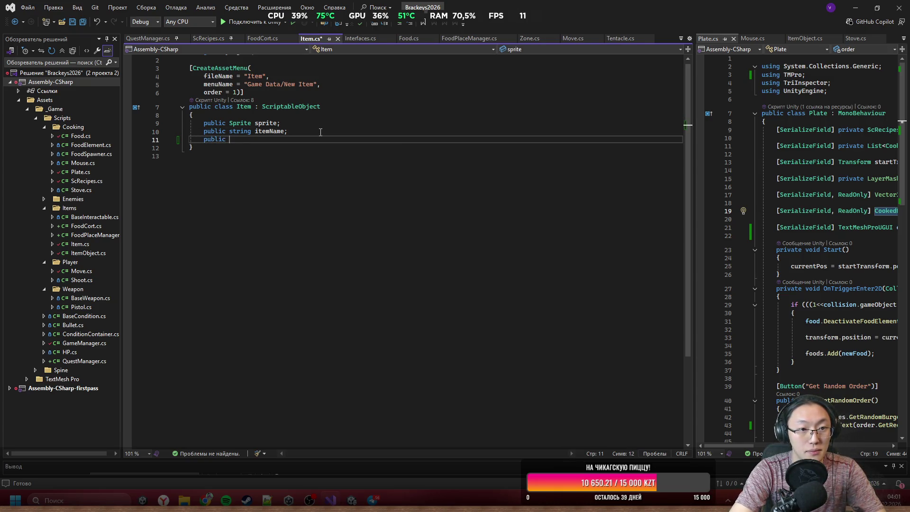
{"action": "type", "text": "Pri"}
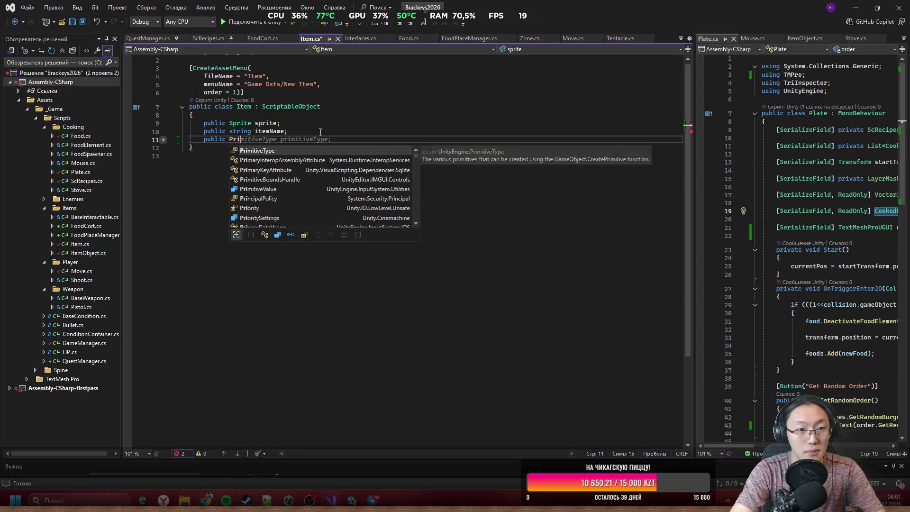
{"action": "key", "text": "BackSpace"}
{"action": "key", "text": "BackSpace"}
{"action": "key", "text": "BackSpace"}
{"action": "type", "text": "int price ="}
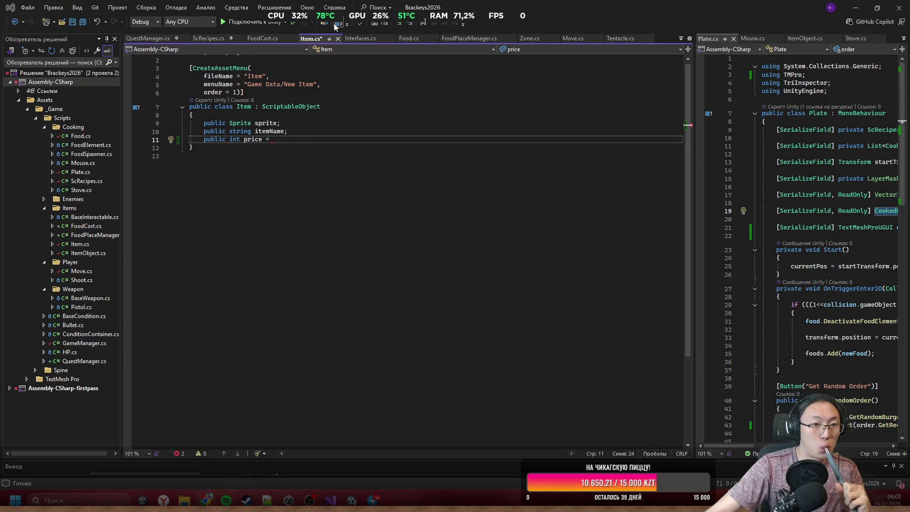
Finish the line as 'public int price = 1;' and switch to the assets.png sprite sheet
{"action": "left_click", "coordinate": [308, 143]}
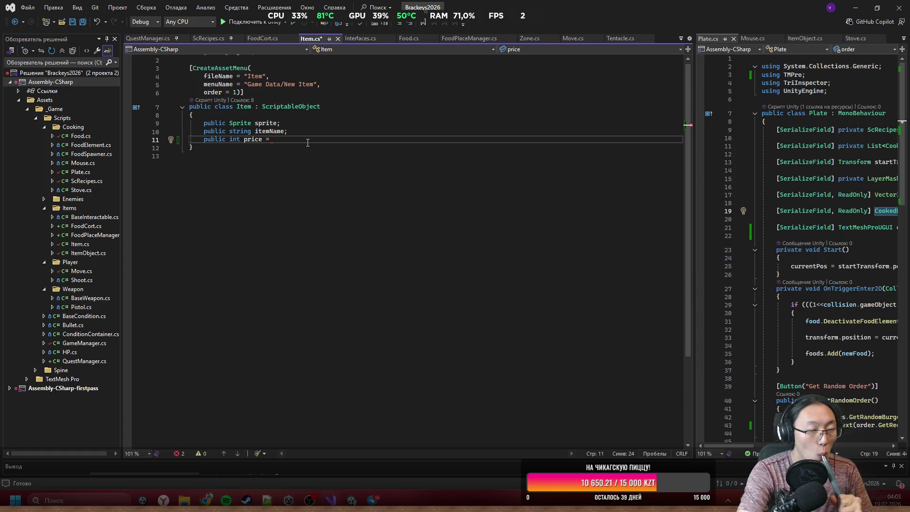
{"action": "type", "text": ";"}
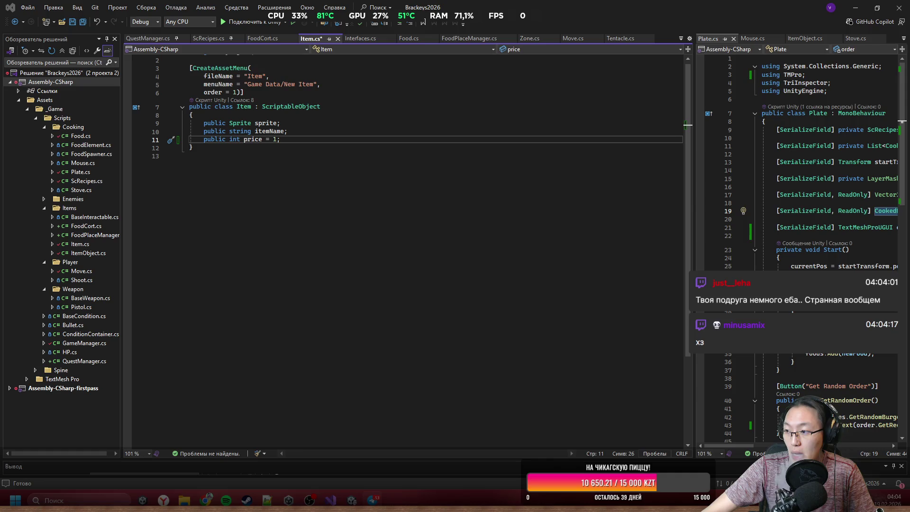
{"action": "key", "text": "alt+Tab"}
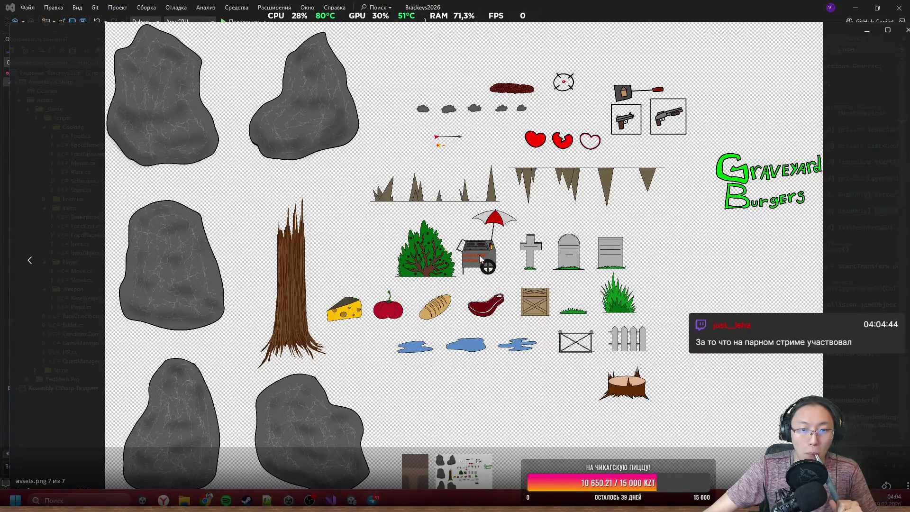
Browse Telegechka1.png, 1235.png and assets.png in Photos, then close the viewer
{"action": "key", "text": "Left"}
{"action": "key", "text": "Left"}
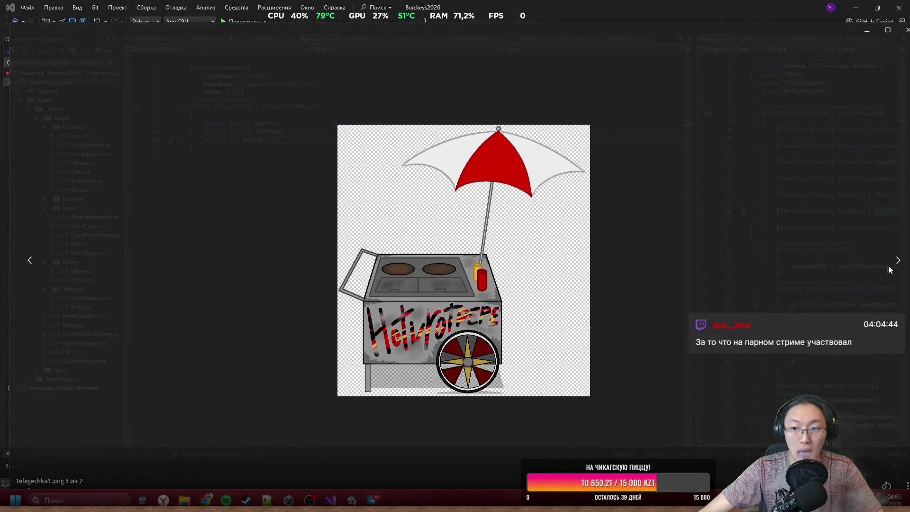
{"action": "left_click", "coordinate": [898, 265]}
{"action": "left_click", "coordinate": [904, 267]}
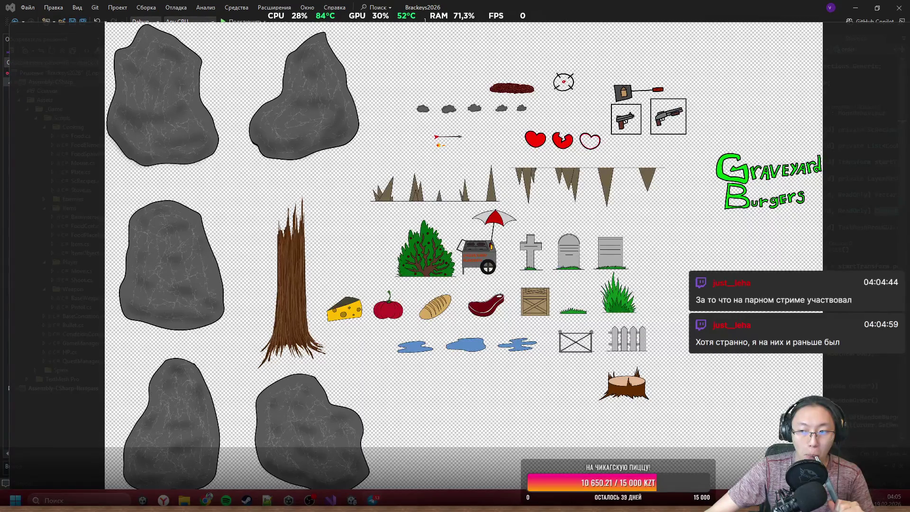
{"action": "mouse_move", "coordinate": [524, 157]}
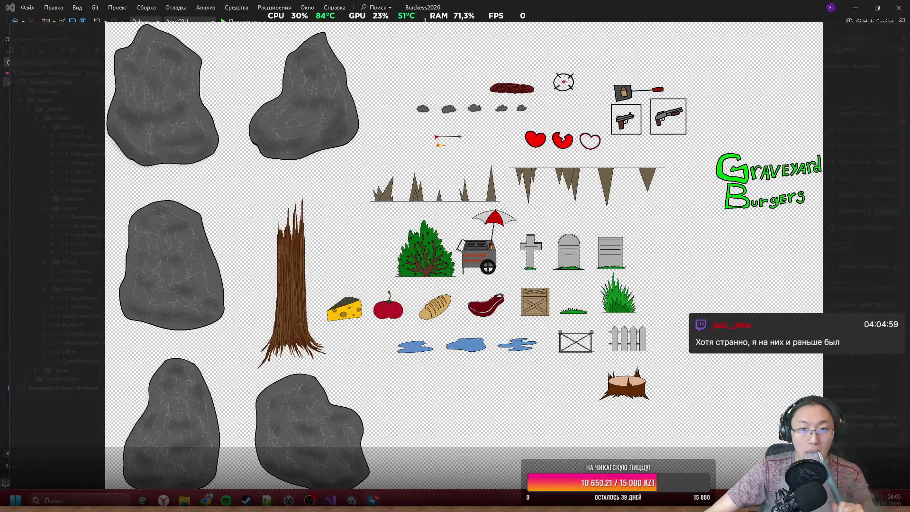
{"action": "mouse_move", "coordinate": [494, 157]}
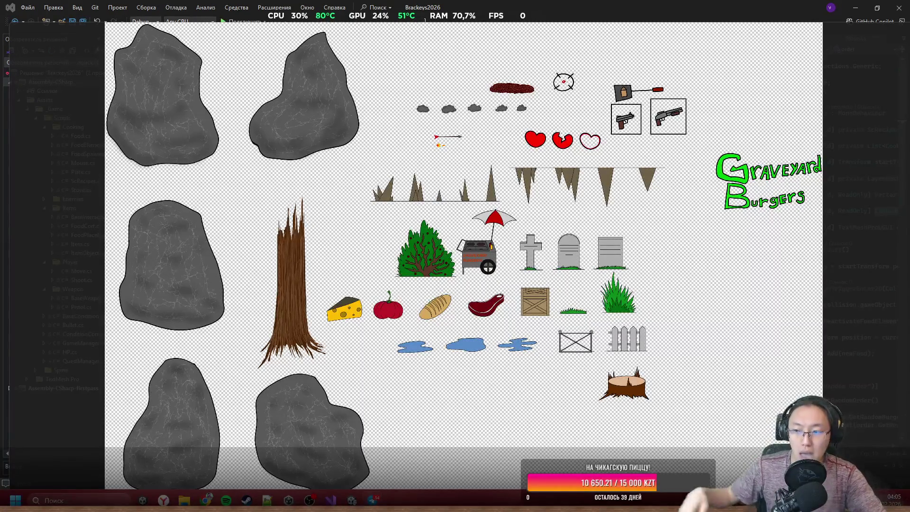
{"action": "mouse_move", "coordinate": [722, 84]}
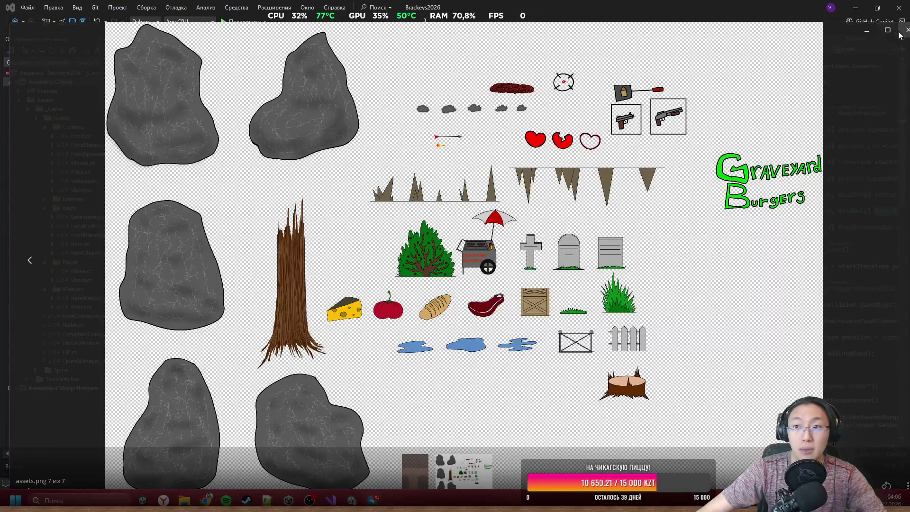
{"action": "left_click", "coordinate": [906, 30]}
Open assets.png from the Telegram Desktop folder in Photos, just this once
{"action": "left_click", "coordinate": [855, 8]}
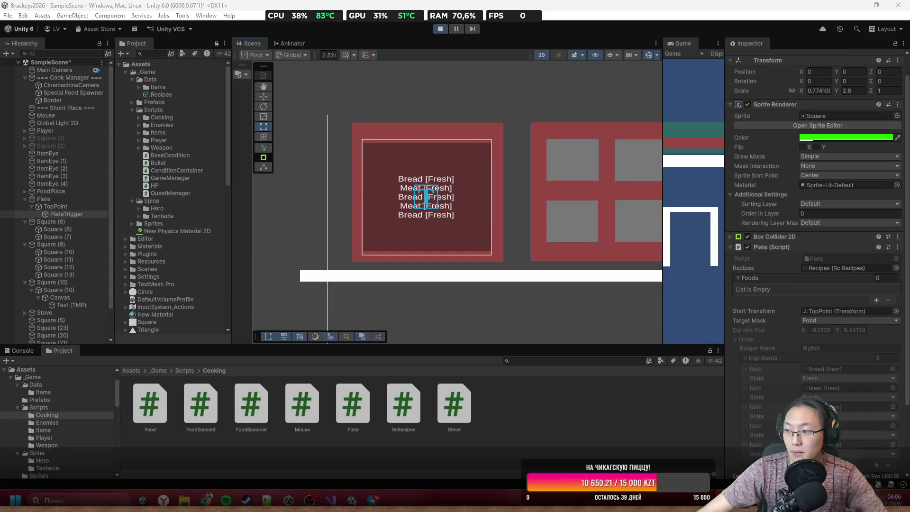
{"action": "key", "text": "alt+Tab"}
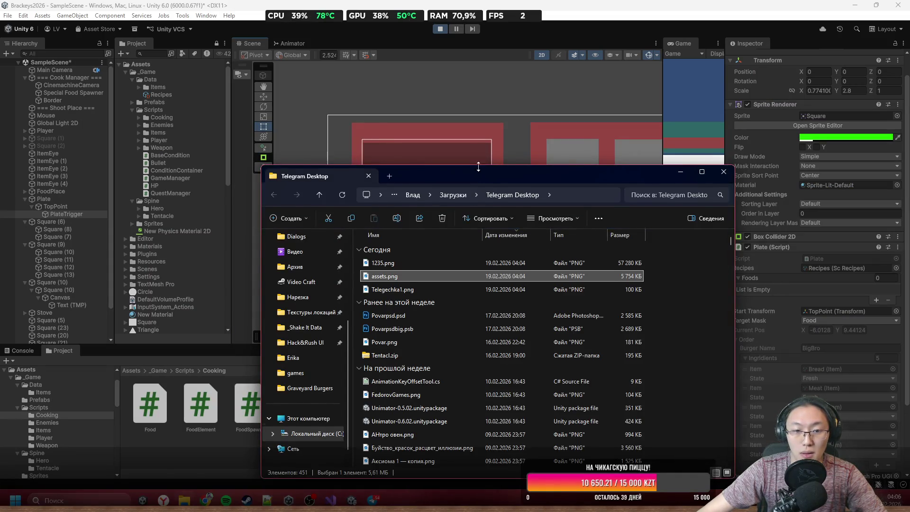
{"action": "double_click", "coordinate": [413, 269]}
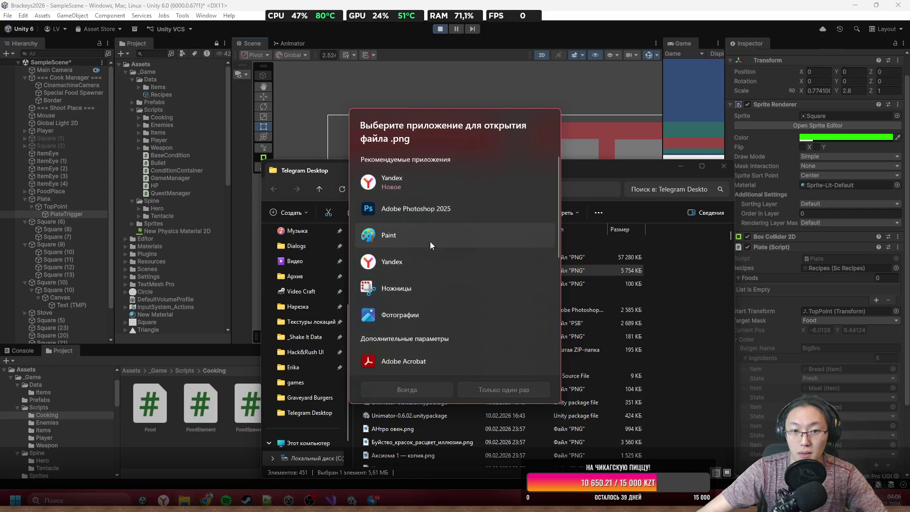
{"action": "left_click", "coordinate": [447, 315]}
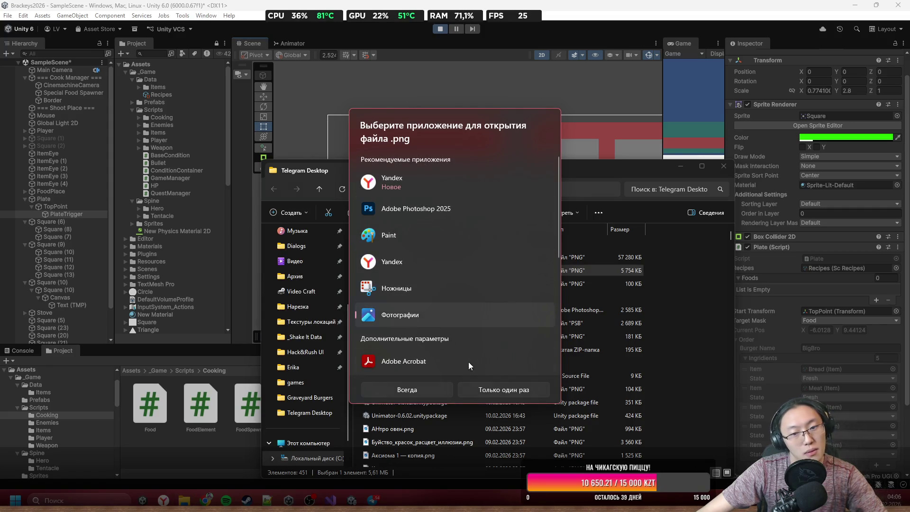
{"action": "left_click", "coordinate": [430, 388]}
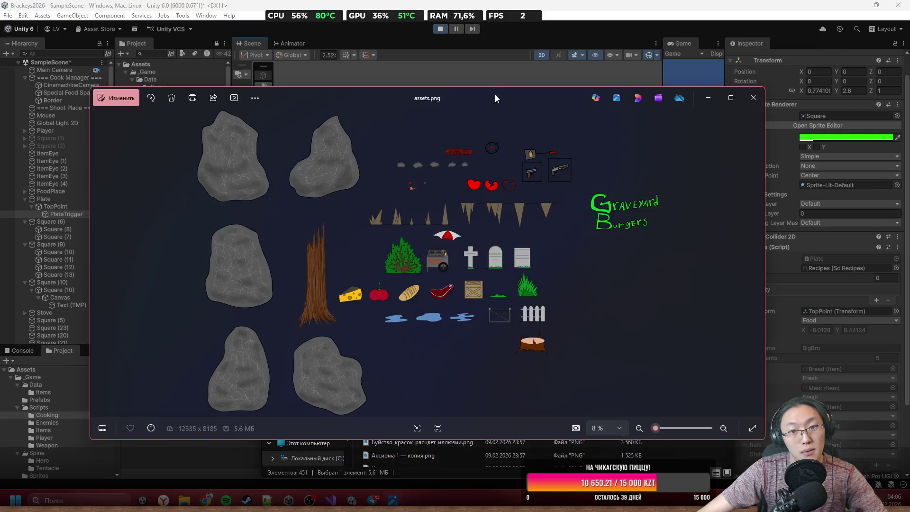
Maximize Photos, then zoom and pan the sprite sheet to inspect the stump, rocks and guns
{"action": "double_click", "coordinate": [494, 95]}
{"action": "scroll", "coordinate": [504, 269], "scroll_direction": "up", "scroll_amount": 2}
{"action": "scroll", "coordinate": [504, 269], "scroll_direction": "up", "scroll_amount": 3}
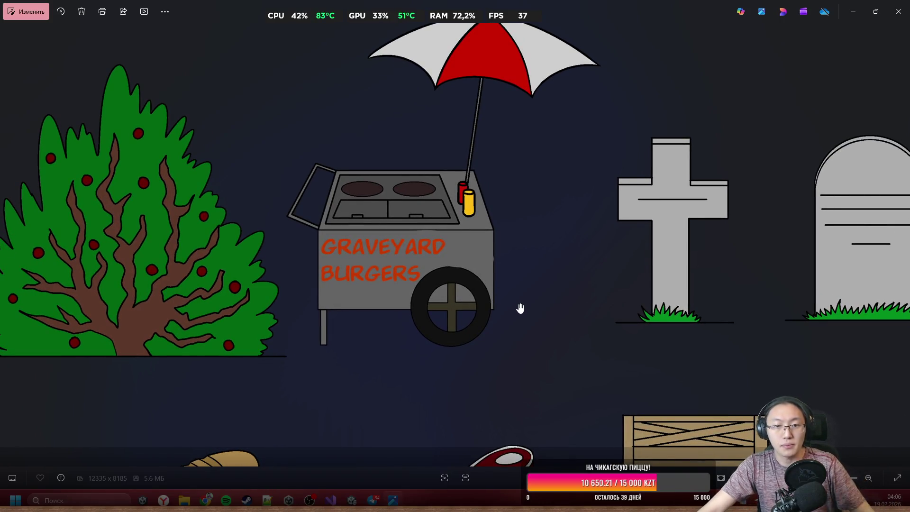
{"action": "scroll", "coordinate": [521, 309], "scroll_direction": "down", "scroll_amount": 5}
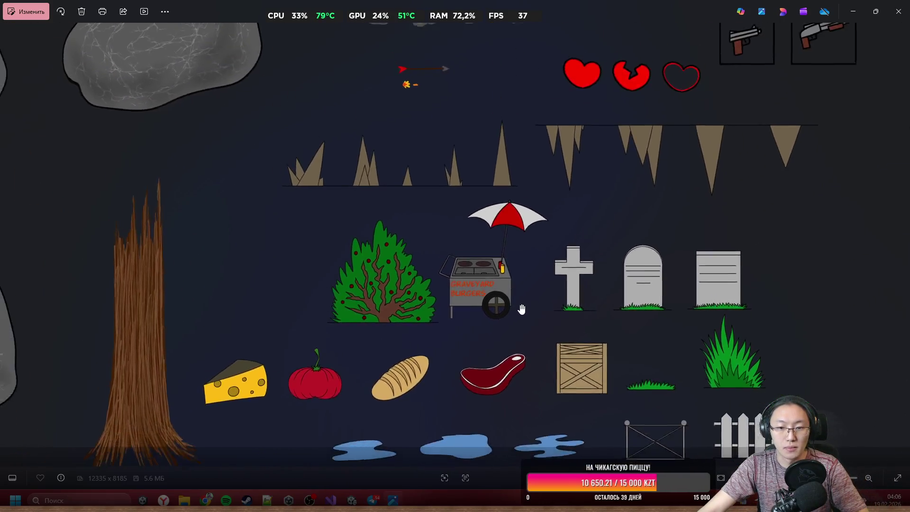
{"action": "left_click_drag", "start_coordinate": [523, 306], "coordinate": [474, 216]}
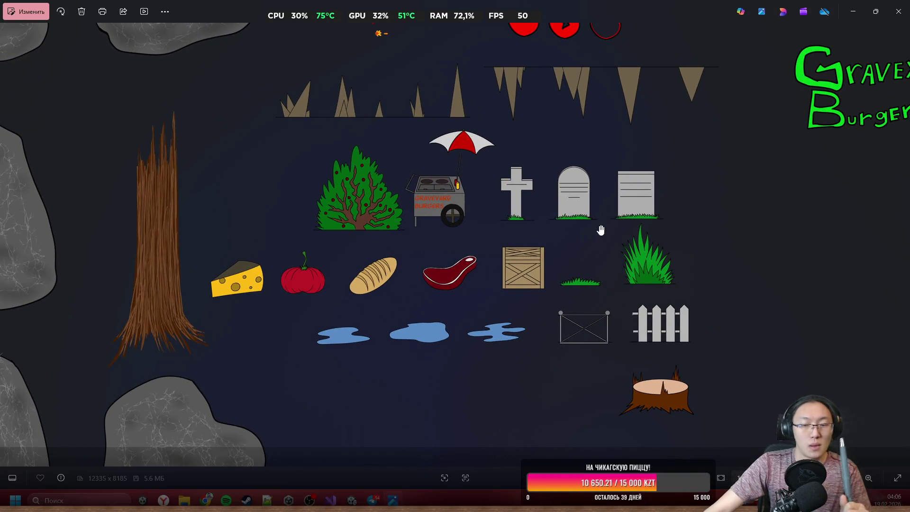
{"action": "mouse_move", "coordinate": [576, 201]}
{"action": "left_mouse_down"}
{"action": "mouse_move", "coordinate": [576, 350]}
{"action": "mouse_move", "coordinate": [579, 291]}
{"action": "left_mouse_up"}
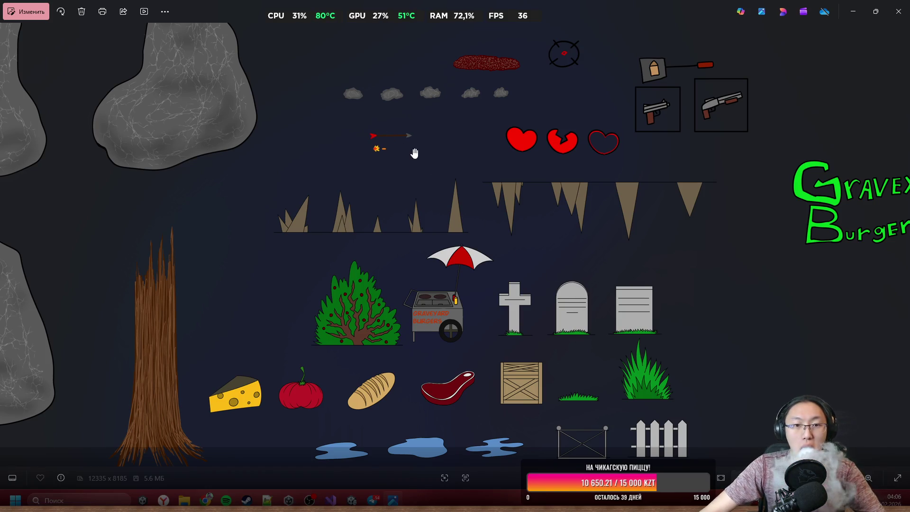
{"action": "scroll", "coordinate": [379, 149], "scroll_direction": "up", "scroll_amount": 5}
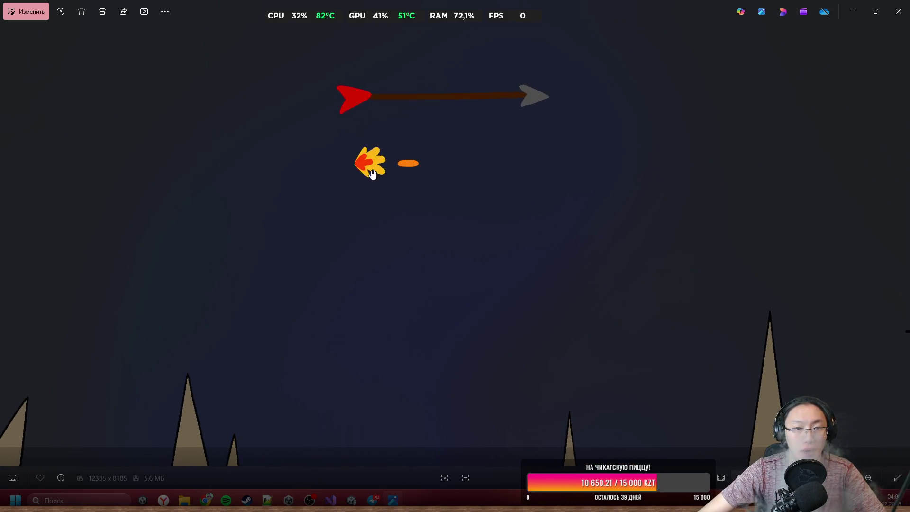
{"action": "scroll", "coordinate": [365, 174], "scroll_direction": "down", "scroll_amount": 3}
{"action": "scroll", "coordinate": [363, 175], "scroll_direction": "down", "scroll_amount": 5}
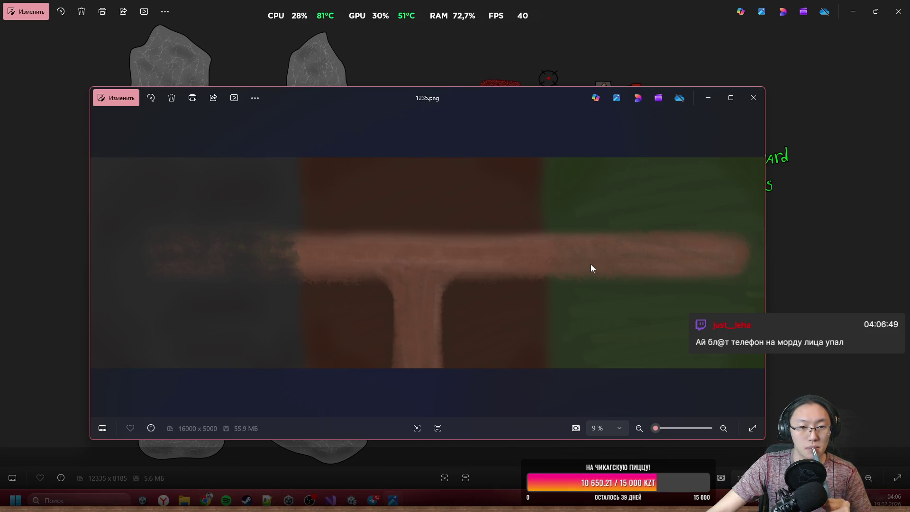
{"action": "scroll", "coordinate": [371, 275], "scroll_direction": "up", "scroll_amount": 5}
{"action": "scroll", "coordinate": [374, 318], "scroll_direction": "up", "scroll_amount": 3}
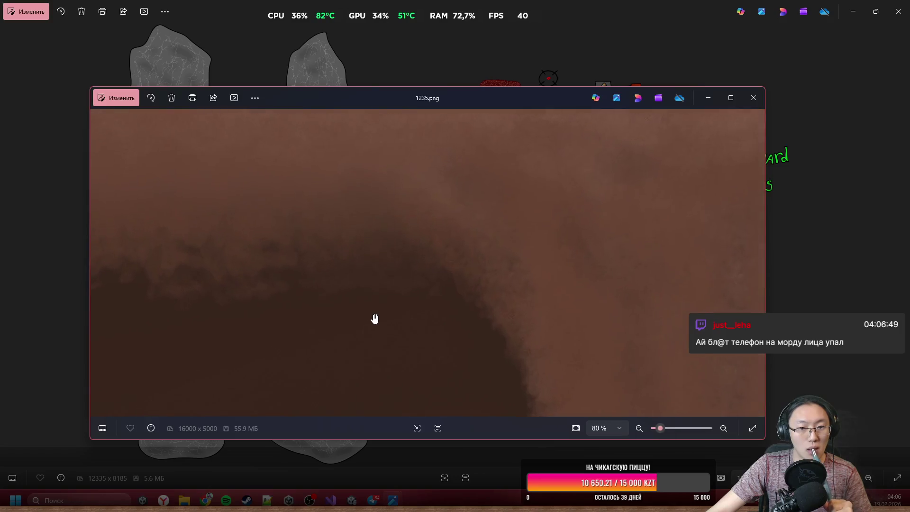
{"action": "scroll", "coordinate": [372, 296], "scroll_direction": "down", "scroll_amount": 8}
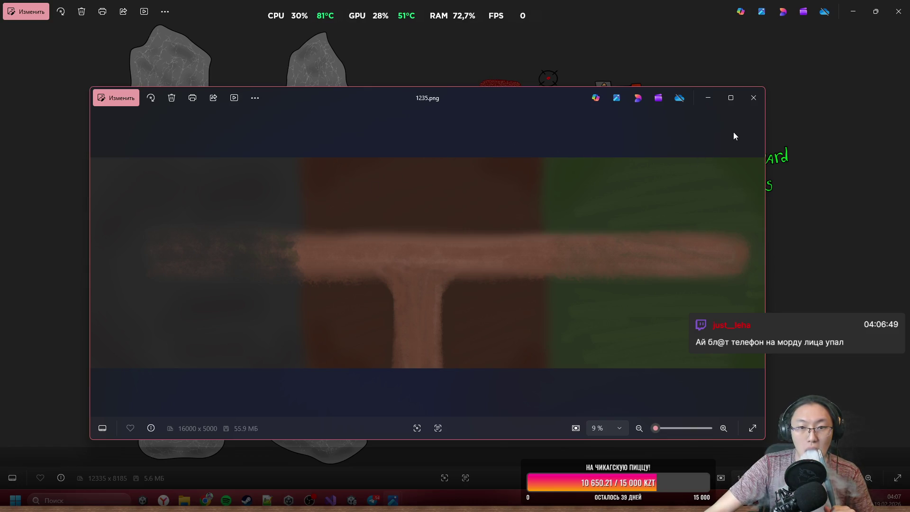
{"action": "left_click", "coordinate": [754, 103]}
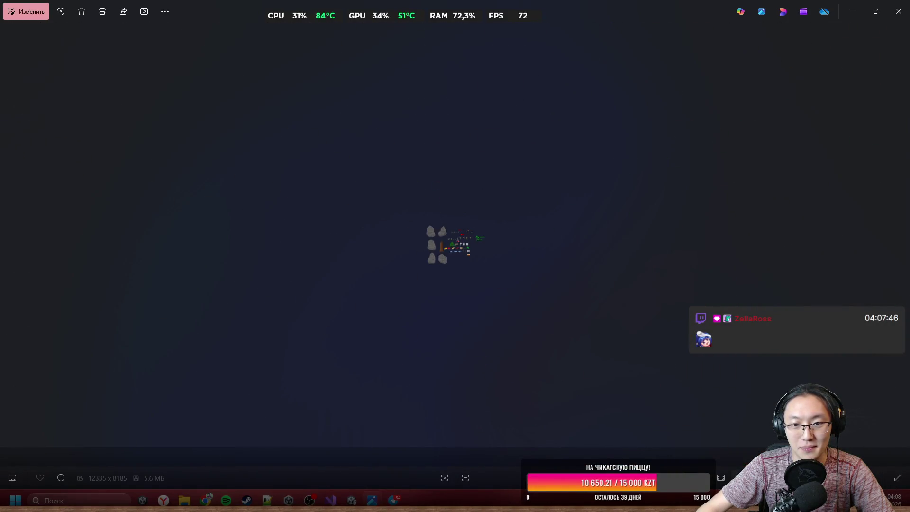
Zoom the assets.png sprite sheet view so it fits on screen
{"action": "scroll", "coordinate": [549, 282], "scroll_direction": "up", "scroll_amount": 2}
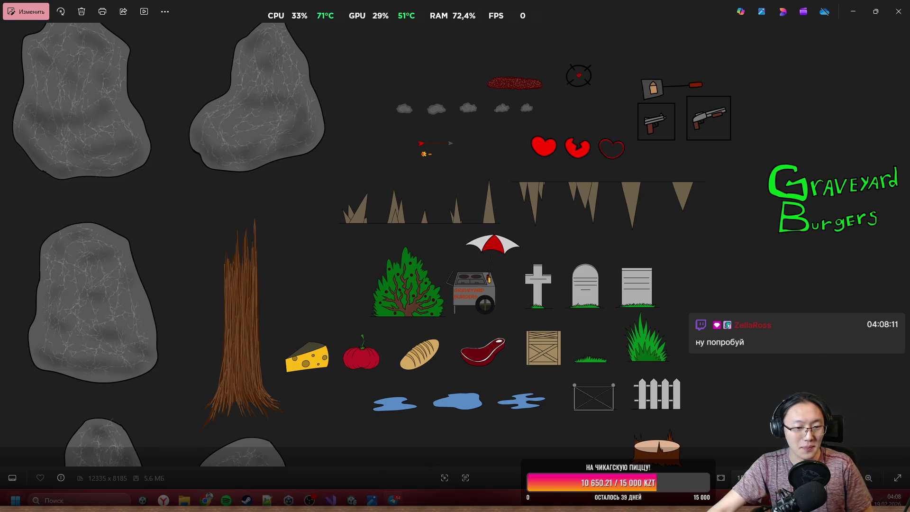
Launch Paint via 'pa', maximize it, try a few strokes, and reposition the window
{"action": "left_click", "coordinate": [3, 495]}
{"action": "type", "text": "pa"}
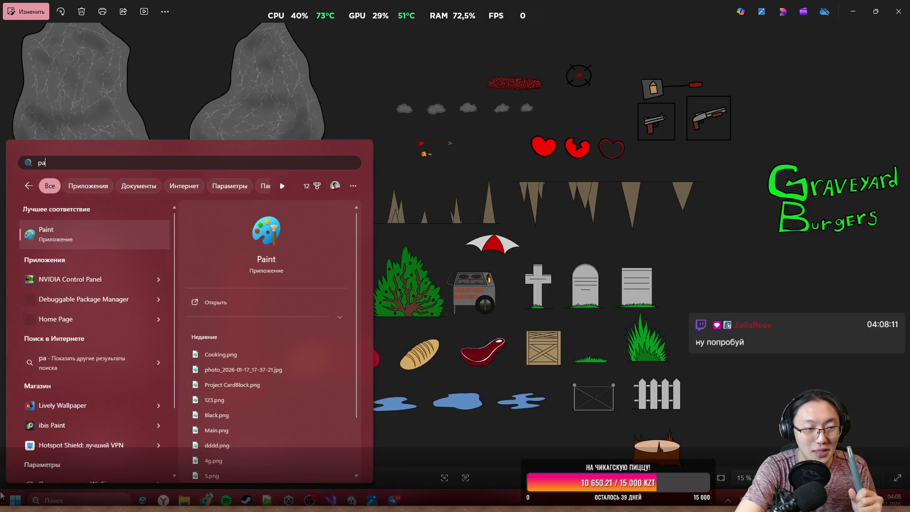
{"action": "key", "text": "Return"}
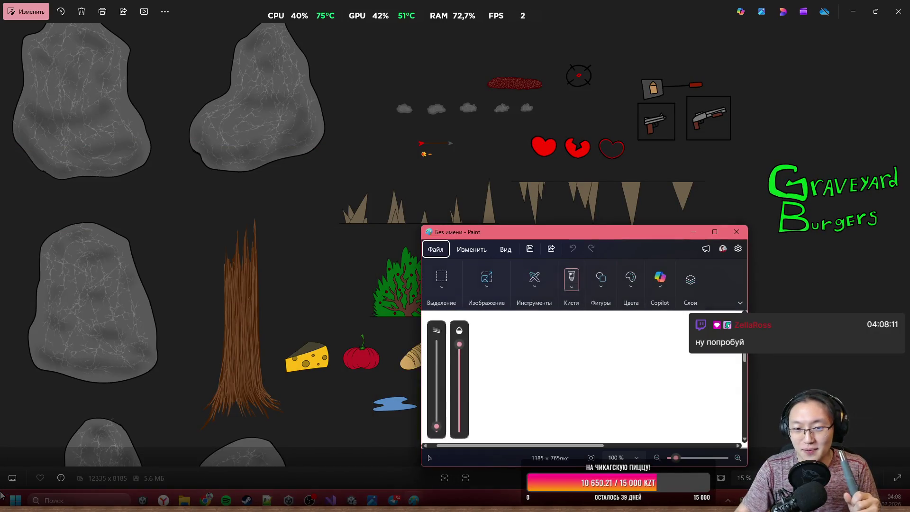
{"action": "double_click", "coordinate": [524, 232]}
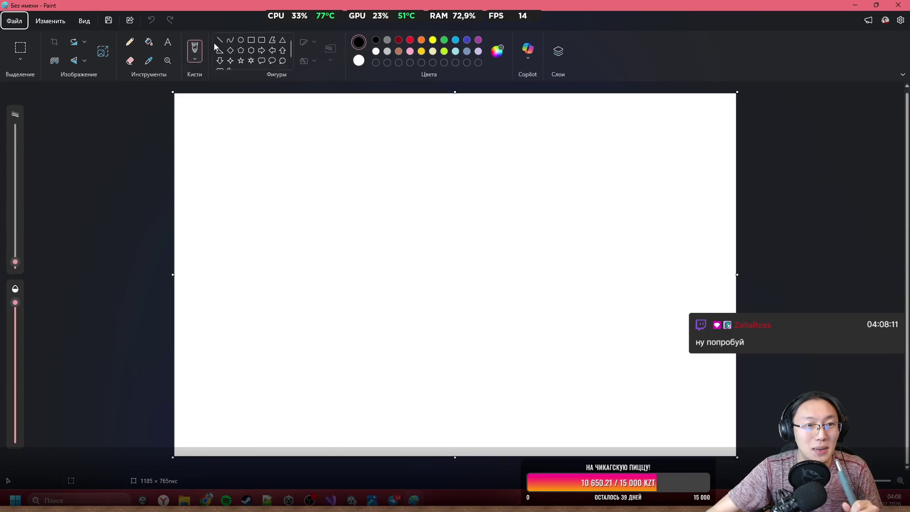
{"action": "left_click_drag", "start_coordinate": [244, 152], "coordinate": [511, 142]}
{"action": "key", "text": "ctrl+z"}
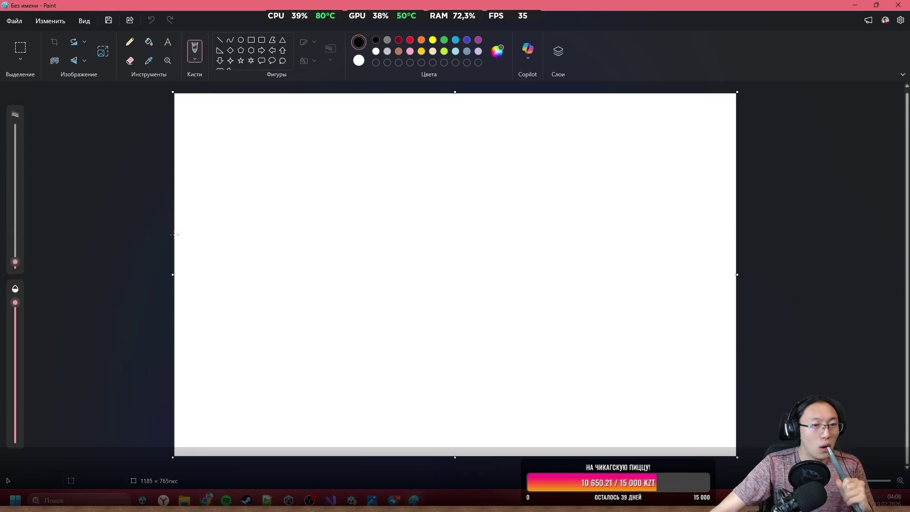
{"action": "mouse_move", "coordinate": [174, 234]}
{"action": "left_mouse_down"}
{"action": "mouse_move", "coordinate": [373, 233]}
{"action": "mouse_move", "coordinate": [410, 107]}
{"action": "mouse_move", "coordinate": [402, 91]}
{"action": "left_mouse_up"}
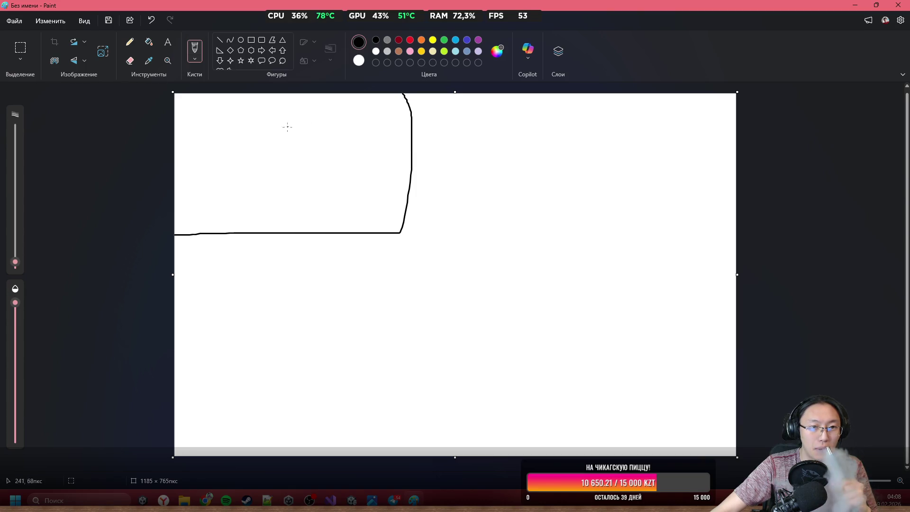
{"action": "left_click_drag", "start_coordinate": [275, 123], "coordinate": [296, 142]}
{"action": "key", "text": "ctrl+z"}
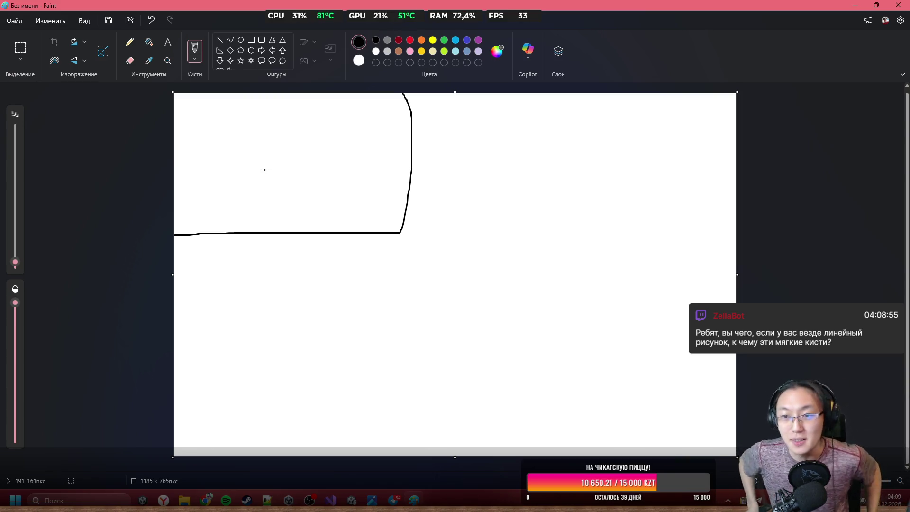
{"action": "mouse_move", "coordinate": [432, 5]}
{"action": "left_mouse_down"}
{"action": "mouse_move", "coordinate": [433, 391]}
{"action": "mouse_move", "coordinate": [351, 462]}
{"action": "mouse_move", "coordinate": [371, 446]}
{"action": "left_mouse_up"}
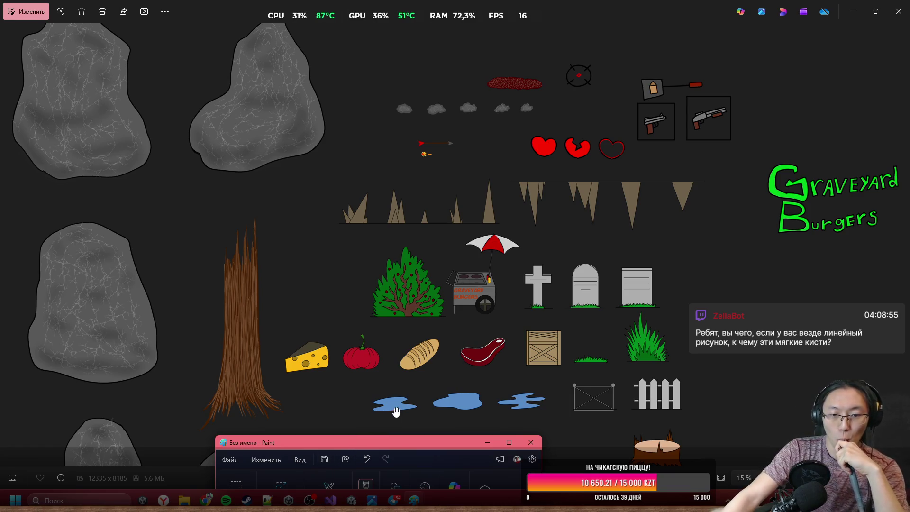
{"action": "mouse_move", "coordinate": [399, 442]}
{"action": "left_mouse_down"}
{"action": "mouse_move", "coordinate": [442, 378]}
{"action": "mouse_move", "coordinate": [457, 286]}
{"action": "mouse_move", "coordinate": [503, 174]}
{"action": "mouse_move", "coordinate": [491, 2]}
{"action": "left_mouse_up"}
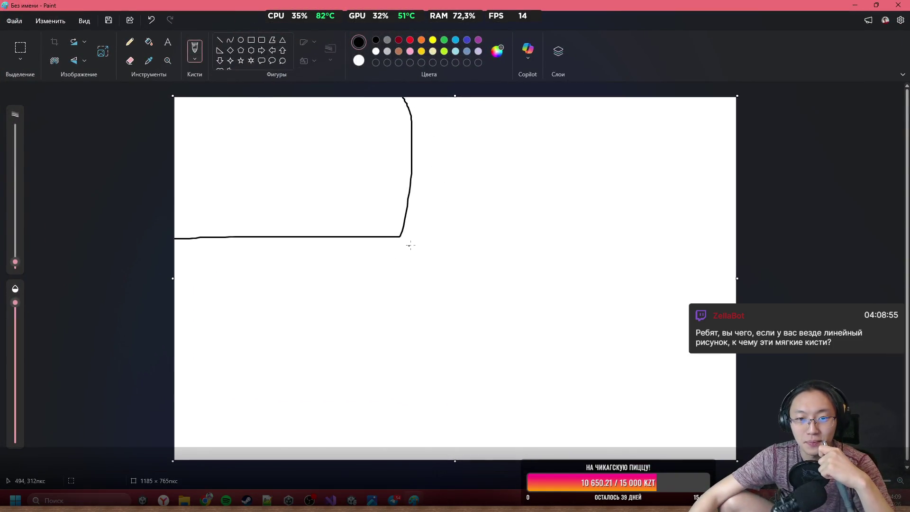
Draw a head figure in the first panel and dashes ringing the screen in the second
{"action": "mouse_move", "coordinate": [248, 133]}
{"action": "left_mouse_down"}
{"action": "mouse_move", "coordinate": [243, 143]}
{"action": "mouse_move", "coordinate": [258, 132]}
{"action": "left_mouse_up"}
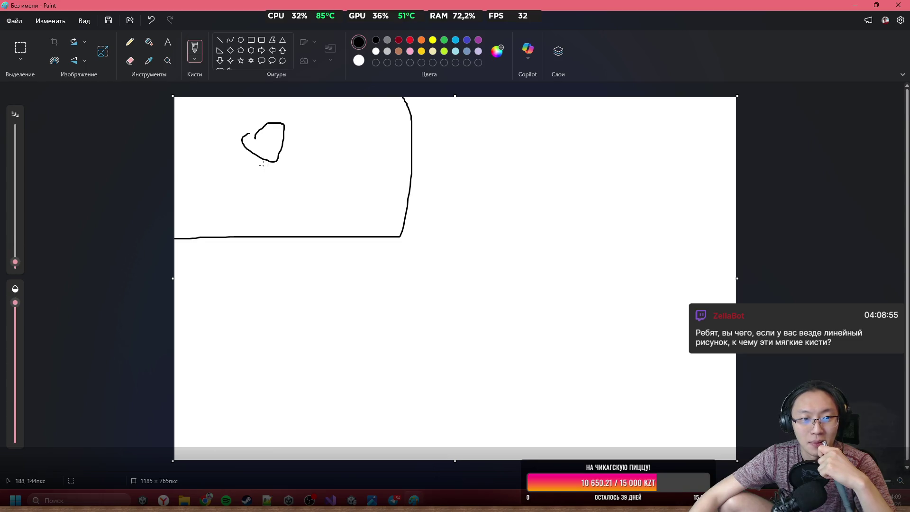
{"action": "mouse_move", "coordinate": [262, 189]}
{"action": "left_mouse_down"}
{"action": "mouse_move", "coordinate": [353, 236]}
{"action": "mouse_move", "coordinate": [215, 237]}
{"action": "mouse_move", "coordinate": [215, 204]}
{"action": "left_mouse_up"}
{"action": "left_click_drag", "start_coordinate": [431, 194], "coordinate": [432, 201]}
{"action": "left_click_drag", "start_coordinate": [448, 206], "coordinate": [456, 220]}
{"action": "left_click_drag", "start_coordinate": [491, 220], "coordinate": [508, 222]}
{"action": "left_click_drag", "start_coordinate": [543, 185], "coordinate": [553, 179]}
{"action": "left_click_drag", "start_coordinate": [551, 140], "coordinate": [541, 158]}
{"action": "left_click_drag", "start_coordinate": [547, 112], "coordinate": [547, 127]}
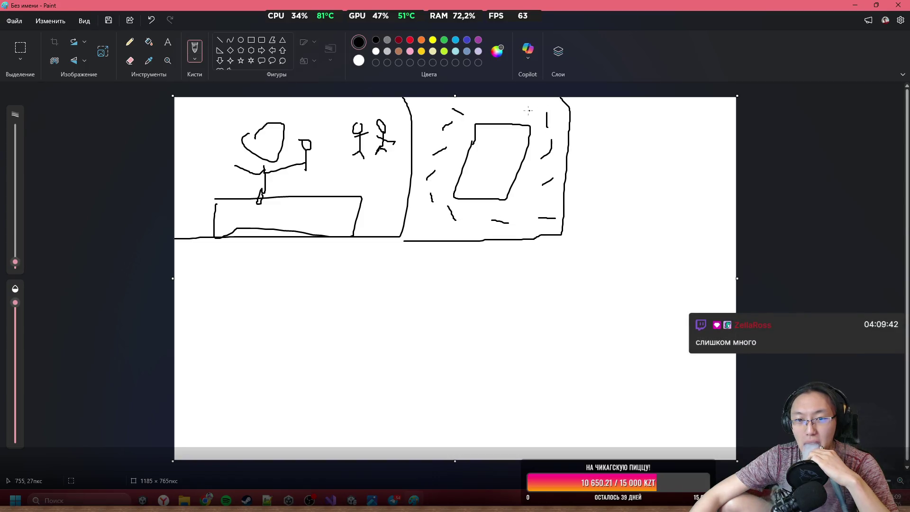
{"action": "left_click_drag", "start_coordinate": [477, 113], "coordinate": [480, 113]}
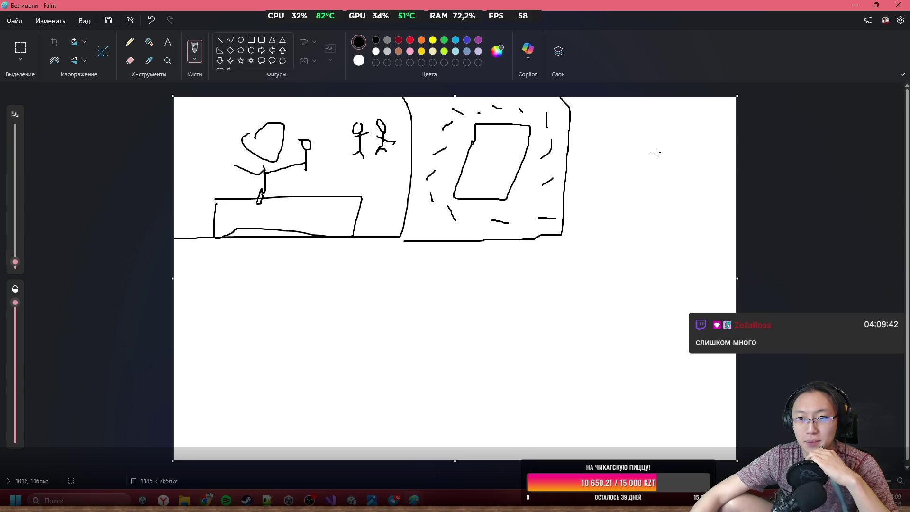
Pencil a small square with a tiny figure in the second panel's screen, then outline a third panel
{"action": "mouse_move", "coordinate": [485, 133]}
{"action": "left_mouse_down"}
{"action": "mouse_move", "coordinate": [480, 159]}
{"action": "mouse_move", "coordinate": [508, 151]}
{"action": "mouse_move", "coordinate": [508, 133]}
{"action": "mouse_move", "coordinate": [489, 132]}
{"action": "left_mouse_up"}
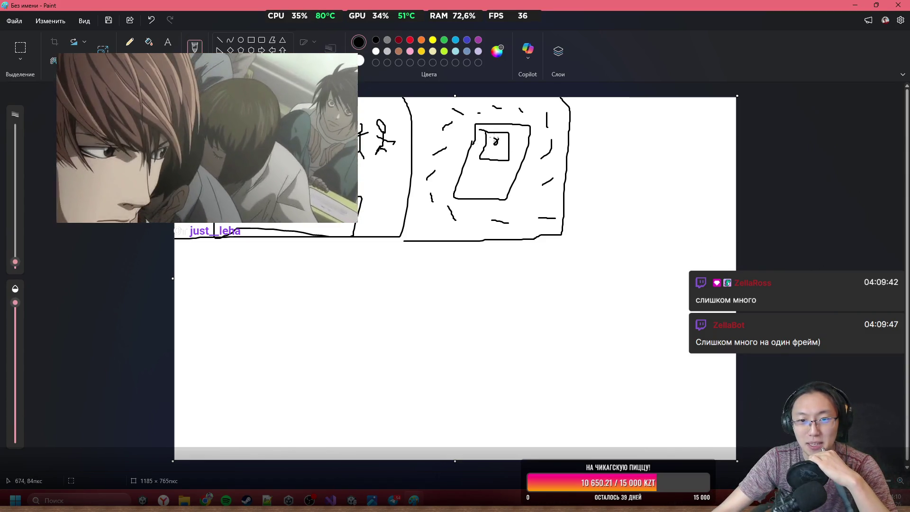
{"action": "mouse_move", "coordinate": [494, 142]}
{"action": "left_mouse_down"}
{"action": "mouse_move", "coordinate": [491, 149]}
{"action": "mouse_move", "coordinate": [500, 150]}
{"action": "left_mouse_up"}
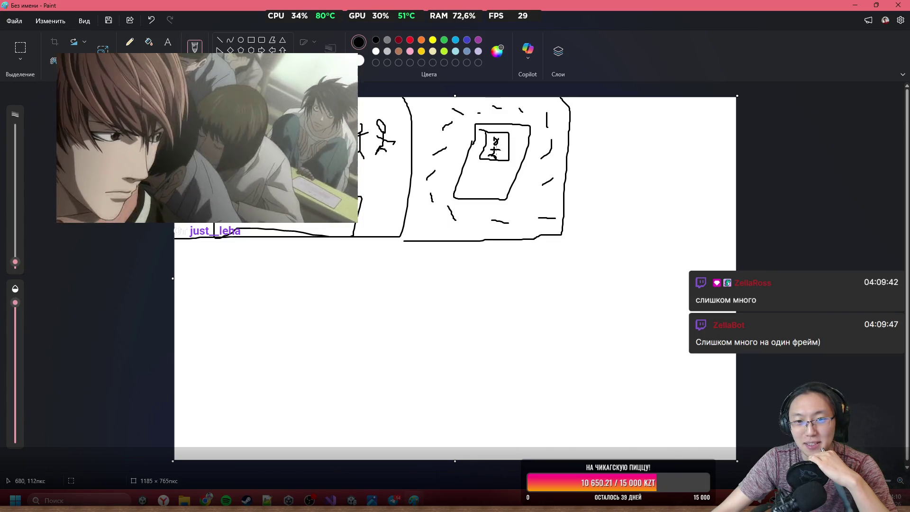
{"action": "mouse_move", "coordinate": [379, 4]}
{"action": "left_mouse_down"}
{"action": "mouse_move", "coordinate": [445, 377]}
{"action": "mouse_move", "coordinate": [426, 502]}
{"action": "mouse_move", "coordinate": [383, 3]}
{"action": "left_mouse_up"}
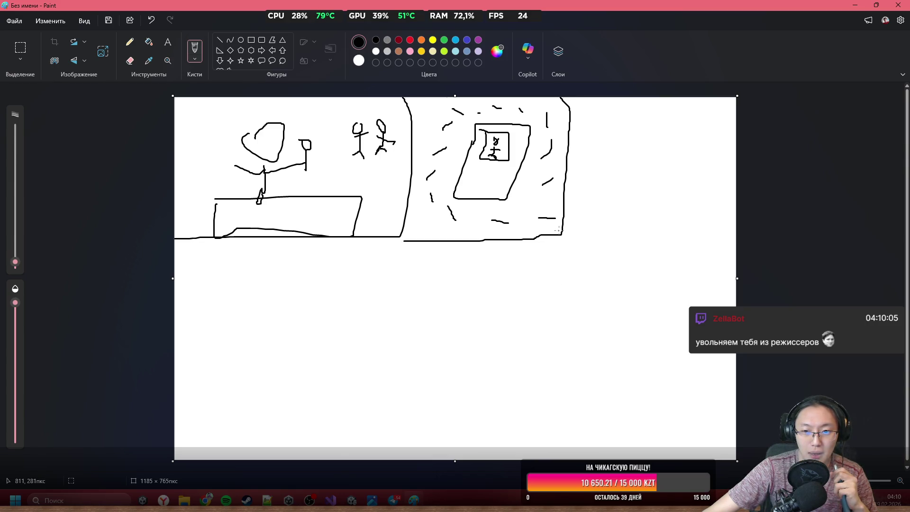
{"action": "mouse_move", "coordinate": [558, 231]}
{"action": "left_mouse_down"}
{"action": "mouse_move", "coordinate": [563, 356]}
{"action": "mouse_move", "coordinate": [736, 356]}
{"action": "left_mouse_up"}
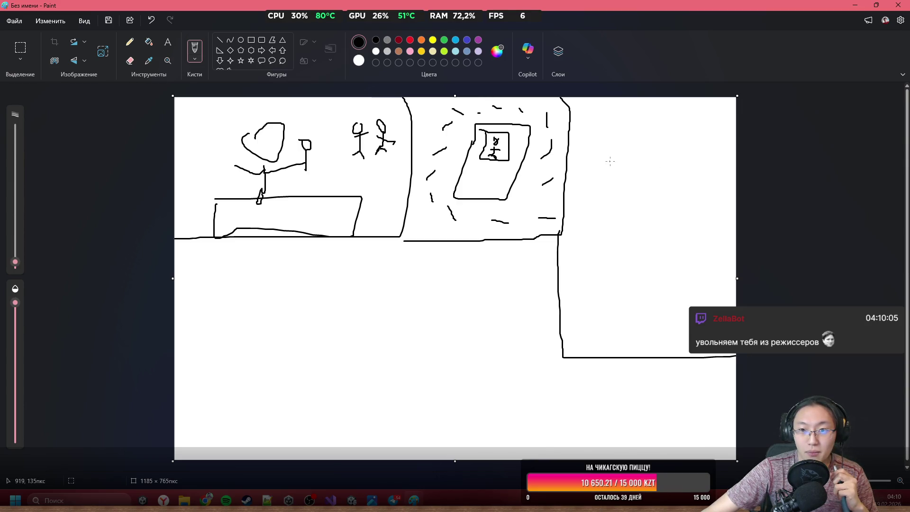
Draw an arch in the third panel with a looped, scribbled shape inside it
{"action": "mouse_move", "coordinate": [572, 167]}
{"action": "left_mouse_down"}
{"action": "mouse_move", "coordinate": [597, 163]}
{"action": "mouse_move", "coordinate": [616, 317]}
{"action": "mouse_move", "coordinate": [570, 325]}
{"action": "left_mouse_up"}
{"action": "mouse_move", "coordinate": [576, 232]}
{"action": "left_mouse_down"}
{"action": "mouse_move", "coordinate": [608, 317]}
{"action": "mouse_move", "coordinate": [616, 219]}
{"action": "mouse_move", "coordinate": [660, 297]}
{"action": "mouse_move", "coordinate": [608, 316]}
{"action": "left_mouse_up"}
{"action": "left_click_drag", "start_coordinate": [552, 320], "coordinate": [596, 269]}
{"action": "mouse_move", "coordinate": [571, 339]}
{"action": "left_mouse_down"}
{"action": "mouse_move", "coordinate": [625, 236]}
{"action": "mouse_move", "coordinate": [637, 254]}
{"action": "mouse_move", "coordinate": [599, 298]}
{"action": "left_mouse_up"}
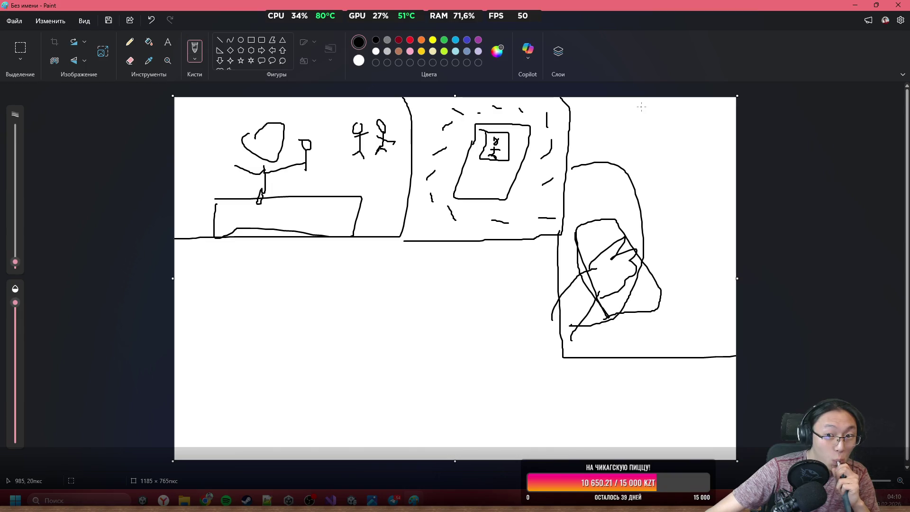
{"action": "key", "text": "ctrl+z"}
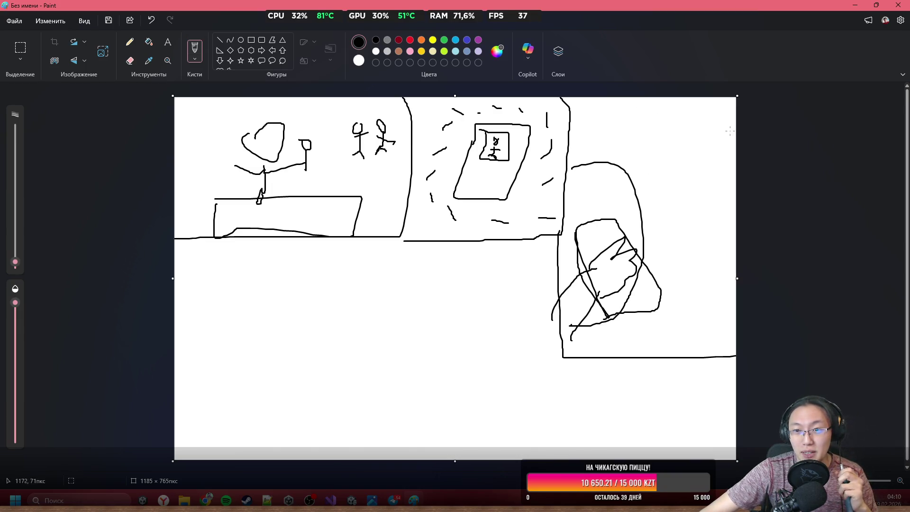
Add three stacked boxes with squiggles at the panel's top right, undoing bad strokes
{"action": "left_click_drag", "start_coordinate": [645, 114], "coordinate": [712, 149]}
{"action": "mouse_move", "coordinate": [719, 113]}
{"action": "left_mouse_down"}
{"action": "mouse_move", "coordinate": [645, 115]}
{"action": "mouse_move", "coordinate": [710, 132]}
{"action": "left_mouse_up"}
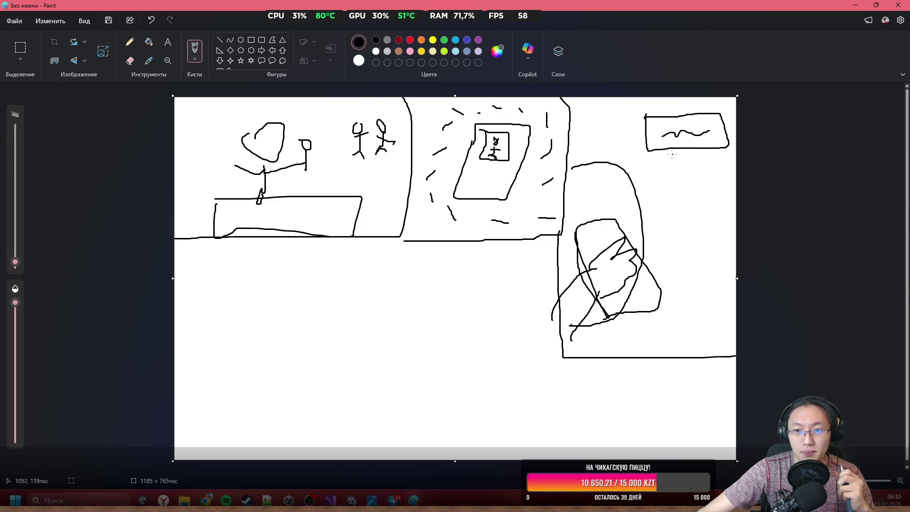
{"action": "mouse_move", "coordinate": [640, 164]}
{"action": "left_mouse_down"}
{"action": "mouse_move", "coordinate": [684, 193]}
{"action": "mouse_move", "coordinate": [726, 161]}
{"action": "mouse_move", "coordinate": [646, 161]}
{"action": "mouse_move", "coordinate": [714, 165]}
{"action": "left_mouse_up"}
{"action": "key", "text": "ctrl+z"}
{"action": "left_click_drag", "start_coordinate": [648, 167], "coordinate": [693, 166]}
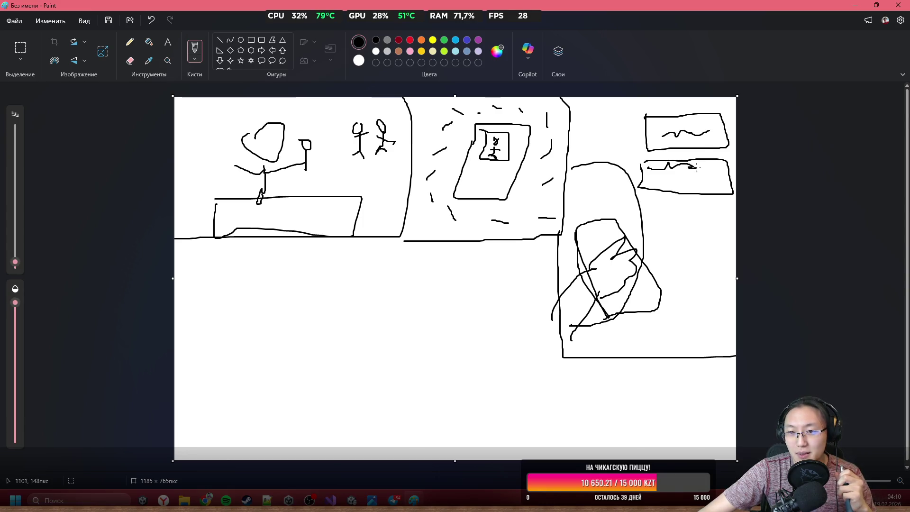
{"action": "key", "text": "ctrl+z"}
{"action": "mouse_move", "coordinate": [632, 167]}
{"action": "left_mouse_down"}
{"action": "mouse_move", "coordinate": [712, 166]}
{"action": "mouse_move", "coordinate": [707, 178]}
{"action": "mouse_move", "coordinate": [719, 176]}
{"action": "left_mouse_up"}
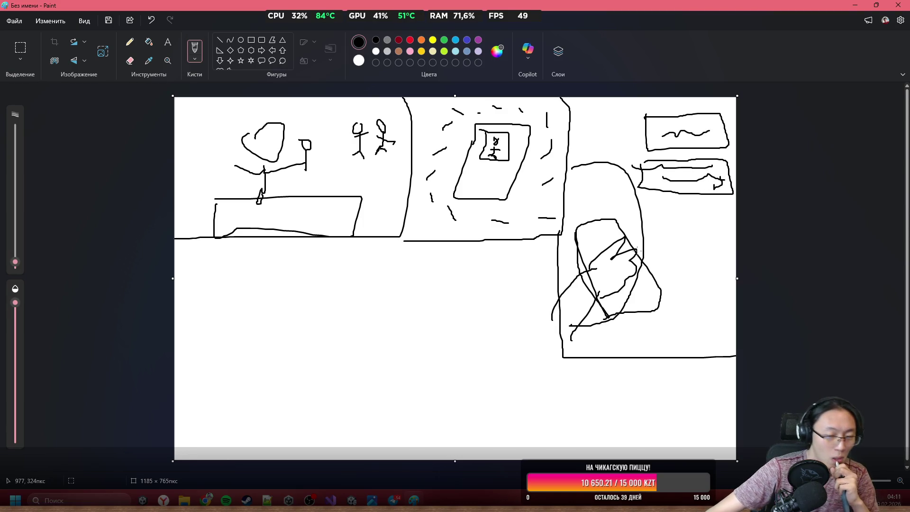
{"action": "left_click_drag", "start_coordinate": [681, 184], "coordinate": [692, 192]}
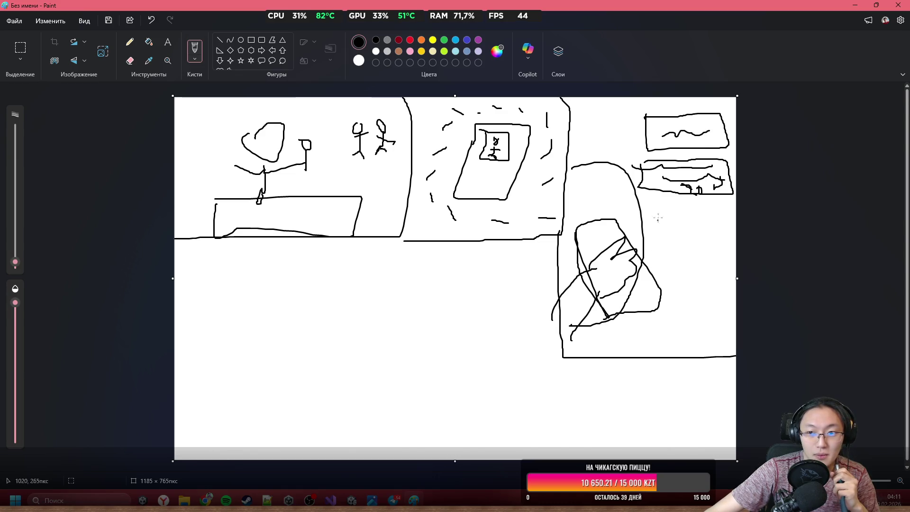
{"action": "mouse_move", "coordinate": [654, 245]}
{"action": "left_mouse_down"}
{"action": "mouse_move", "coordinate": [727, 242]}
{"action": "mouse_move", "coordinate": [667, 202]}
{"action": "mouse_move", "coordinate": [670, 216]}
{"action": "mouse_move", "coordinate": [716, 204]}
{"action": "mouse_move", "coordinate": [710, 222]}
{"action": "left_mouse_up"}
{"action": "key", "text": "ctrl+z"}
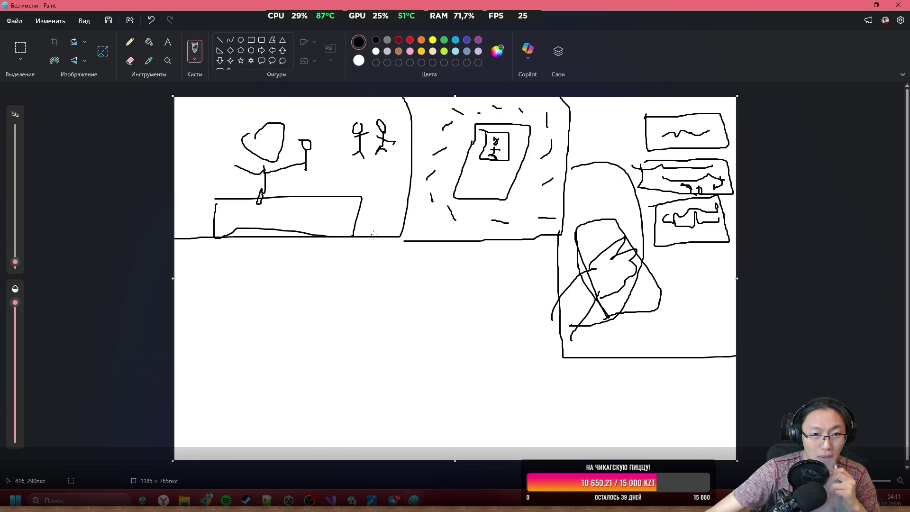
Start a panel border below the third panel after undoing a stray stroke
{"action": "left_click_drag", "start_coordinate": [421, 242], "coordinate": [415, 443]}
{"action": "key", "text": "ctrl+z"}
{"action": "left_click_drag", "start_coordinate": [559, 358], "coordinate": [563, 452]}
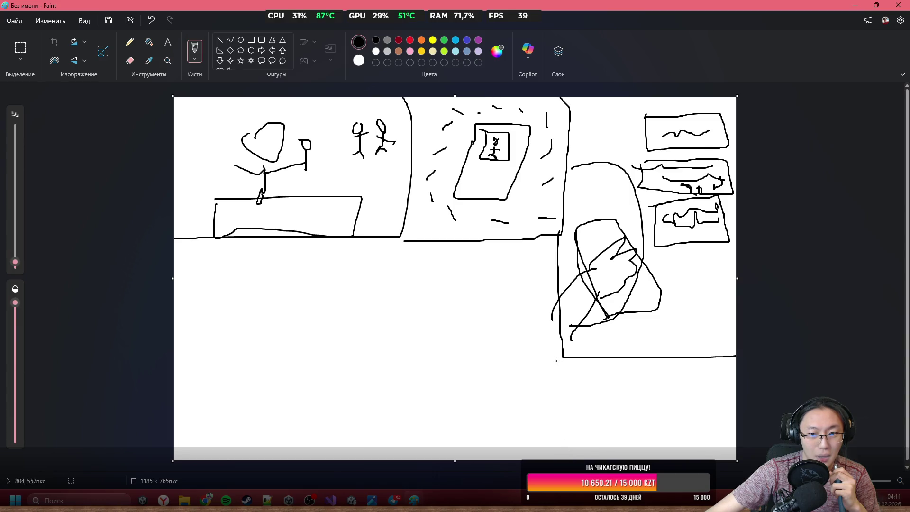
Draw three stick figures in the lower row, the first with a big round head
{"action": "mouse_move", "coordinate": [251, 301]}
{"action": "left_mouse_down"}
{"action": "mouse_move", "coordinate": [285, 327]}
{"action": "mouse_move", "coordinate": [251, 306]}
{"action": "left_mouse_up"}
{"action": "mouse_move", "coordinate": [243, 377]}
{"action": "left_mouse_down"}
{"action": "mouse_move", "coordinate": [244, 435]}
{"action": "mouse_move", "coordinate": [229, 457]}
{"action": "left_mouse_up"}
{"action": "left_click_drag", "start_coordinate": [251, 443], "coordinate": [253, 458]}
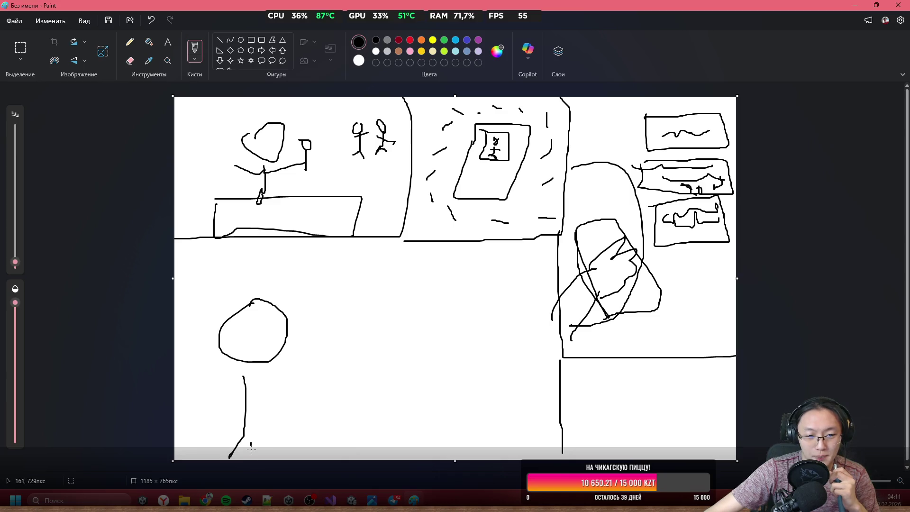
{"action": "mouse_move", "coordinate": [440, 317]}
{"action": "left_mouse_down"}
{"action": "mouse_move", "coordinate": [479, 351]}
{"action": "mouse_move", "coordinate": [433, 329]}
{"action": "mouse_move", "coordinate": [441, 316]}
{"action": "mouse_move", "coordinate": [406, 418]}
{"action": "mouse_move", "coordinate": [428, 418]}
{"action": "left_mouse_up"}
{"action": "key", "text": "ctrl+z"}
{"action": "mouse_move", "coordinate": [484, 316]}
{"action": "left_mouse_down"}
{"action": "mouse_move", "coordinate": [495, 347]}
{"action": "mouse_move", "coordinate": [484, 313]}
{"action": "left_mouse_up"}
{"action": "mouse_move", "coordinate": [492, 351]}
{"action": "left_mouse_down"}
{"action": "mouse_move", "coordinate": [495, 395]}
{"action": "mouse_move", "coordinate": [473, 427]}
{"action": "left_mouse_up"}
{"action": "left_click_drag", "start_coordinate": [483, 413], "coordinate": [495, 428]}
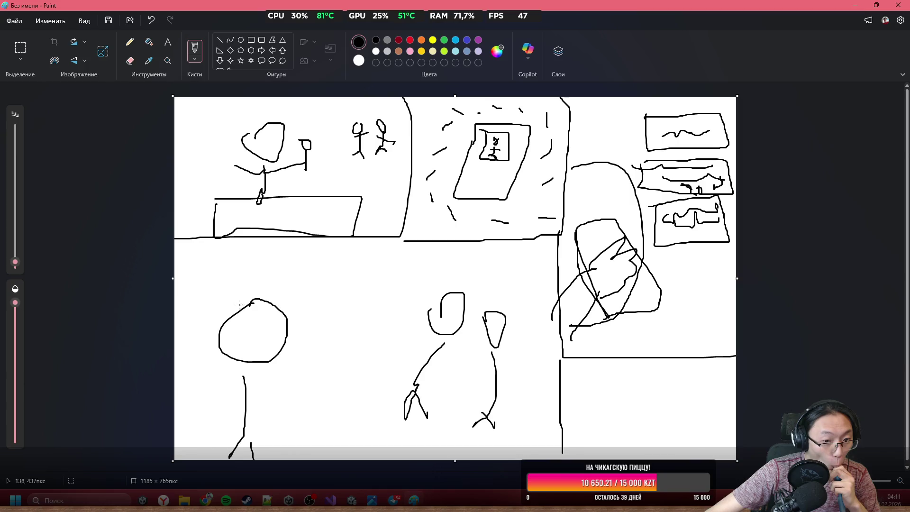
Add speech boxes, tails and 'OK' letters, plus a small figure beside an oval at bottom right
{"action": "mouse_move", "coordinate": [230, 304]}
{"action": "left_mouse_down"}
{"action": "mouse_move", "coordinate": [236, 293]}
{"action": "mouse_move", "coordinate": [195, 266]}
{"action": "mouse_move", "coordinate": [365, 245]}
{"action": "mouse_move", "coordinate": [268, 299]}
{"action": "mouse_move", "coordinate": [241, 294]}
{"action": "left_mouse_up"}
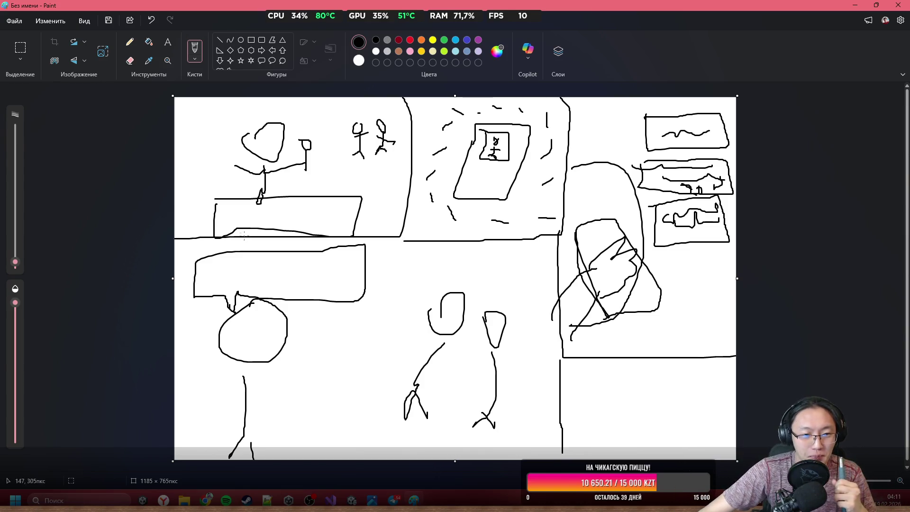
{"action": "mouse_move", "coordinate": [226, 264]}
{"action": "left_mouse_down"}
{"action": "mouse_move", "coordinate": [274, 269]}
{"action": "mouse_move", "coordinate": [349, 252]}
{"action": "left_mouse_up"}
{"action": "mouse_move", "coordinate": [254, 283]}
{"action": "left_mouse_down"}
{"action": "mouse_move", "coordinate": [347, 283]}
{"action": "mouse_move", "coordinate": [220, 285]}
{"action": "left_mouse_up"}
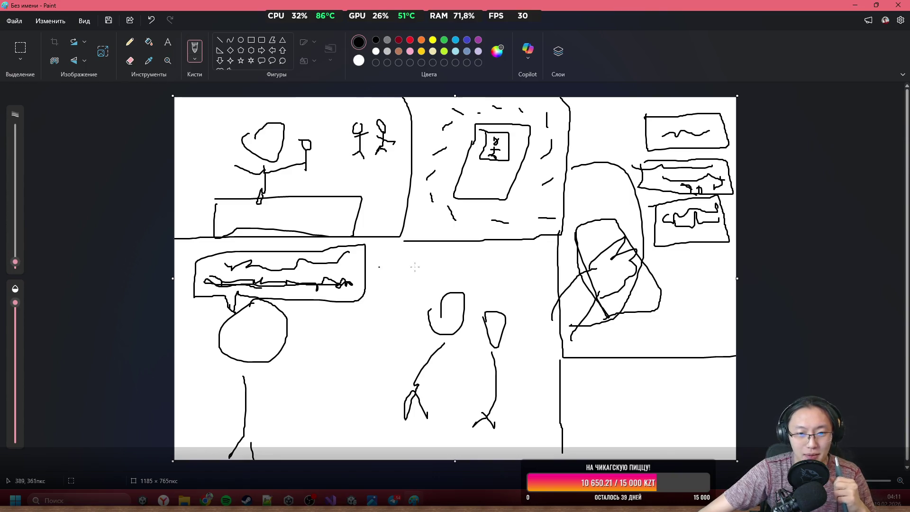
{"action": "mouse_move", "coordinate": [415, 284]}
{"action": "left_mouse_down"}
{"action": "mouse_move", "coordinate": [424, 291]}
{"action": "mouse_move", "coordinate": [427, 249]}
{"action": "mouse_move", "coordinate": [465, 280]}
{"action": "mouse_move", "coordinate": [431, 283]}
{"action": "mouse_move", "coordinate": [451, 256]}
{"action": "mouse_move", "coordinate": [438, 266]}
{"action": "mouse_move", "coordinate": [446, 264]}
{"action": "left_mouse_up"}
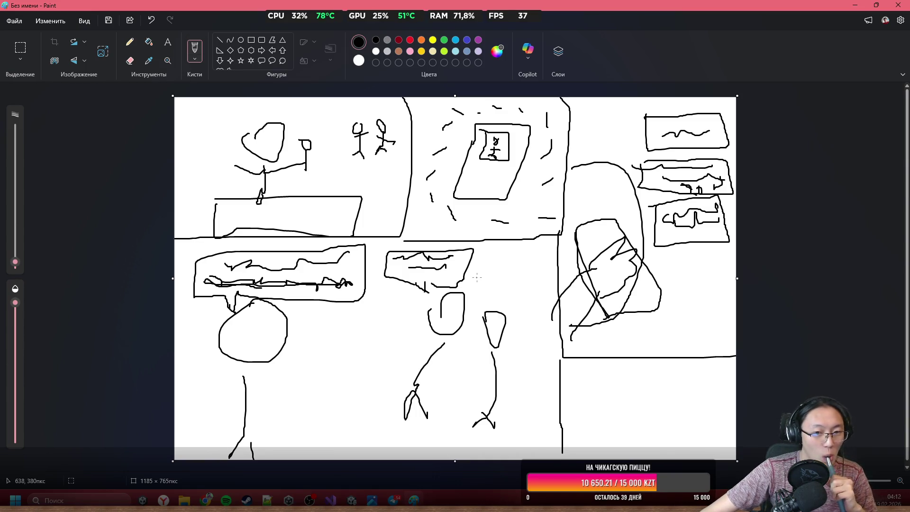
{"action": "mouse_move", "coordinate": [499, 305]}
{"action": "left_mouse_down"}
{"action": "mouse_move", "coordinate": [508, 300]}
{"action": "mouse_move", "coordinate": [491, 283]}
{"action": "mouse_move", "coordinate": [550, 262]}
{"action": "mouse_move", "coordinate": [513, 298]}
{"action": "left_mouse_up"}
{"action": "mouse_move", "coordinate": [289, 343]}
{"action": "left_mouse_down"}
{"action": "mouse_move", "coordinate": [303, 357]}
{"action": "mouse_move", "coordinate": [309, 344]}
{"action": "mouse_move", "coordinate": [363, 393]}
{"action": "mouse_move", "coordinate": [303, 363]}
{"action": "mouse_move", "coordinate": [327, 351]}
{"action": "left_mouse_up"}
{"action": "mouse_move", "coordinate": [353, 358]}
{"action": "left_mouse_down"}
{"action": "mouse_move", "coordinate": [354, 371]}
{"action": "mouse_move", "coordinate": [365, 373]}
{"action": "left_mouse_up"}
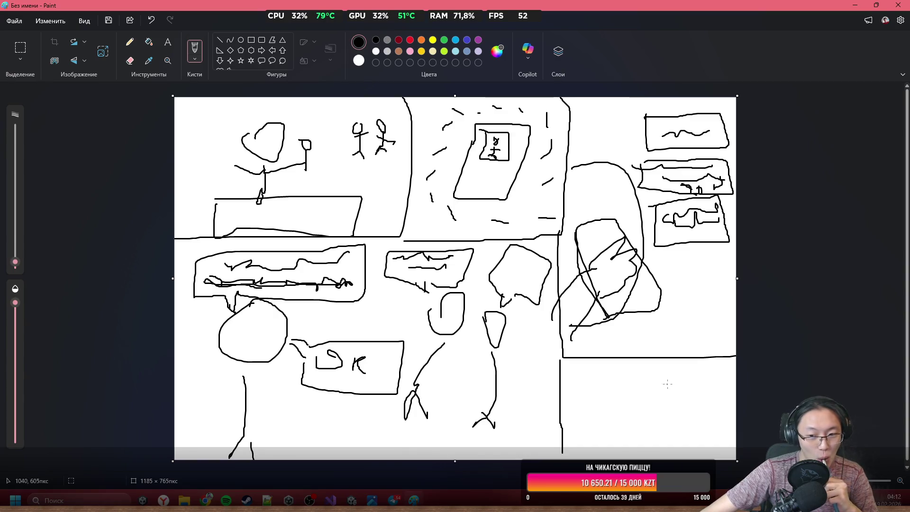
{"action": "mouse_move", "coordinate": [669, 393]}
{"action": "left_mouse_down"}
{"action": "mouse_move", "coordinate": [685, 401]}
{"action": "mouse_move", "coordinate": [671, 382]}
{"action": "mouse_move", "coordinate": [692, 445]}
{"action": "mouse_move", "coordinate": [659, 429]}
{"action": "mouse_move", "coordinate": [659, 447]}
{"action": "mouse_move", "coordinate": [560, 416]}
{"action": "mouse_move", "coordinate": [639, 398]}
{"action": "left_mouse_up"}
{"action": "mouse_move", "coordinate": [596, 417]}
{"action": "left_mouse_down"}
{"action": "mouse_move", "coordinate": [593, 459]}
{"action": "mouse_move", "coordinate": [596, 418]}
{"action": "left_mouse_up"}
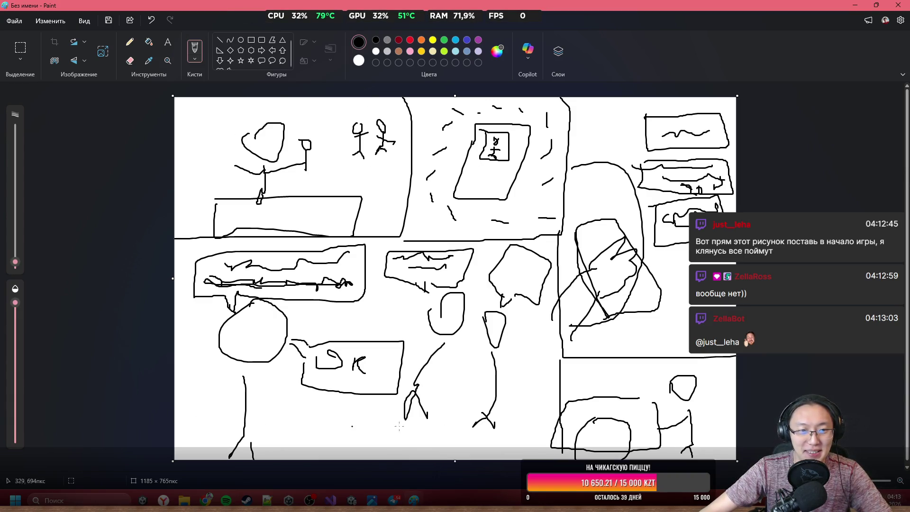
Close the calendar flyout and pick the red swatch in Paint's Colours palette
{"action": "left_click", "coordinate": [894, 500]}
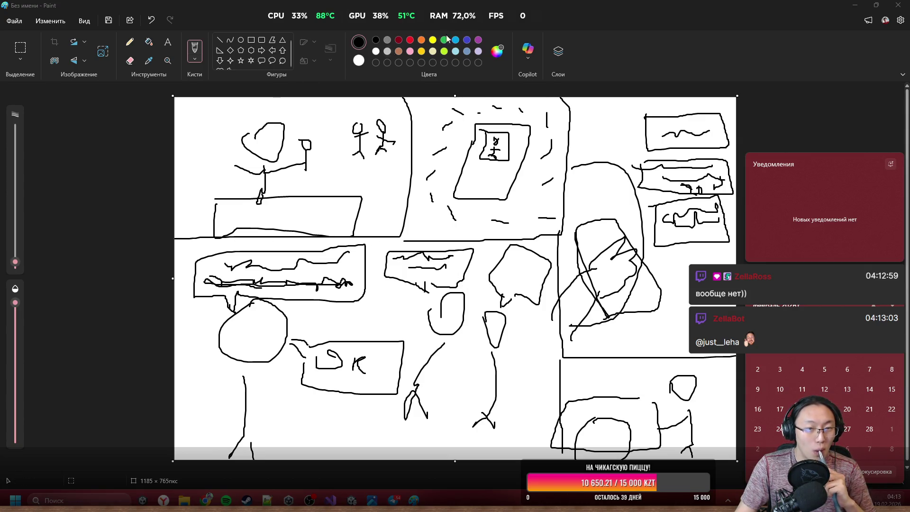
{"action": "left_click", "coordinate": [410, 39]}
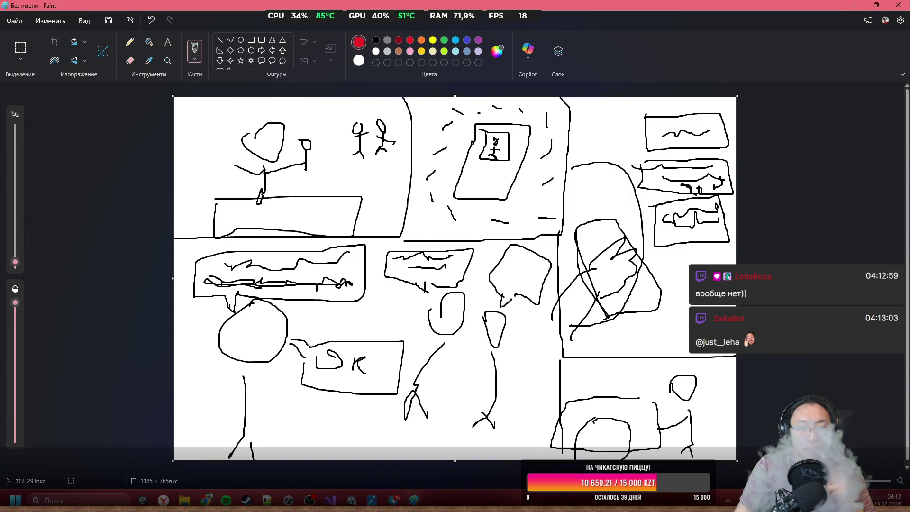
Trace red loops around the sketch's panel borders, speech boxes and scribbled frames
{"action": "mouse_move", "coordinate": [192, 237]}
{"action": "left_mouse_down"}
{"action": "mouse_move", "coordinate": [400, 235]}
{"action": "mouse_move", "coordinate": [417, 116]}
{"action": "mouse_move", "coordinate": [414, 223]}
{"action": "mouse_move", "coordinate": [510, 230]}
{"action": "mouse_move", "coordinate": [566, 218]}
{"action": "mouse_move", "coordinate": [568, 99]}
{"action": "left_mouse_up"}
{"action": "mouse_move", "coordinate": [633, 117]}
{"action": "left_mouse_down"}
{"action": "mouse_move", "coordinate": [643, 135]}
{"action": "mouse_move", "coordinate": [734, 126]}
{"action": "mouse_move", "coordinate": [680, 109]}
{"action": "left_mouse_up"}
{"action": "mouse_move", "coordinate": [654, 172]}
{"action": "left_mouse_down"}
{"action": "mouse_move", "coordinate": [653, 181]}
{"action": "mouse_move", "coordinate": [685, 162]}
{"action": "left_mouse_up"}
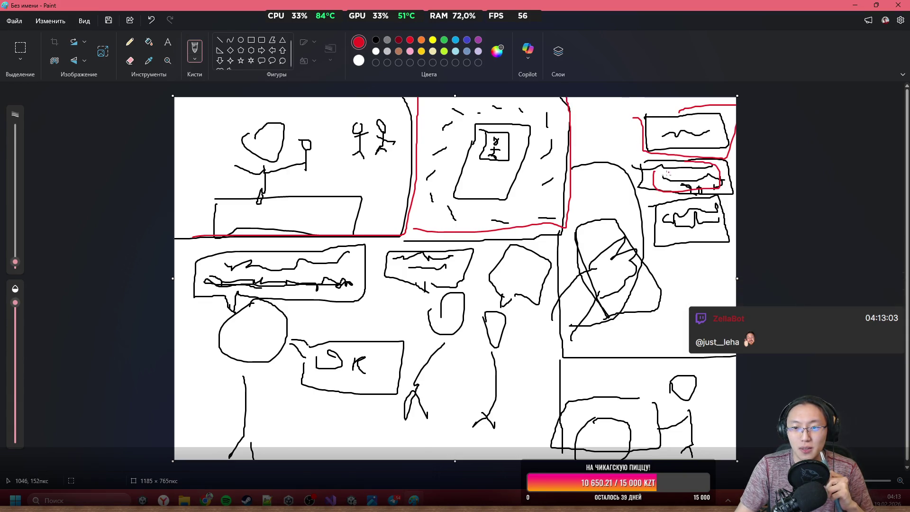
{"action": "left_click_drag", "start_coordinate": [690, 203], "coordinate": [709, 211]}
{"action": "mouse_move", "coordinate": [564, 246]}
{"action": "left_mouse_down"}
{"action": "mouse_move", "coordinate": [710, 361]}
{"action": "mouse_move", "coordinate": [736, 355]}
{"action": "left_mouse_up"}
{"action": "left_click_drag", "start_coordinate": [561, 359], "coordinate": [551, 460]}
{"action": "mouse_move", "coordinate": [515, 233]}
{"action": "left_mouse_down"}
{"action": "mouse_move", "coordinate": [495, 266]}
{"action": "mouse_move", "coordinate": [535, 251]}
{"action": "left_mouse_up"}
{"action": "mouse_move", "coordinate": [455, 255]}
{"action": "left_mouse_down"}
{"action": "mouse_move", "coordinate": [440, 287]}
{"action": "mouse_move", "coordinate": [462, 251]}
{"action": "left_mouse_up"}
{"action": "mouse_move", "coordinate": [317, 248]}
{"action": "left_mouse_down"}
{"action": "mouse_move", "coordinate": [304, 248]}
{"action": "mouse_move", "coordinate": [315, 287]}
{"action": "mouse_move", "coordinate": [366, 241]}
{"action": "left_mouse_up"}
{"action": "mouse_move", "coordinate": [292, 348]}
{"action": "left_mouse_down"}
{"action": "mouse_move", "coordinate": [350, 394]}
{"action": "mouse_move", "coordinate": [409, 343]}
{"action": "mouse_move", "coordinate": [302, 329]}
{"action": "left_mouse_up"}
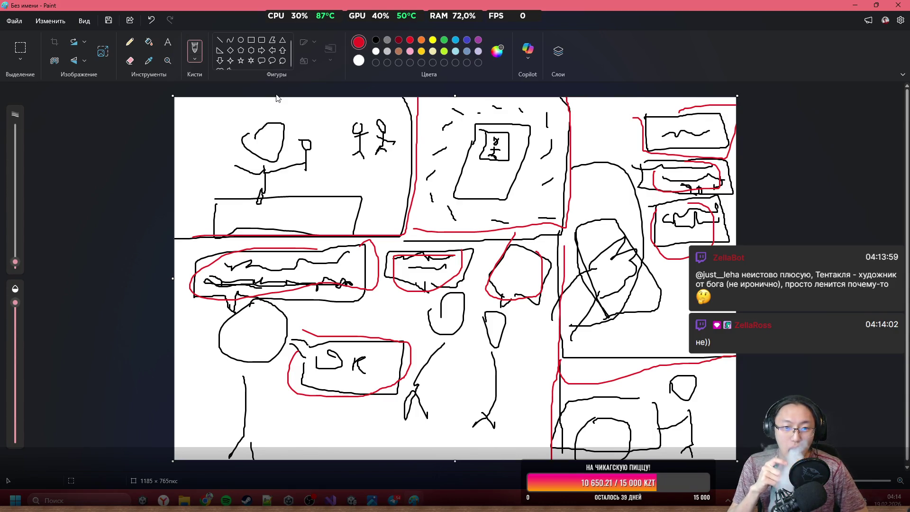
Undo the red outlines, then restore the Paint window and move it aside to show the sprite sheet
{"action": "key", "text": "ctrl+z"}
{"action": "key", "text": "ctrl+z"}
{"action": "key", "text": "ctrl+z"}
{"action": "key", "text": "ctrl+z"}
{"action": "key", "text": "ctrl+z"}
{"action": "key", "text": "ctrl+z"}
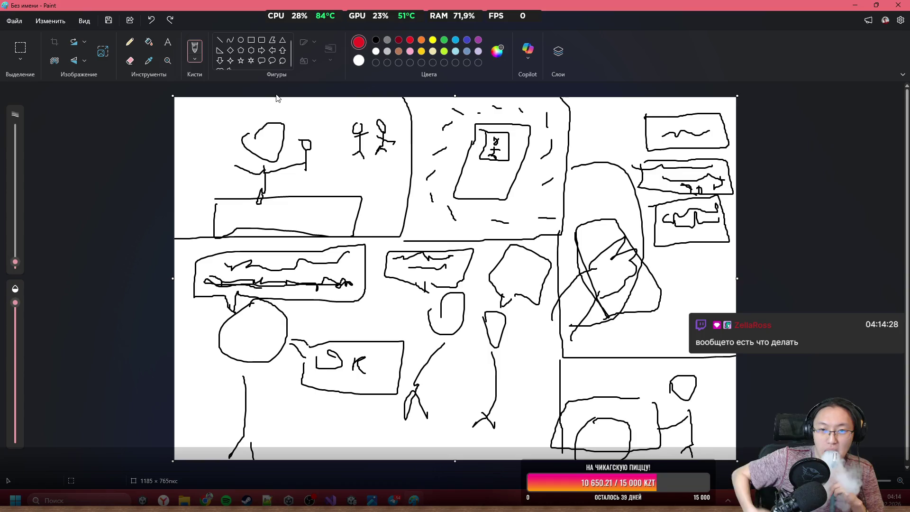
{"action": "mouse_move", "coordinate": [292, 5]}
{"action": "left_mouse_down"}
{"action": "mouse_move", "coordinate": [304, 170]}
{"action": "mouse_move", "coordinate": [273, 392]}
{"action": "mouse_move", "coordinate": [94, 183]}
{"action": "left_mouse_up"}
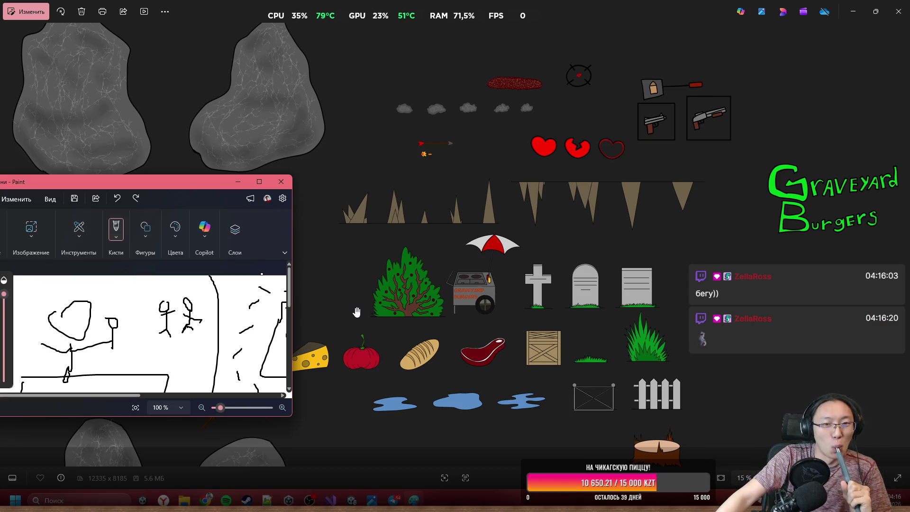
Zoom out over the Graveyard Burgers sprite sheet in Photos, then close the viewer
{"action": "left_click", "coordinate": [187, 173]}
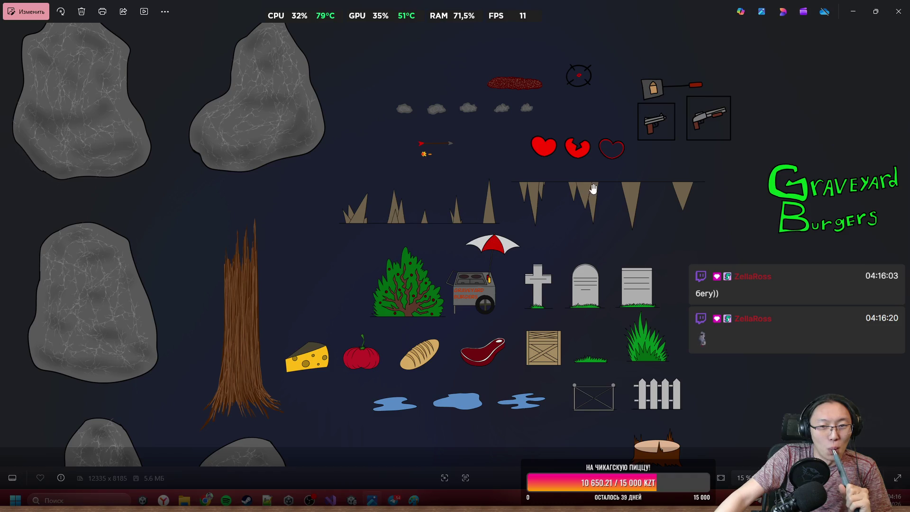
{"action": "left_click_drag", "start_coordinate": [592, 190], "coordinate": [461, 207]}
{"action": "scroll", "coordinate": [461, 207], "scroll_direction": "down", "scroll_amount": 2}
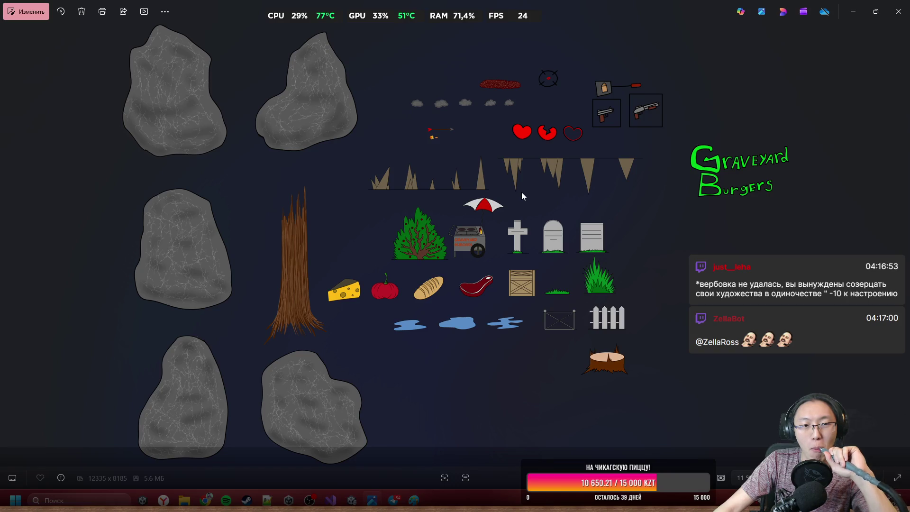
{"action": "left_click", "coordinate": [898, 12]}
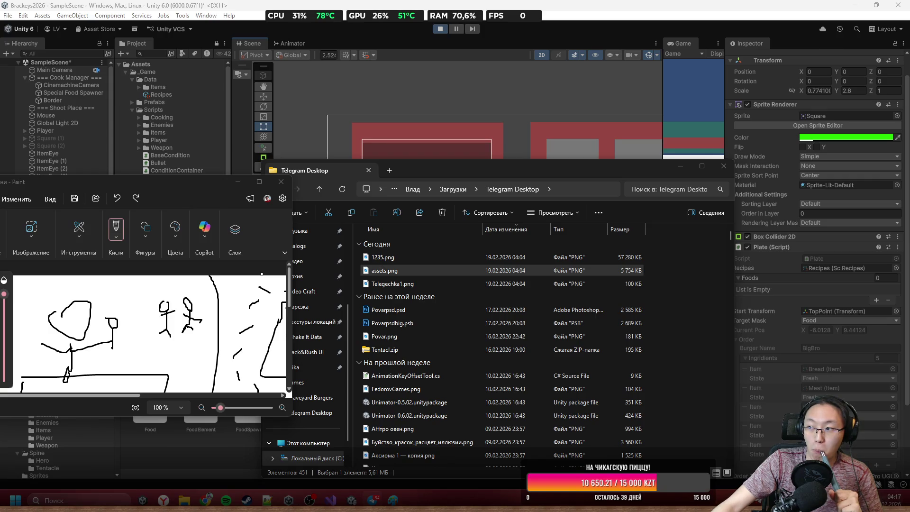
{"action": "key", "text": "Return"}
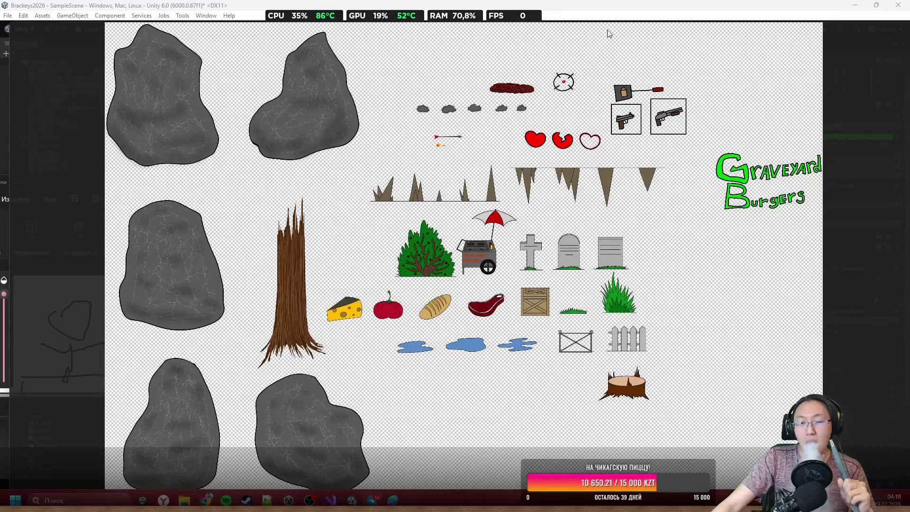
{"action": "mouse_move", "coordinate": [656, 37]}
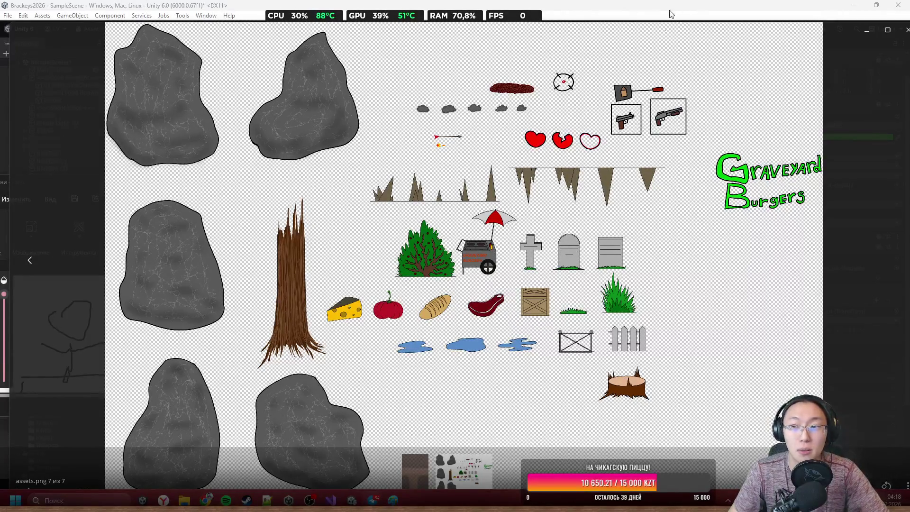
{"action": "mouse_move", "coordinate": [847, 30]}
{"action": "left_mouse_down"}
{"action": "mouse_move", "coordinate": [786, 30]}
{"action": "mouse_move", "coordinate": [794, 33]}
{"action": "left_mouse_up"}
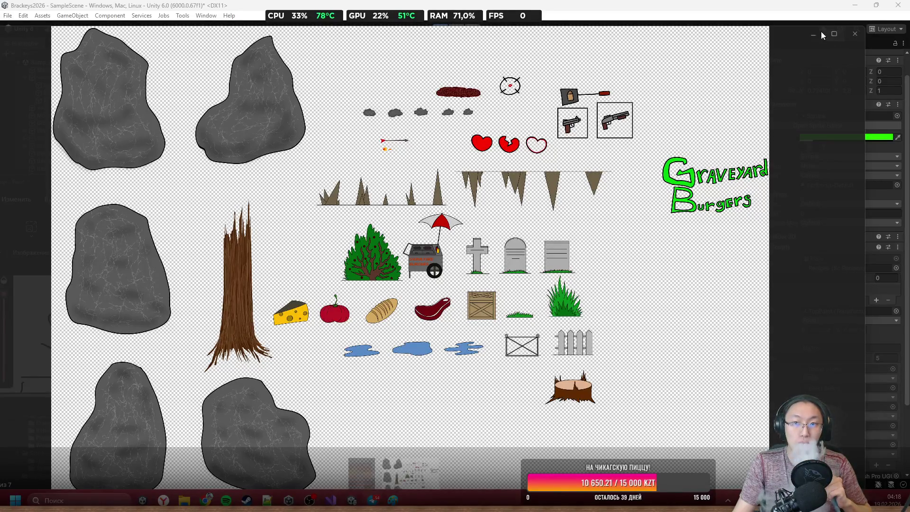
{"action": "mouse_move", "coordinate": [755, 33]}
{"action": "left_mouse_down"}
{"action": "mouse_move", "coordinate": [744, 254]}
{"action": "mouse_move", "coordinate": [764, 337]}
{"action": "left_mouse_up"}
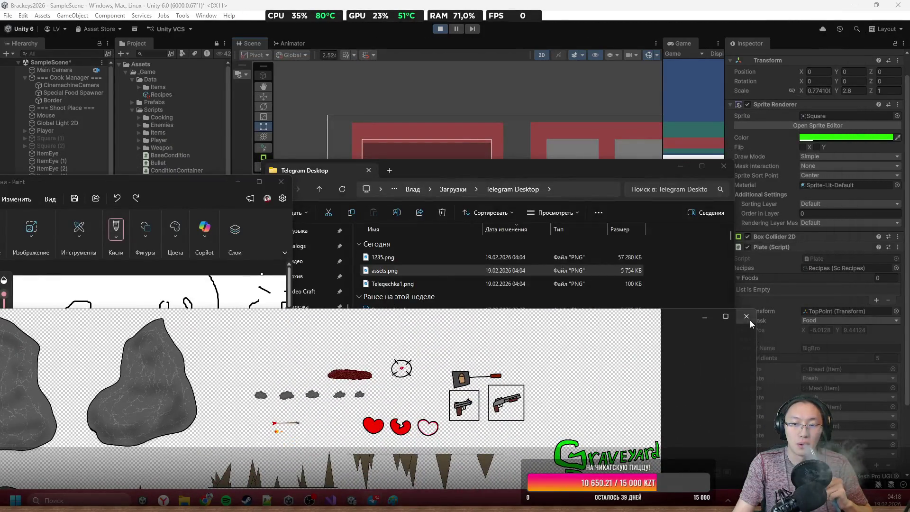
{"action": "left_click", "coordinate": [747, 317]}
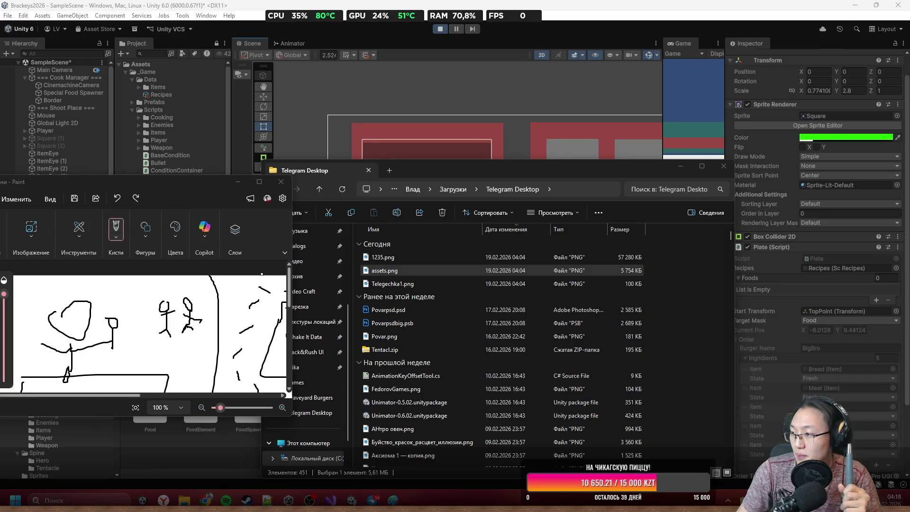
Drag 1235.png from the downloads folder into Assets/_Game/Sprites, then minimize File Explorer
{"action": "left_click", "coordinate": [384, 257]}
{"action": "left_click_drag", "start_coordinate": [442, 176], "coordinate": [500, 192]}
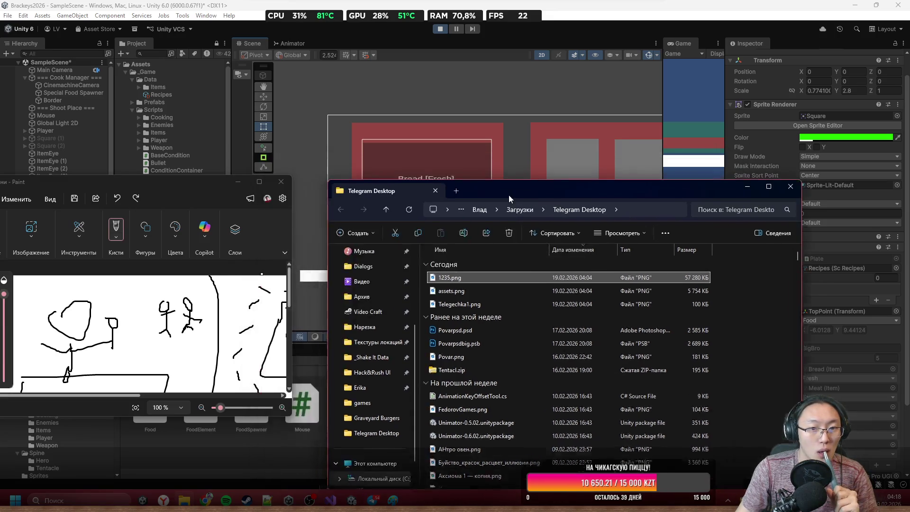
{"action": "left_click", "coordinate": [240, 180]}
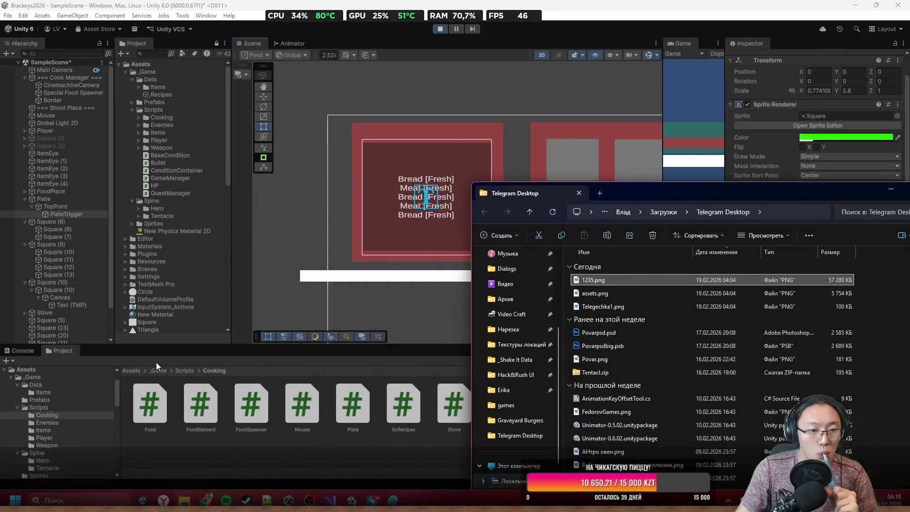
{"action": "left_click", "coordinate": [161, 369]}
{"action": "double_click", "coordinate": [345, 415]}
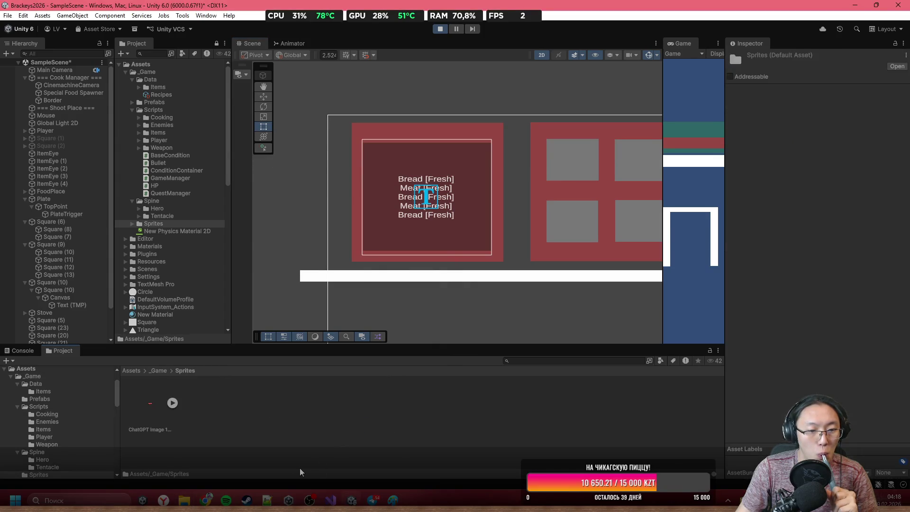
{"action": "left_click", "coordinate": [184, 500]}
{"action": "mouse_move", "coordinate": [638, 283]}
{"action": "left_mouse_down"}
{"action": "mouse_move", "coordinate": [380, 382]}
{"action": "mouse_move", "coordinate": [359, 422]}
{"action": "left_mouse_up"}
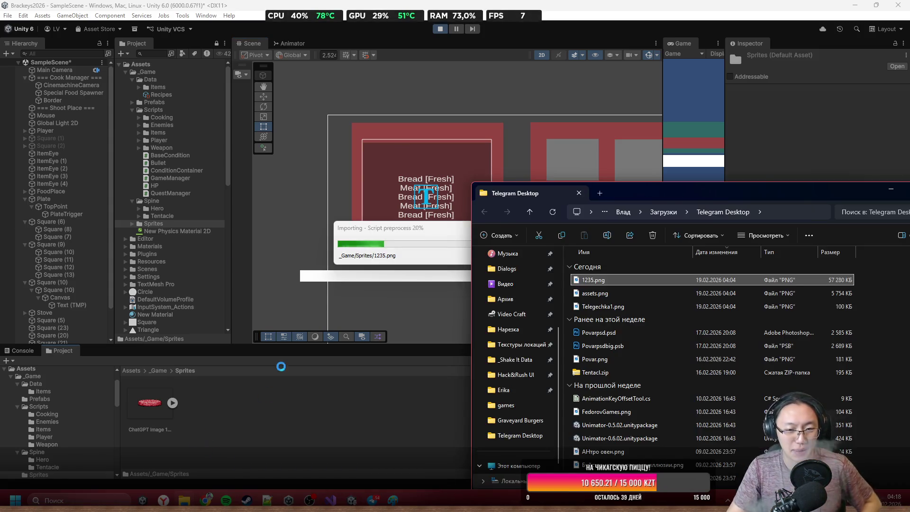
{"action": "mouse_move", "coordinate": [834, 202]}
{"action": "left_mouse_down"}
{"action": "mouse_move", "coordinate": [721, 189]}
{"action": "mouse_move", "coordinate": [742, 195]}
{"action": "left_mouse_up"}
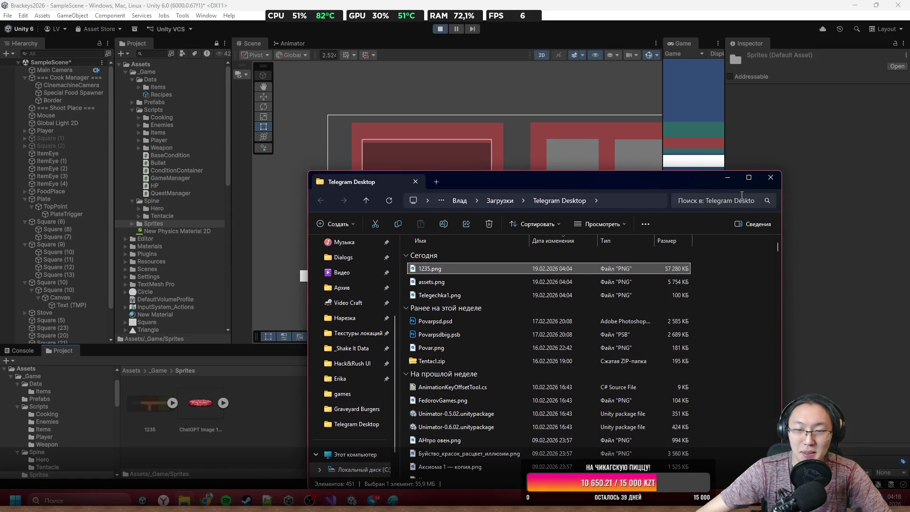
{"action": "left_click", "coordinate": [728, 177]}
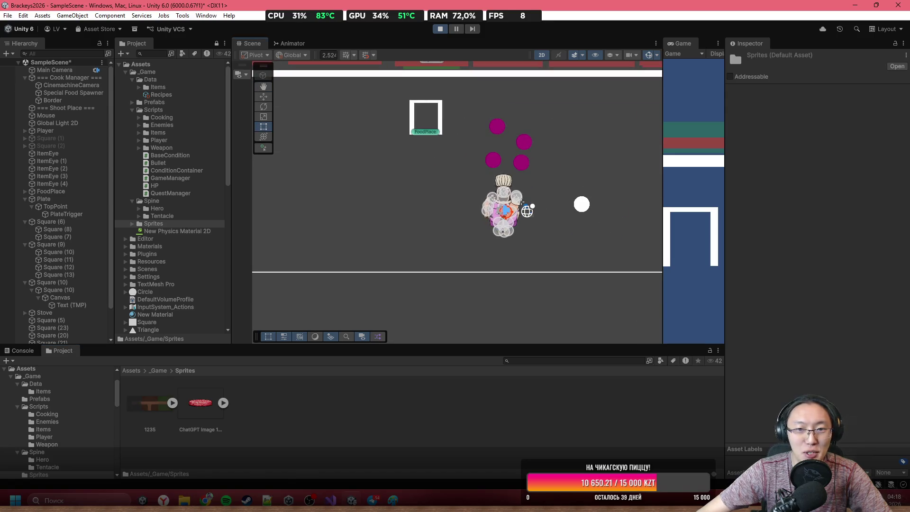
Stop Play mode, drop the 1235 sprite into the Scene and scale it to about 0.4495
{"action": "left_click", "coordinate": [440, 29]}
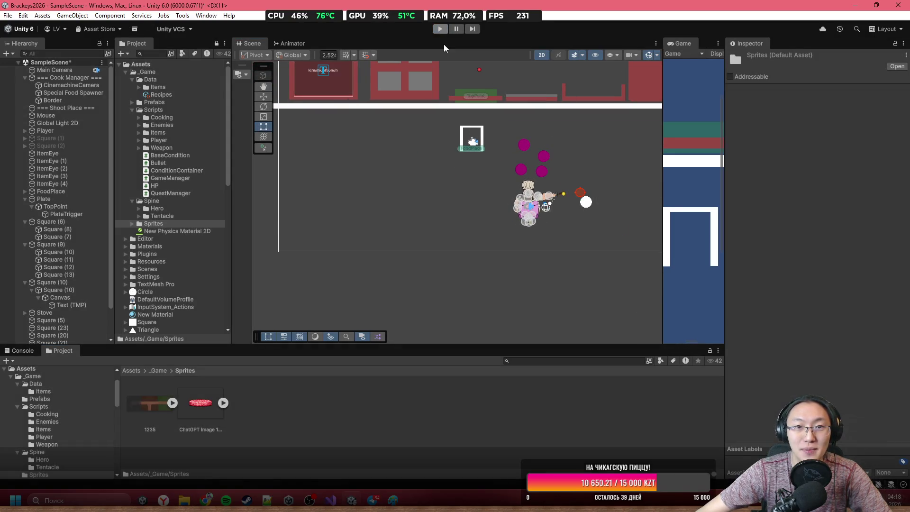
{"action": "left_click_drag", "start_coordinate": [503, 205], "coordinate": [514, 227]}
{"action": "left_click_drag", "start_coordinate": [786, 241], "coordinate": [757, 243]}
{"action": "scroll", "coordinate": [528, 258], "scroll_direction": "down", "scroll_amount": 10}
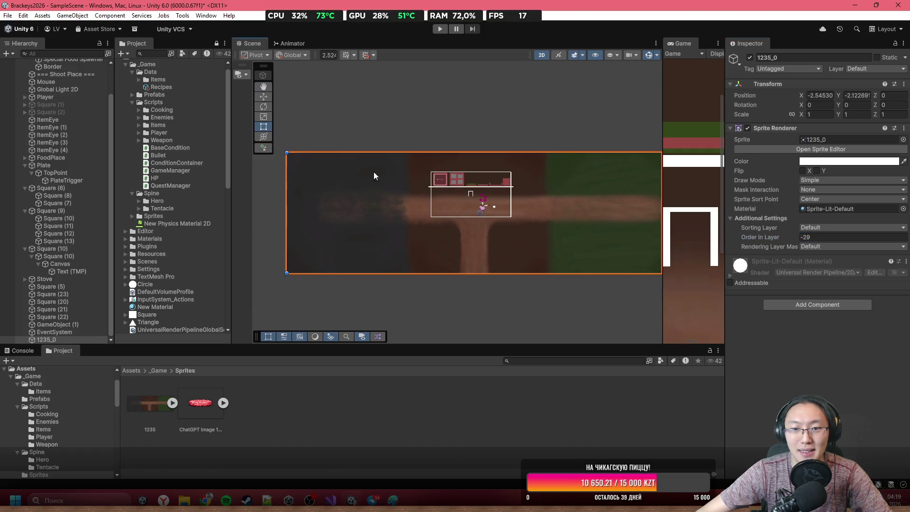
{"action": "left_click_drag", "start_coordinate": [287, 151], "coordinate": [498, 217]}
{"action": "left_click_drag", "start_coordinate": [571, 256], "coordinate": [449, 255]}
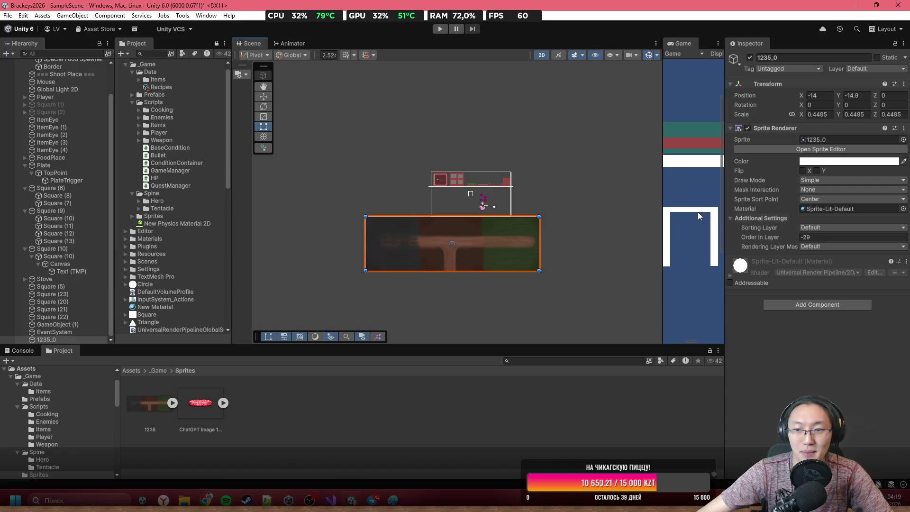
Rotate the background 180° on Z, position it behind the level, and maximize the Game view
{"action": "left_click", "coordinate": [869, 106]}
{"action": "type", "text": "180"}
{"action": "key", "text": "Escape"}
{"action": "left_click", "coordinate": [886, 105]}
{"action": "type", "text": "180"}
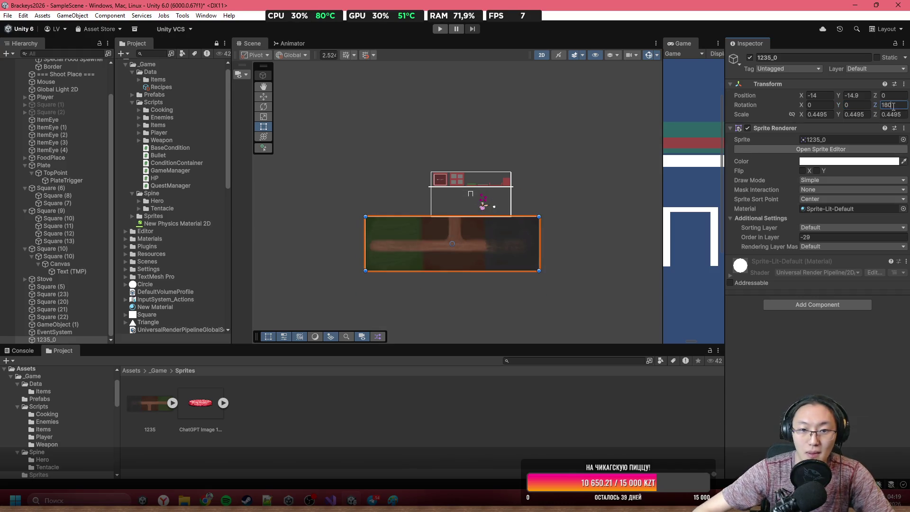
{"action": "scroll", "coordinate": [351, 224], "scroll_direction": "up", "scroll_amount": 4}
{"action": "mouse_move", "coordinate": [527, 248]}
{"action": "left_mouse_down"}
{"action": "mouse_move", "coordinate": [561, 217]}
{"action": "mouse_move", "coordinate": [559, 203]}
{"action": "left_mouse_up"}
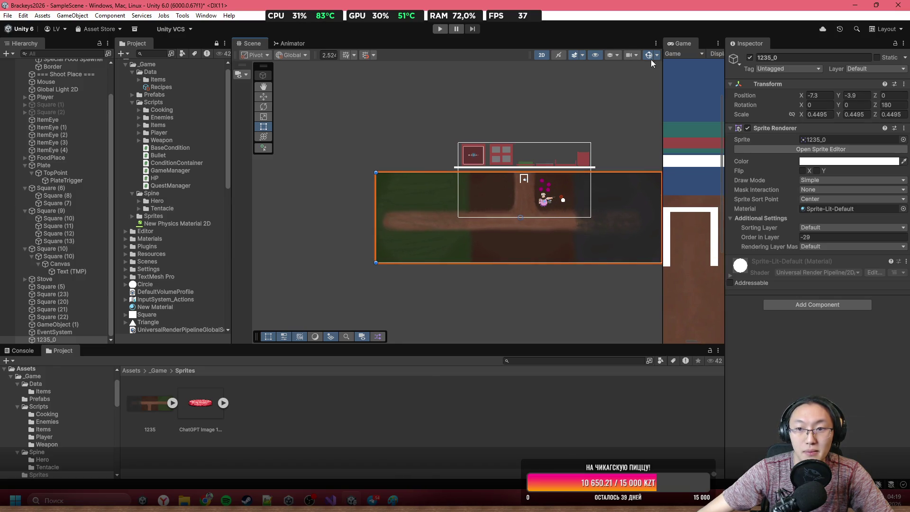
{"action": "double_click", "coordinate": [685, 42]}
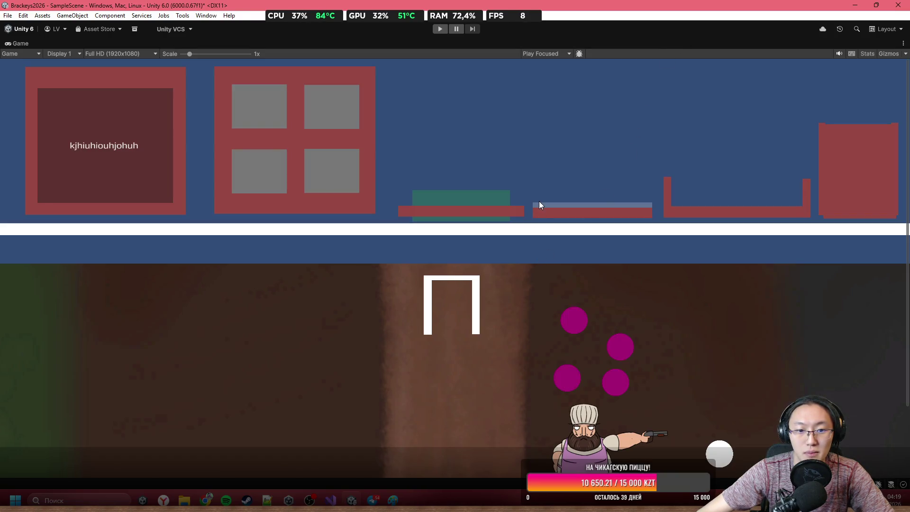
Set the 1235 texture's Max Size to 4096, apply it, and widen the Game view
{"action": "double_click", "coordinate": [552, 45]}
{"action": "left_click", "coordinate": [144, 402]}
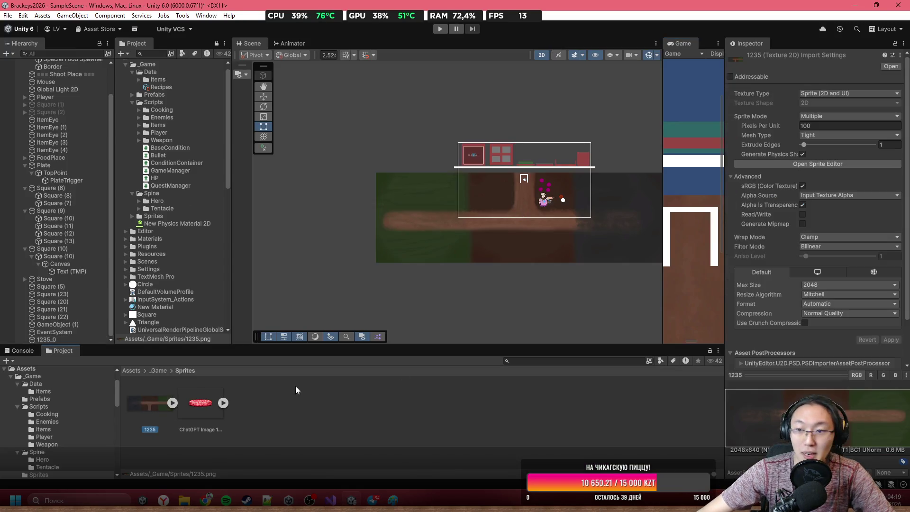
{"action": "scroll", "coordinate": [834, 265], "scroll_direction": "down", "scroll_amount": 2}
{"action": "left_click", "coordinate": [833, 235]}
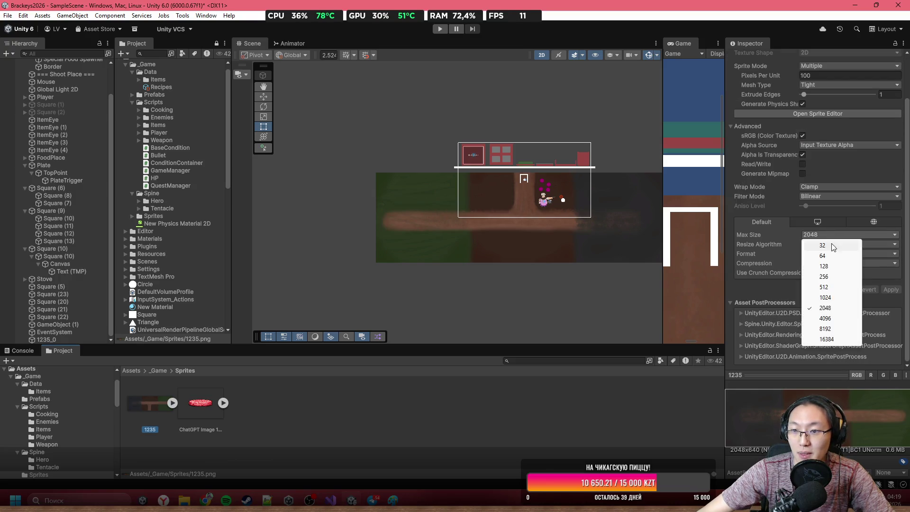
{"action": "left_click", "coordinate": [834, 319]}
{"action": "left_click", "coordinate": [885, 288]}
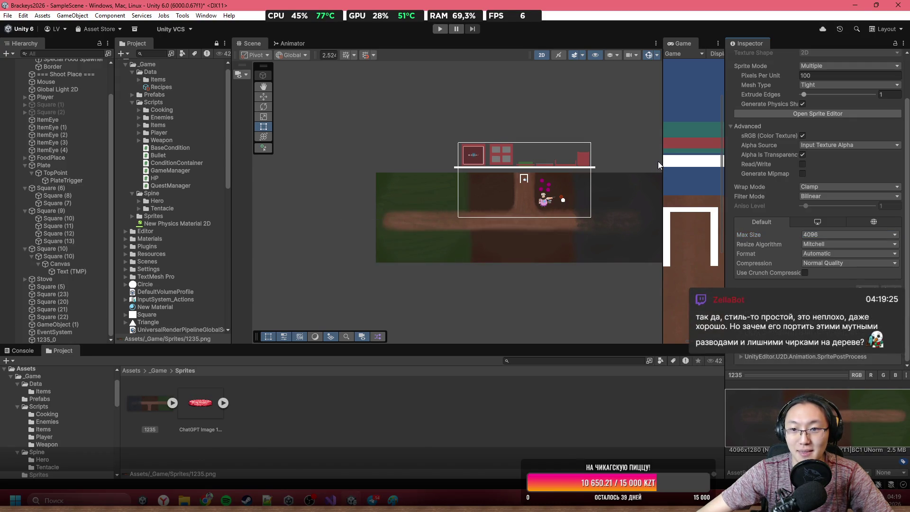
{"action": "left_click_drag", "start_coordinate": [663, 183], "coordinate": [379, 183]}
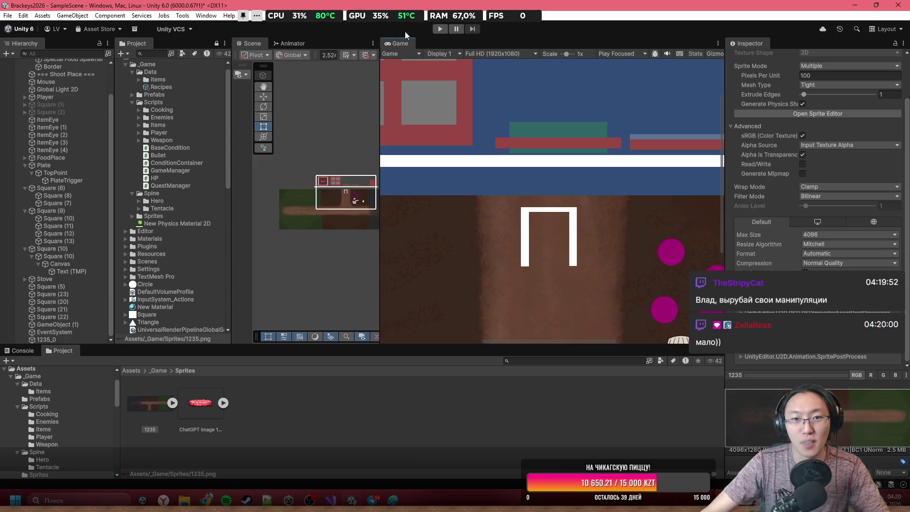
Zoom into the level and nudge the 1235_0 background sprite slightly upward
{"action": "left_click_drag", "start_coordinate": [379, 73], "coordinate": [532, 72]}
{"action": "scroll", "coordinate": [426, 197], "scroll_direction": "up", "scroll_amount": 5}
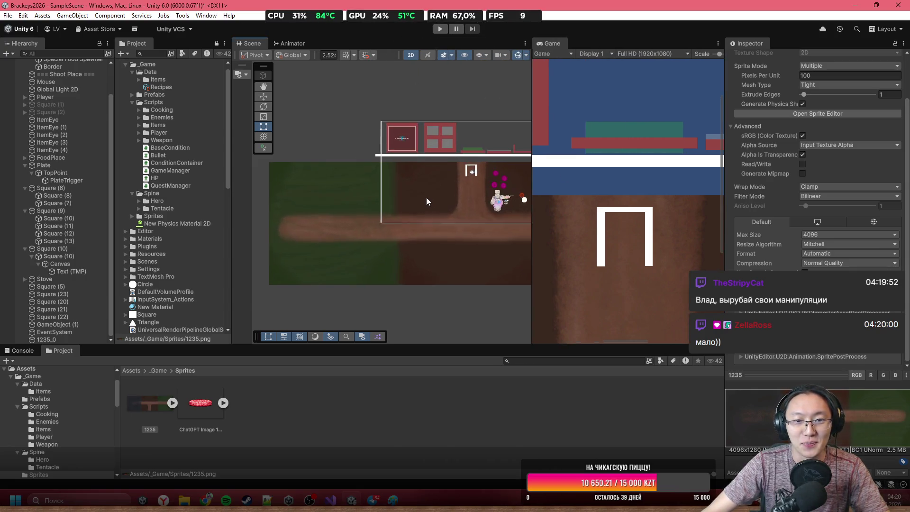
{"action": "scroll", "coordinate": [427, 194], "scroll_direction": "up", "scroll_amount": 2}
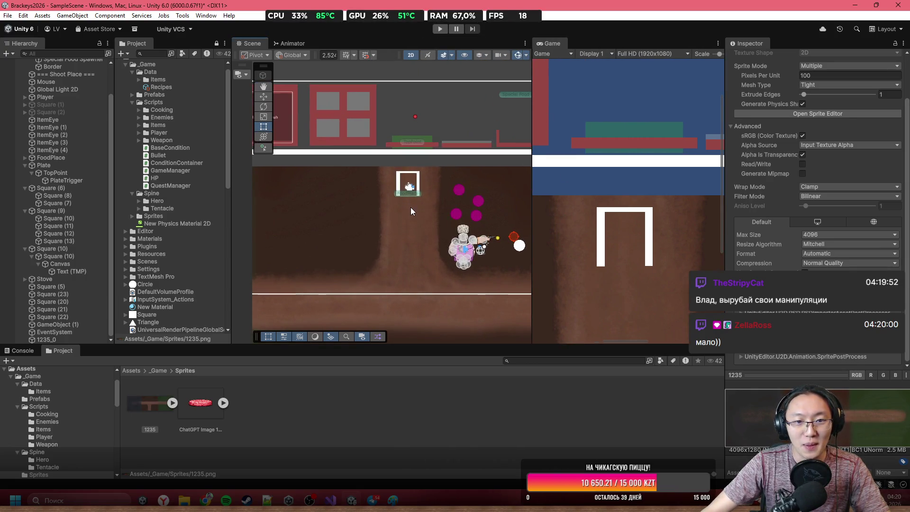
{"action": "left_click", "coordinate": [410, 207]}
{"action": "left_click_drag", "start_coordinate": [386, 209], "coordinate": [385, 206]}
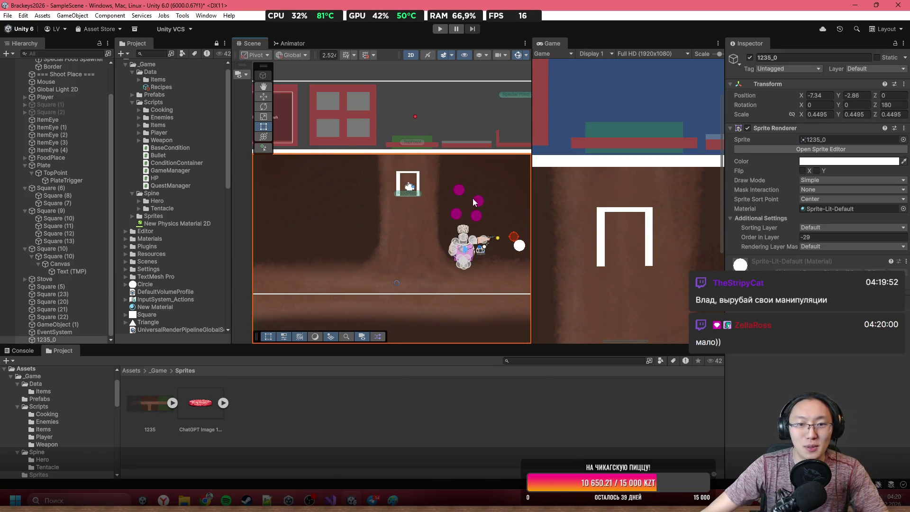
{"action": "scroll", "coordinate": [59, 98], "scroll_direction": "up", "scroll_amount": 2}
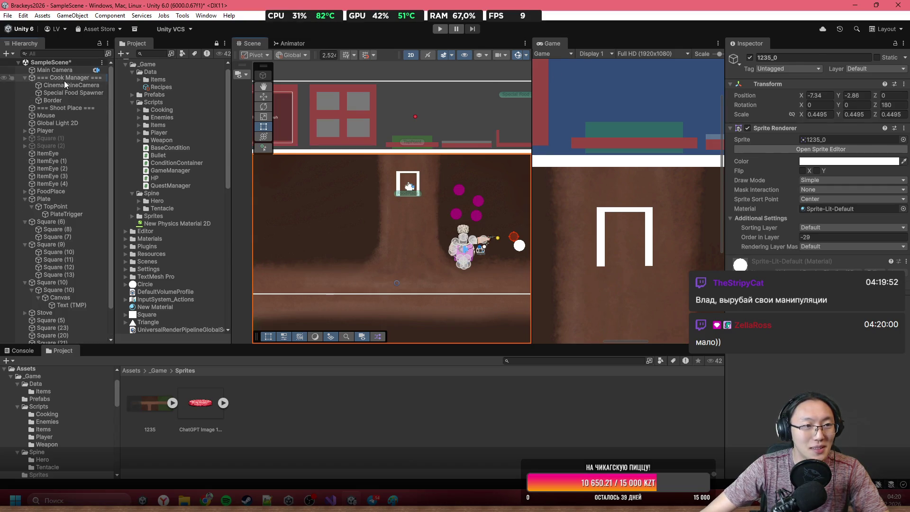
Review the CinemachineCamera, Player and Special Food Spawner objects, then maximise the Game view and play
{"action": "left_click", "coordinate": [65, 85]}
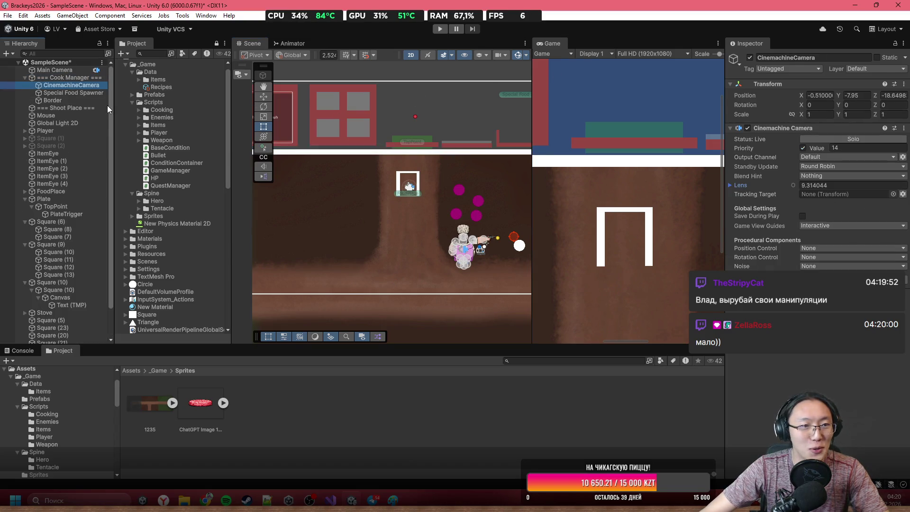
{"action": "left_click", "coordinate": [71, 130]}
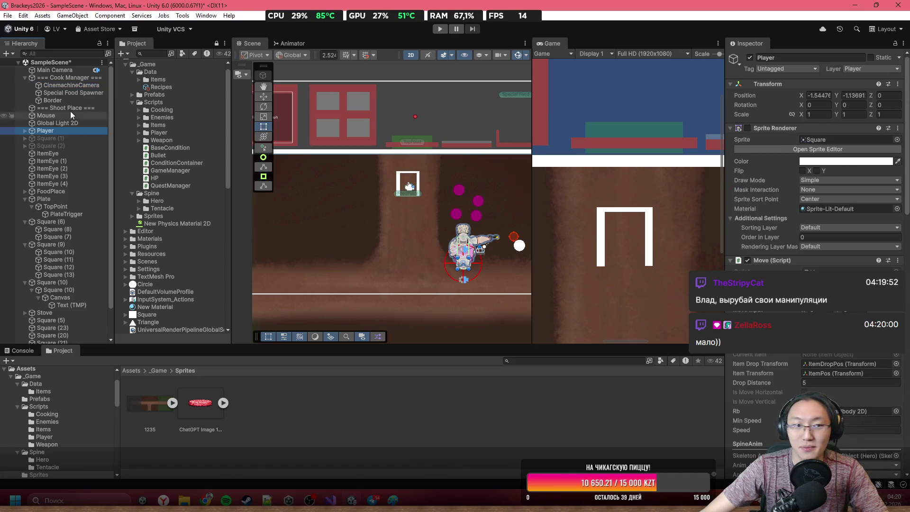
{"action": "left_click", "coordinate": [72, 93]}
{"action": "left_click", "coordinate": [71, 85]}
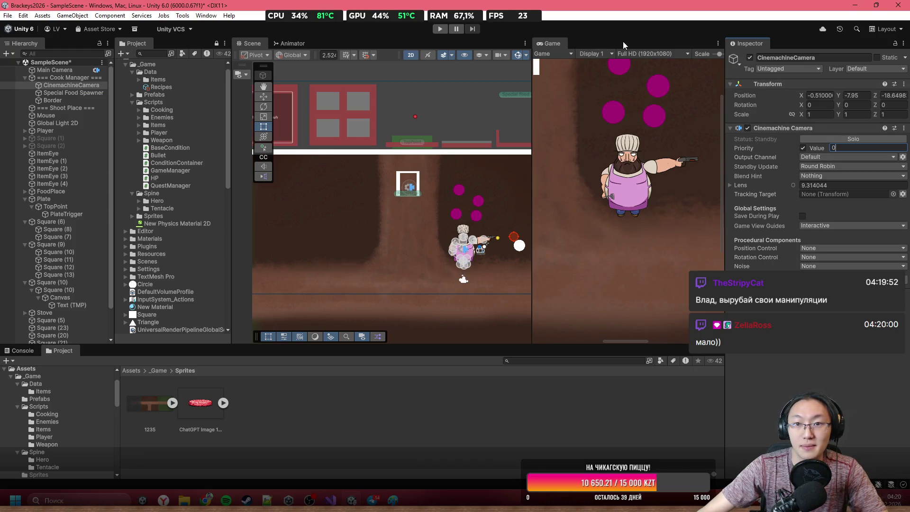
{"action": "double_click", "coordinate": [623, 41]}
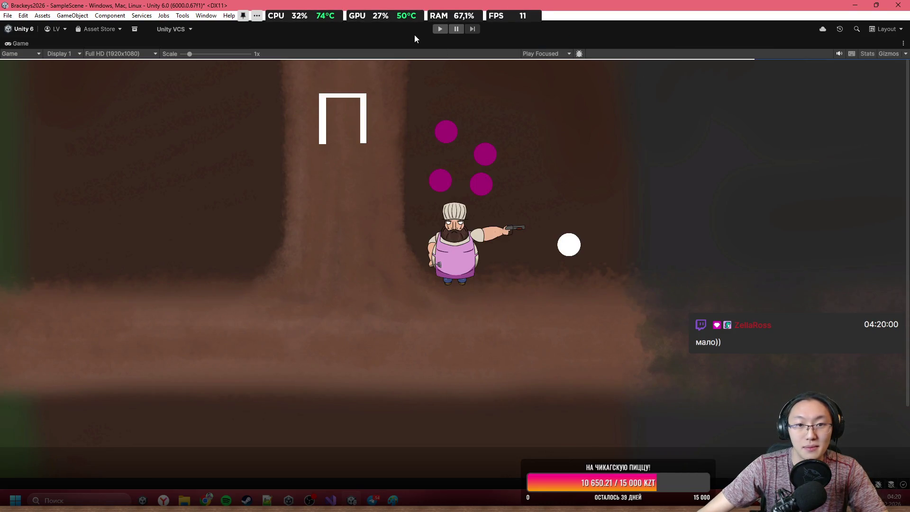
{"action": "left_click", "coordinate": [440, 30]}
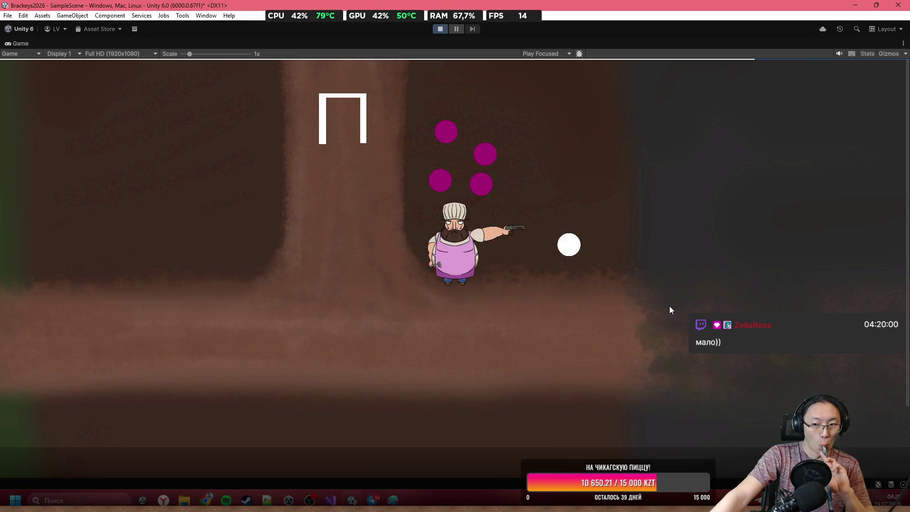
Walk the chef left and down onto the road with WASD, then back up and right
{"action": "key", "text": "a"}
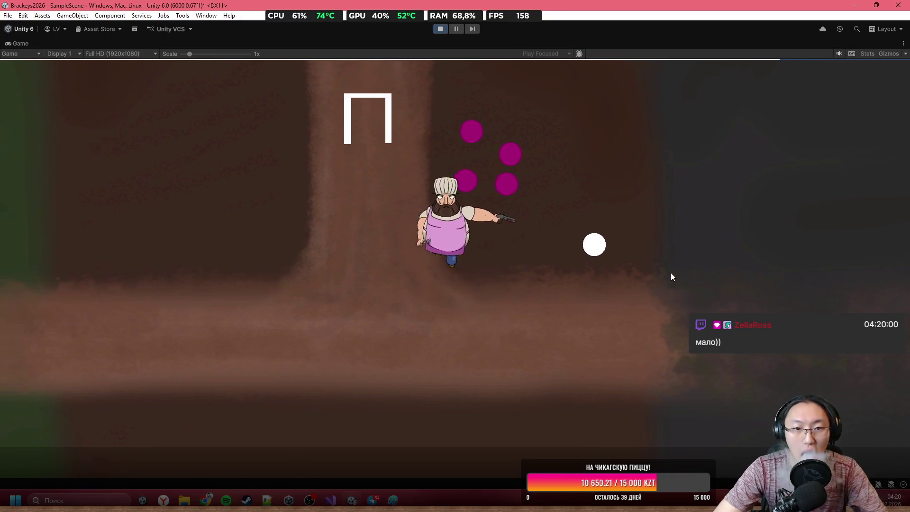
{"action": "key", "text": "a"}
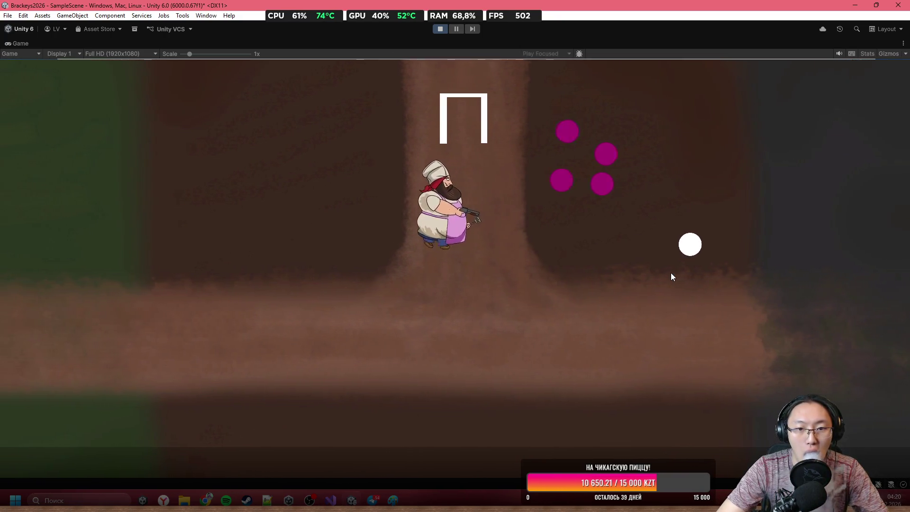
{"action": "key", "text": "a"}
{"action": "key", "text": "s"}
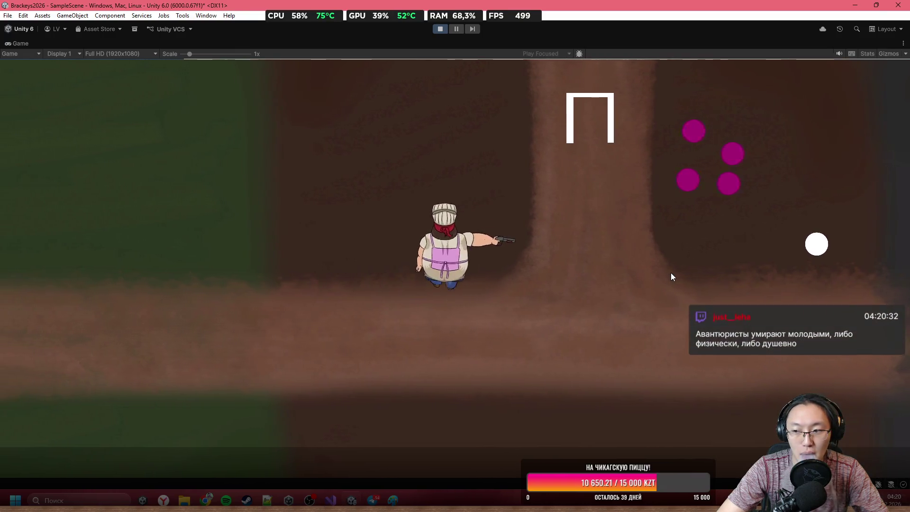
{"action": "key", "text": "a"}
{"action": "key", "text": "s"}
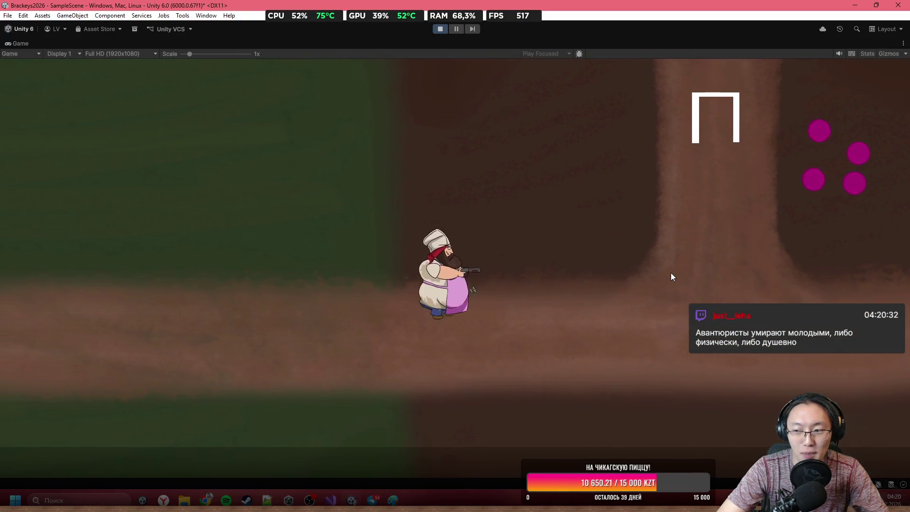
{"action": "key", "text": "a"}
{"action": "key", "text": "s"}
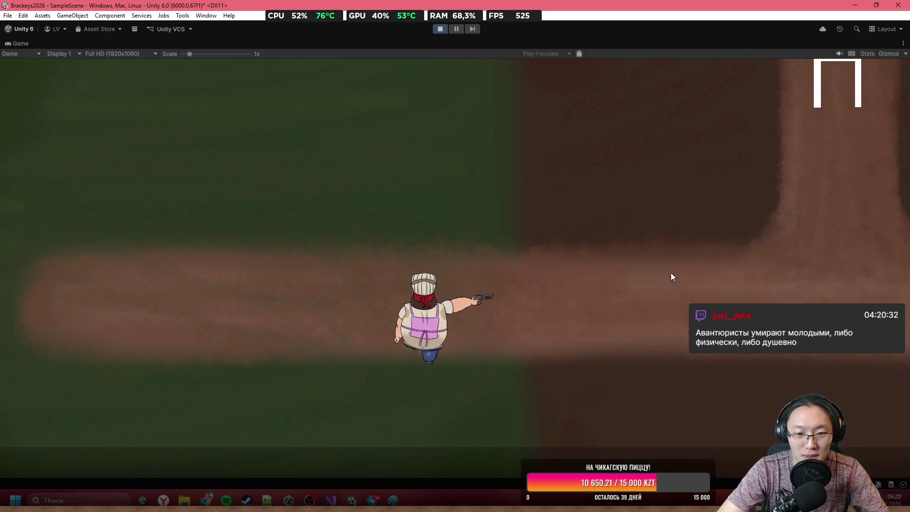
{"action": "key", "text": "a"}
{"action": "key", "text": "s"}
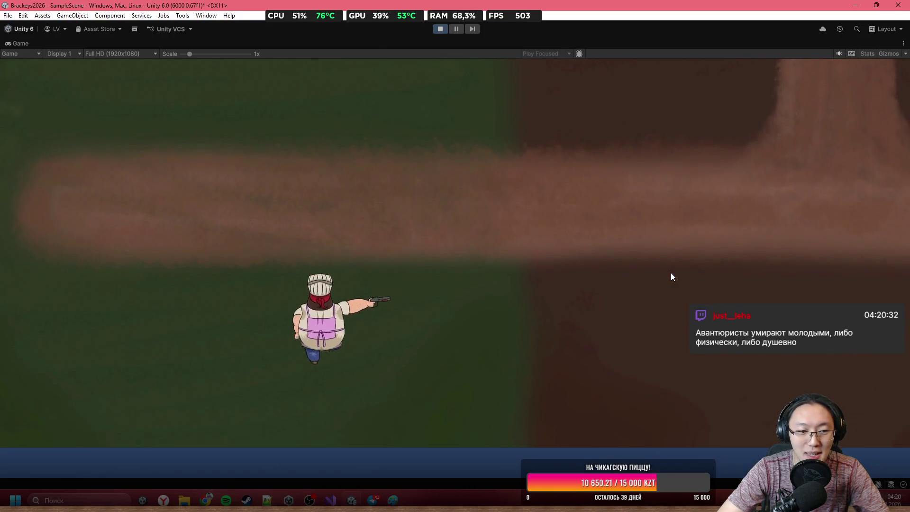
{"action": "key", "text": "w"}
{"action": "key", "text": "d"}
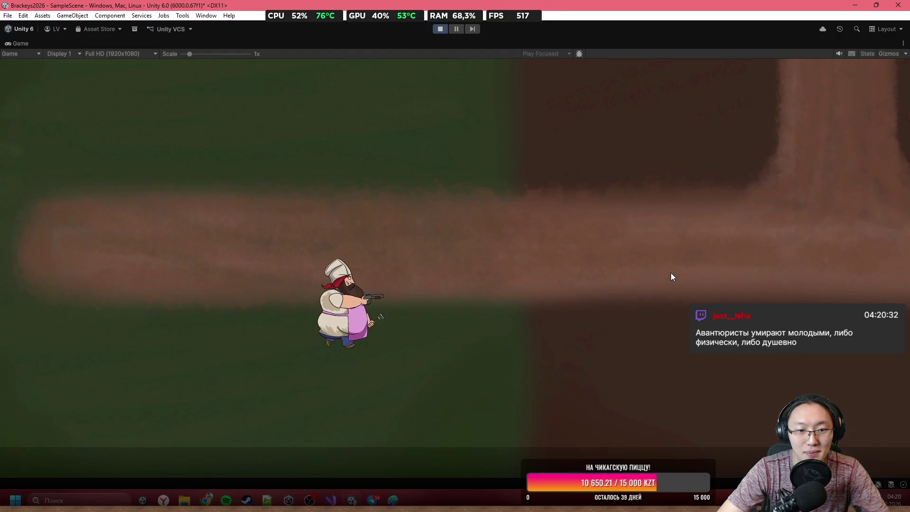
Stop play mode, restore the full editor layout and select the 1235_0 background
{"action": "left_click", "coordinate": [439, 29]}
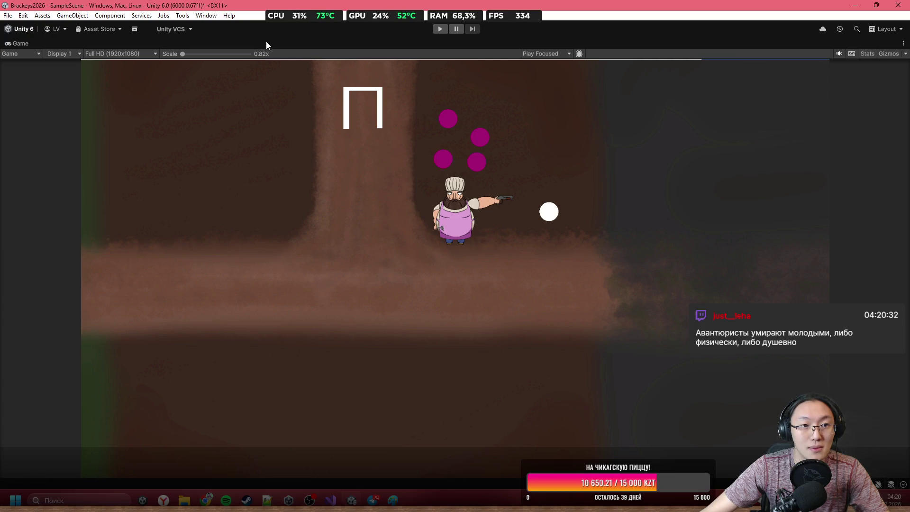
{"action": "double_click", "coordinate": [266, 41]}
{"action": "left_click", "coordinate": [418, 227]}
Duplicate the 1235_0 background, flip the copy on Y and place it below the original
{"action": "key", "text": "f"}
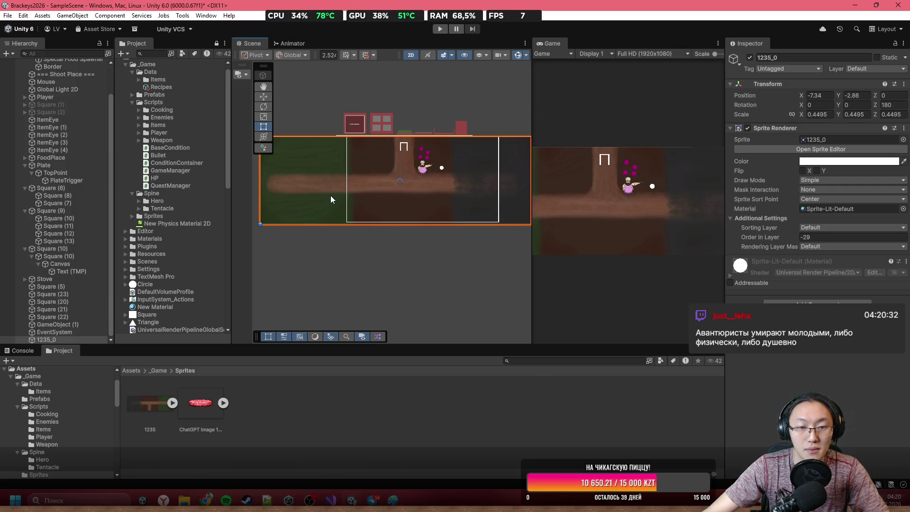
{"action": "key", "text": "ctrl+d"}
{"action": "mouse_move", "coordinate": [333, 185]}
{"action": "left_mouse_down"}
{"action": "mouse_move", "coordinate": [329, 300]}
{"action": "mouse_move", "coordinate": [330, 283]}
{"action": "left_mouse_up"}
{"action": "left_click", "coordinate": [816, 171]}
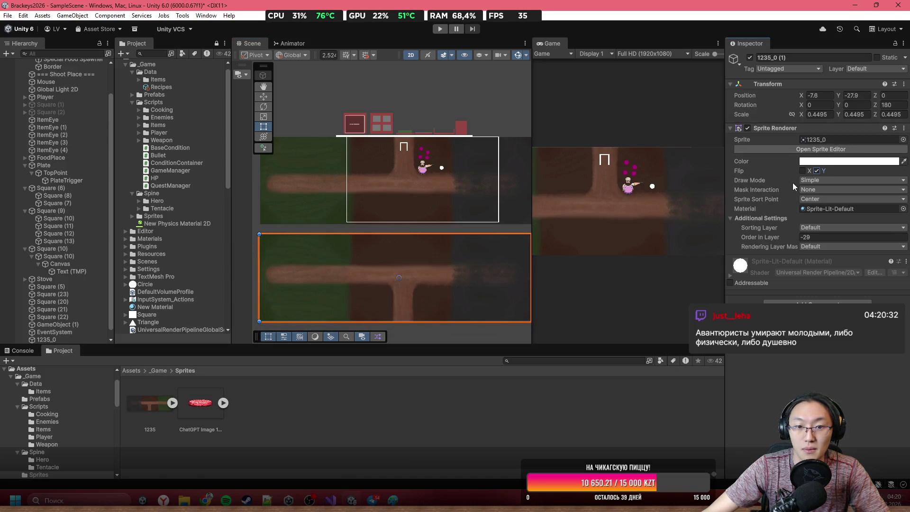
{"action": "scroll", "coordinate": [348, 262], "scroll_direction": "up", "scroll_amount": 4}
{"action": "left_click_drag", "start_coordinate": [357, 239], "coordinate": [362, 212]}
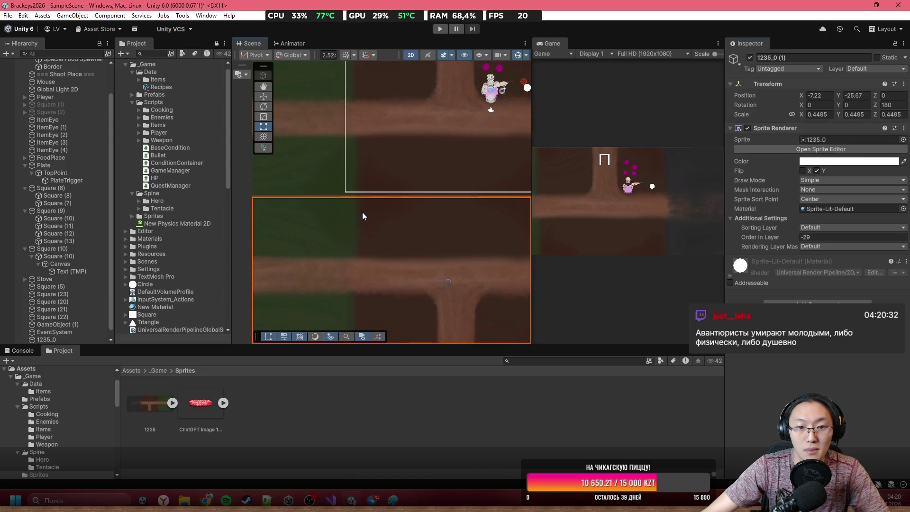
{"action": "scroll", "coordinate": [445, 192], "scroll_direction": "up", "scroll_amount": 3}
{"action": "scroll", "coordinate": [410, 249], "scroll_direction": "up", "scroll_amount": 5}
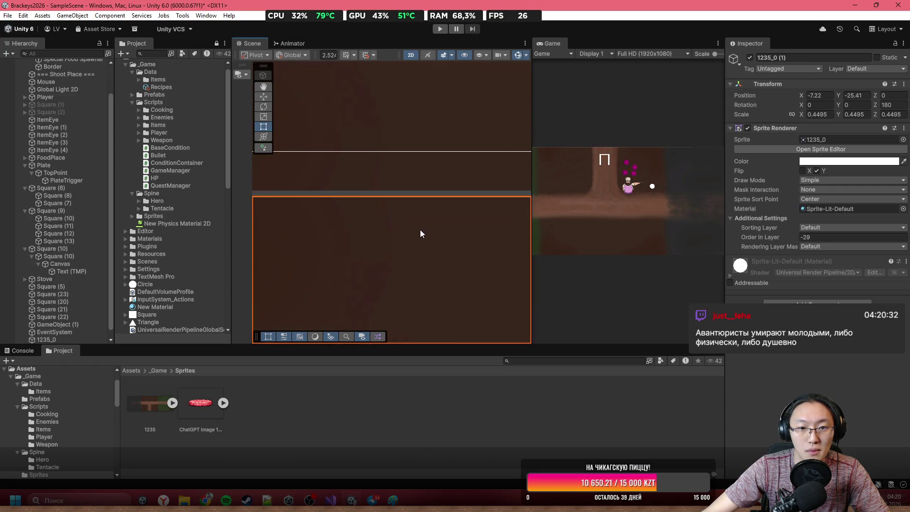
Set the copy's position to X -7.34, Y -25.32
{"action": "left_click", "coordinate": [819, 95]}
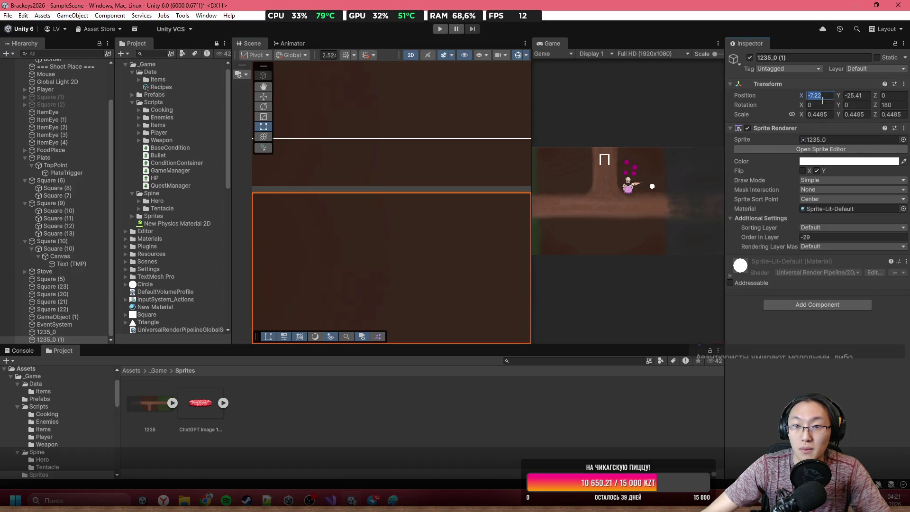
{"action": "type", "text": "-7.34"}
{"action": "key", "text": "Tab"}
{"action": "type", "text": "-25.32"}
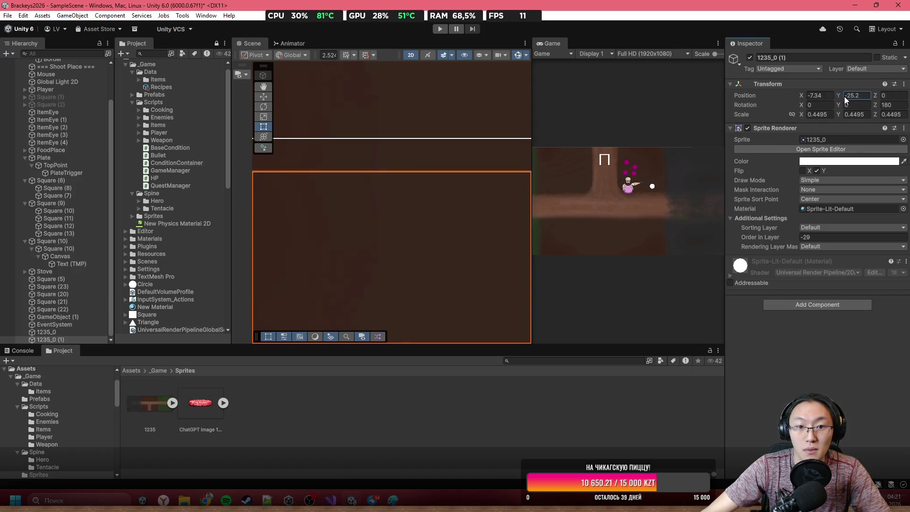
Compare the two backgrounds, then select the lower copy and set its Draw Mode to Sliced
{"action": "left_click", "coordinate": [426, 144]}
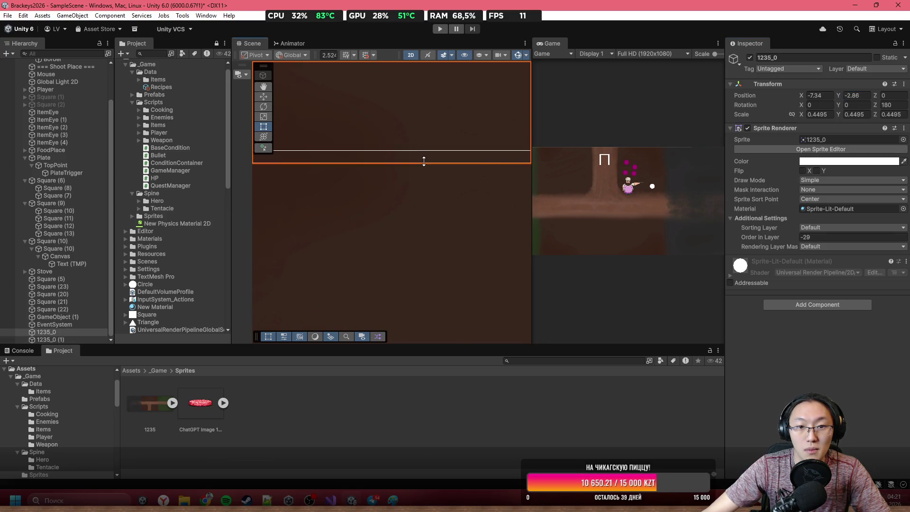
{"action": "scroll", "coordinate": [396, 207], "scroll_direction": "down", "scroll_amount": 4}
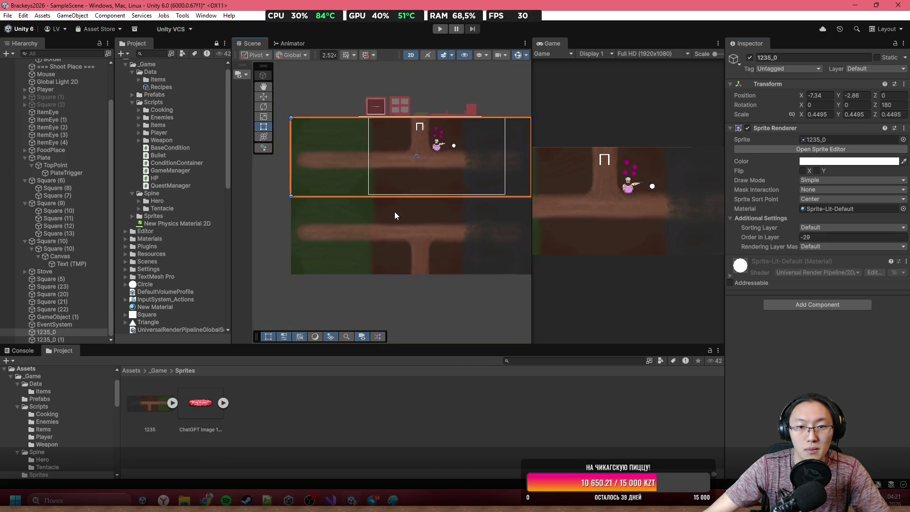
{"action": "left_click", "coordinate": [481, 292]}
{"action": "scroll", "coordinate": [434, 257], "scroll_direction": "up", "scroll_amount": 3}
{"action": "left_click", "coordinate": [438, 250]}
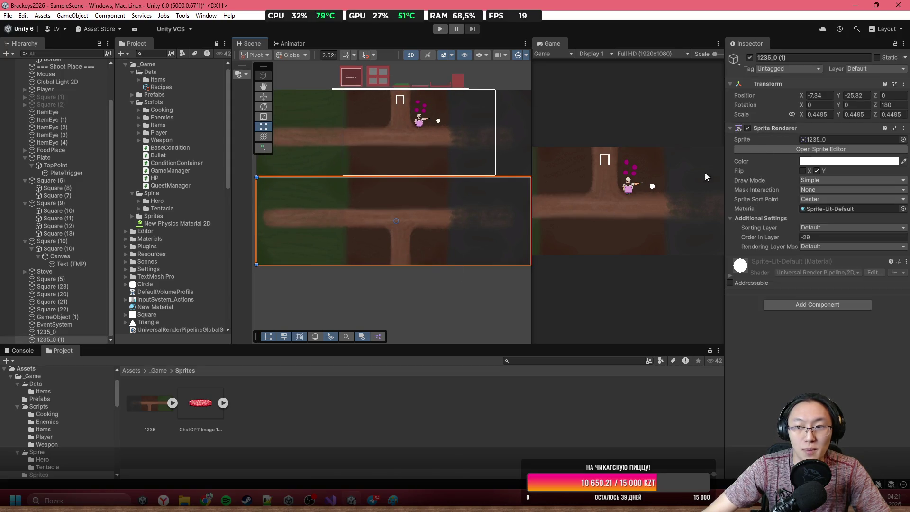
{"action": "left_click", "coordinate": [827, 189]}
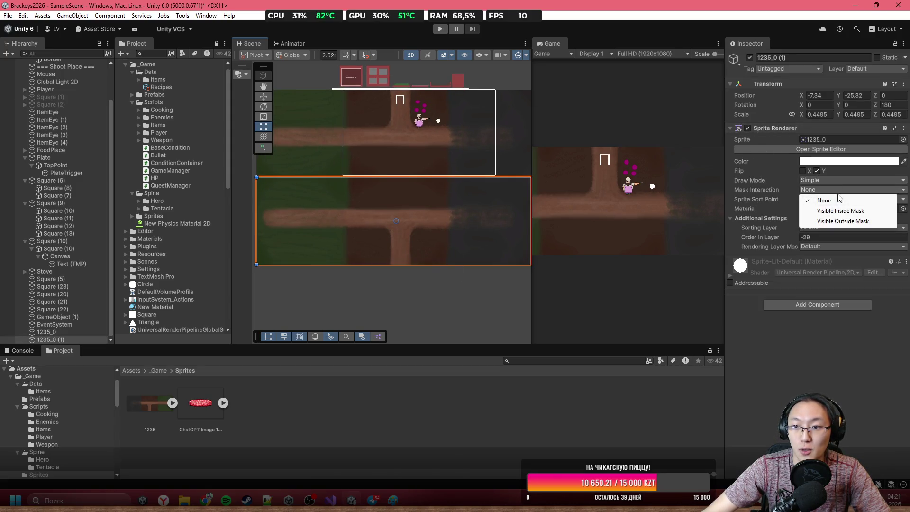
{"action": "left_click", "coordinate": [838, 182]}
{"action": "left_click", "coordinate": [824, 202]}
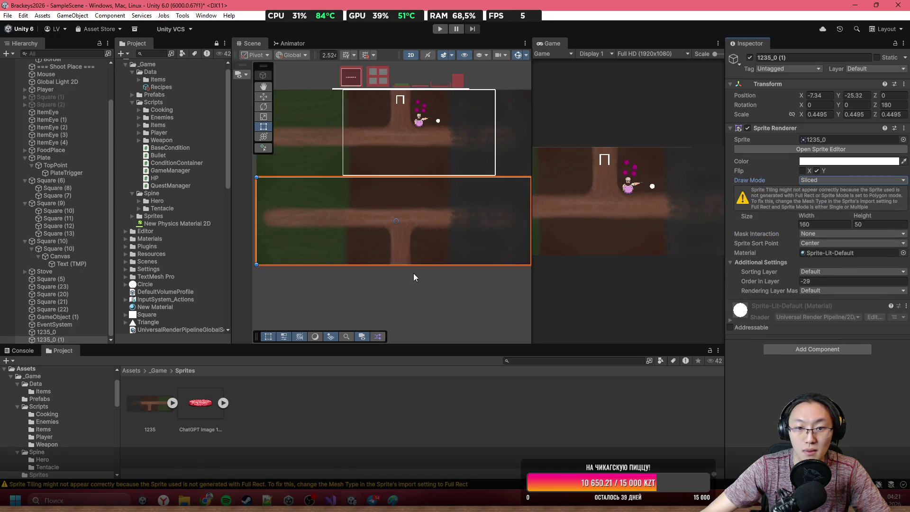
Switch the copy's Draw Mode to Tiled and shorten it from the bottom to about 44.3
{"action": "left_click_drag", "start_coordinate": [418, 264], "coordinate": [418, 216]}
{"action": "key", "text": "ctrl+z"}
{"action": "left_click", "coordinate": [843, 180]}
{"action": "left_click", "coordinate": [823, 211]}
{"action": "mouse_move", "coordinate": [452, 264]}
{"action": "left_mouse_down"}
{"action": "mouse_move", "coordinate": [463, 228]}
{"action": "mouse_move", "coordinate": [465, 274]}
{"action": "mouse_move", "coordinate": [475, 265]}
{"action": "left_mouse_up"}
Deselect the copy and zoom around the Scene view to inspect the painted background
{"action": "left_click", "coordinate": [454, 306]}
{"action": "scroll", "coordinate": [457, 262], "scroll_direction": "down", "scroll_amount": 4}
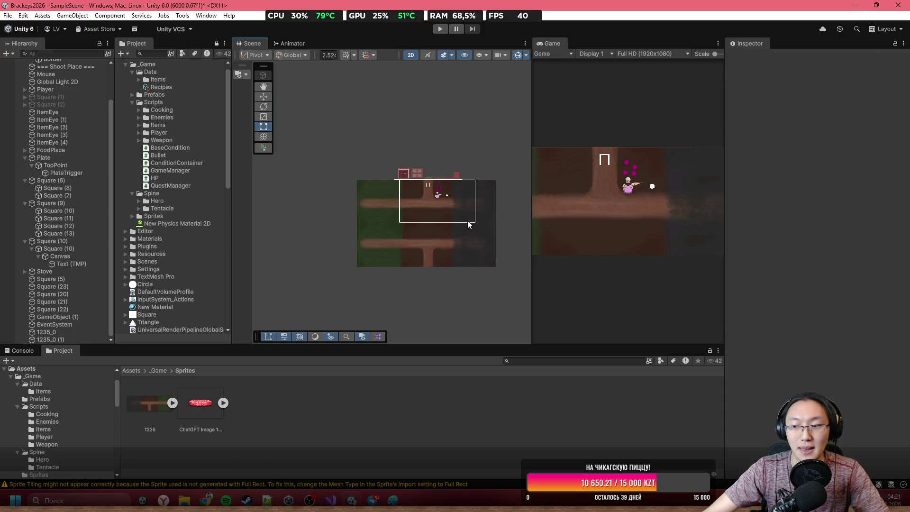
{"action": "scroll", "coordinate": [450, 243], "scroll_direction": "up", "scroll_amount": 3}
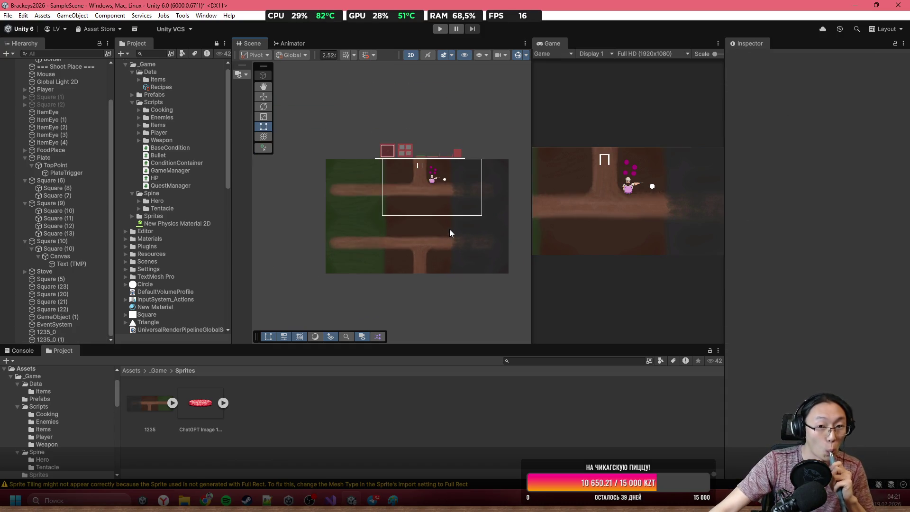
{"action": "scroll", "coordinate": [336, 191], "scroll_direction": "up", "scroll_amount": 3}
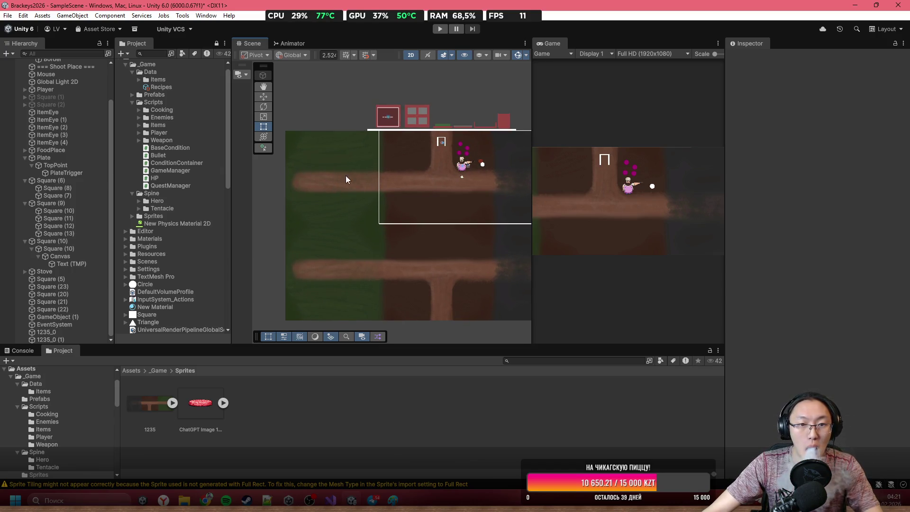
{"action": "scroll", "coordinate": [458, 269], "scroll_direction": "down", "scroll_amount": 2}
{"action": "scroll", "coordinate": [444, 234], "scroll_direction": "up", "scroll_amount": 4}
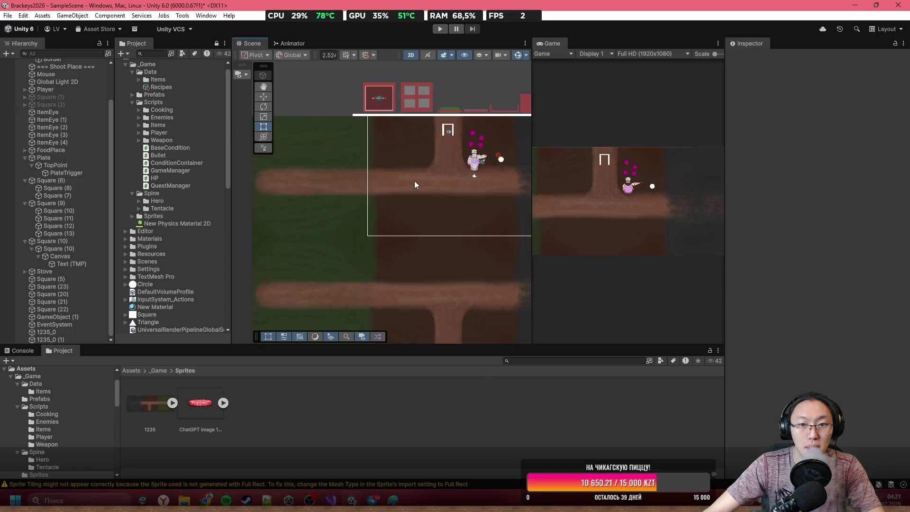
{"action": "scroll", "coordinate": [428, 159], "scroll_direction": "up", "scroll_amount": 2}
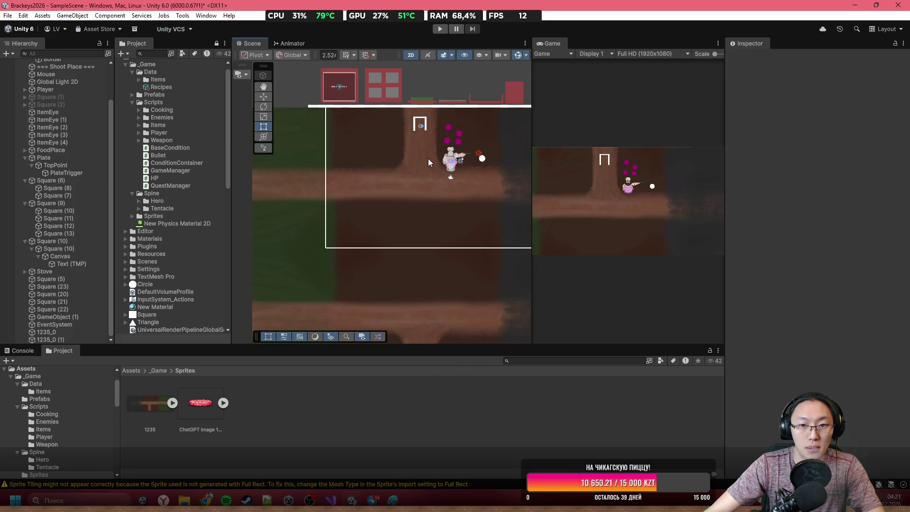
{"action": "scroll", "coordinate": [411, 158], "scroll_direction": "up", "scroll_amount": 1}
{"action": "scroll", "coordinate": [427, 189], "scroll_direction": "down", "scroll_amount": 4}
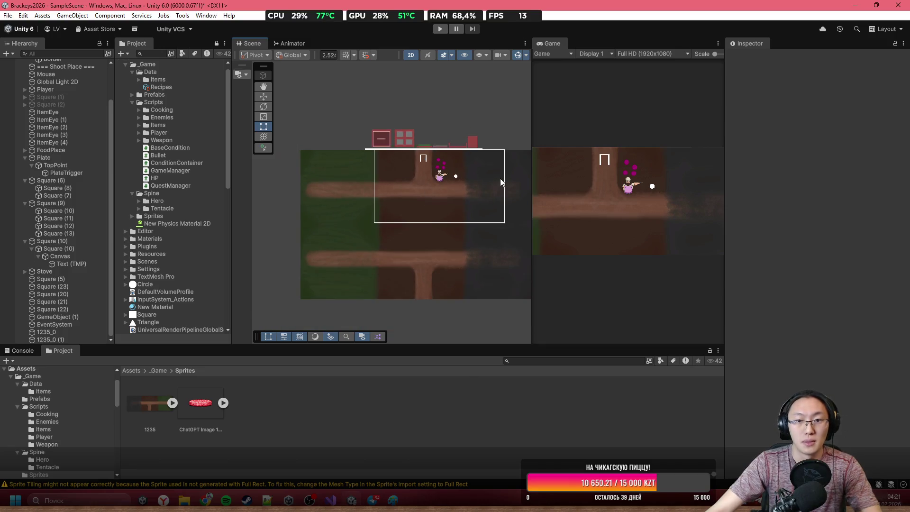
{"action": "scroll", "coordinate": [426, 180], "scroll_direction": "down", "scroll_amount": 2}
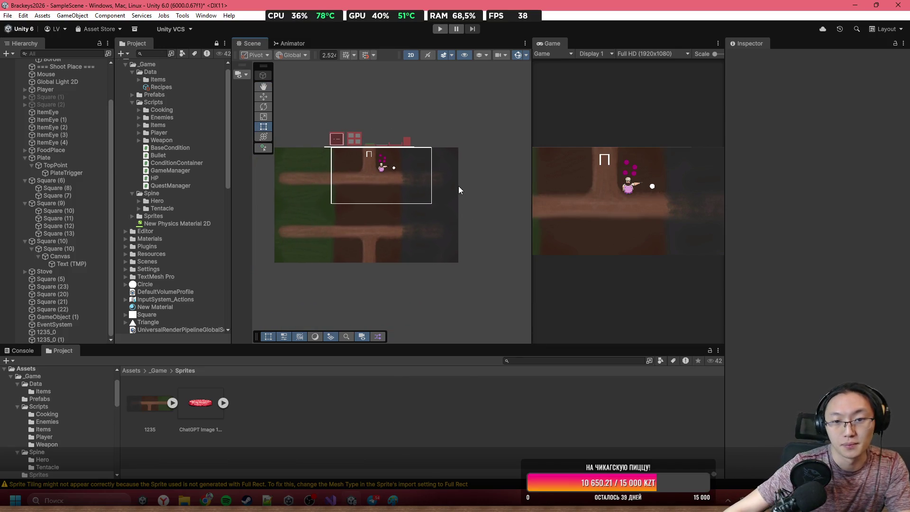
Select the original 1235_0 background and pan across the map to review it
{"action": "left_click", "coordinate": [325, 177]}
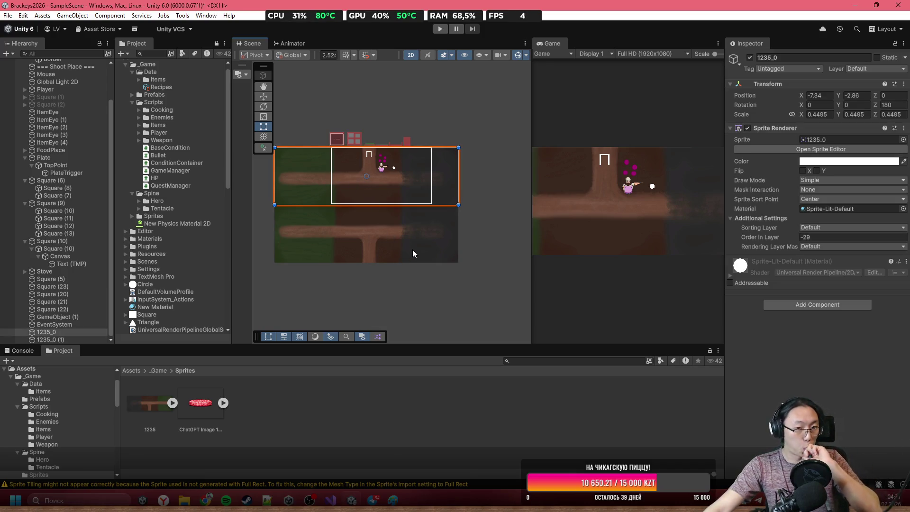
{"action": "scroll", "coordinate": [348, 188], "scroll_direction": "up", "scroll_amount": 5}
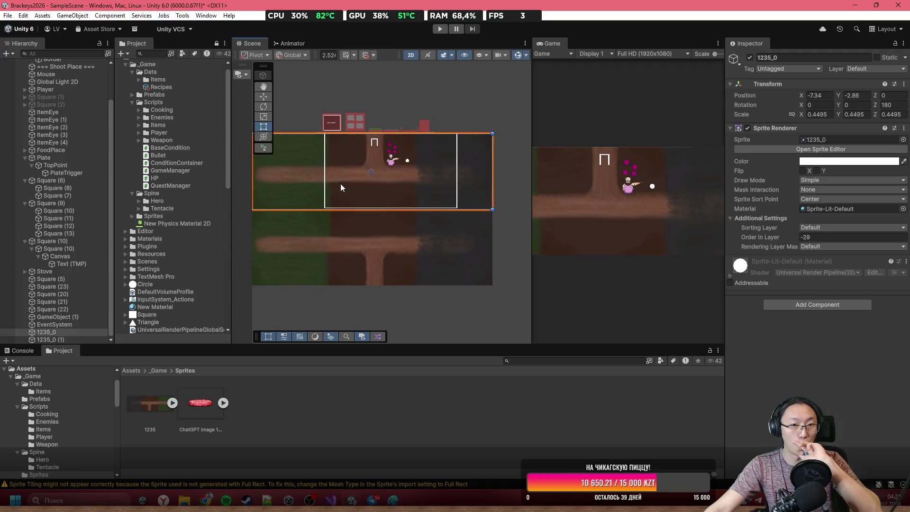
{"action": "left_click_drag", "start_coordinate": [296, 171], "coordinate": [442, 168]}
{"action": "scroll", "coordinate": [429, 163], "scroll_direction": "up", "scroll_amount": 6}
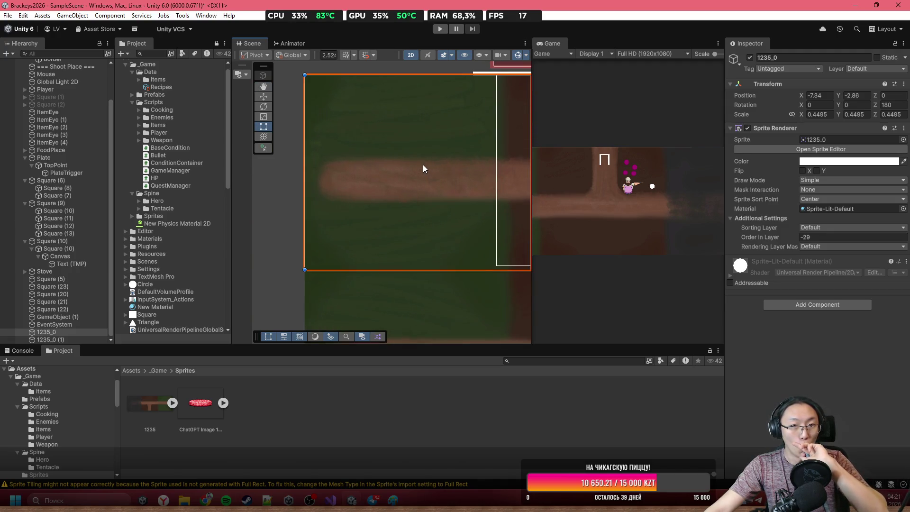
{"action": "scroll", "coordinate": [420, 156], "scroll_direction": "down", "scroll_amount": 8}
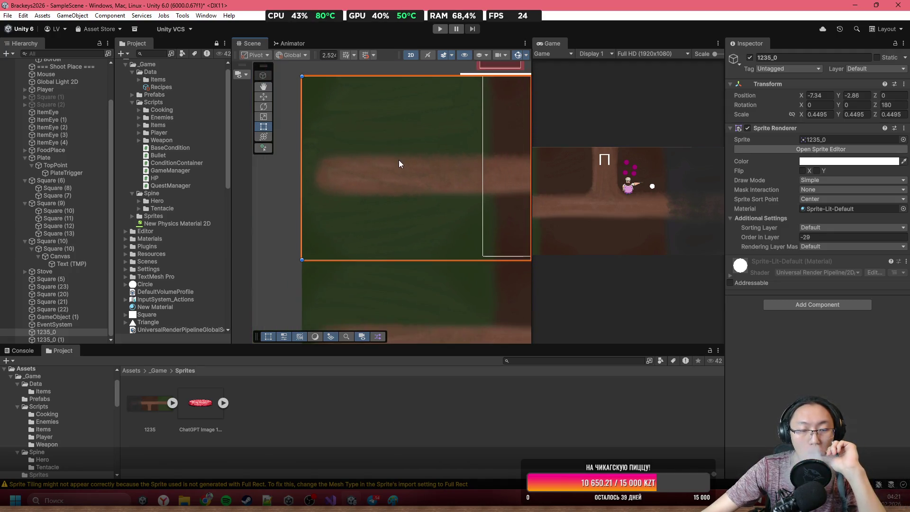
{"action": "scroll", "coordinate": [325, 176], "scroll_direction": "down", "scroll_amount": 4}
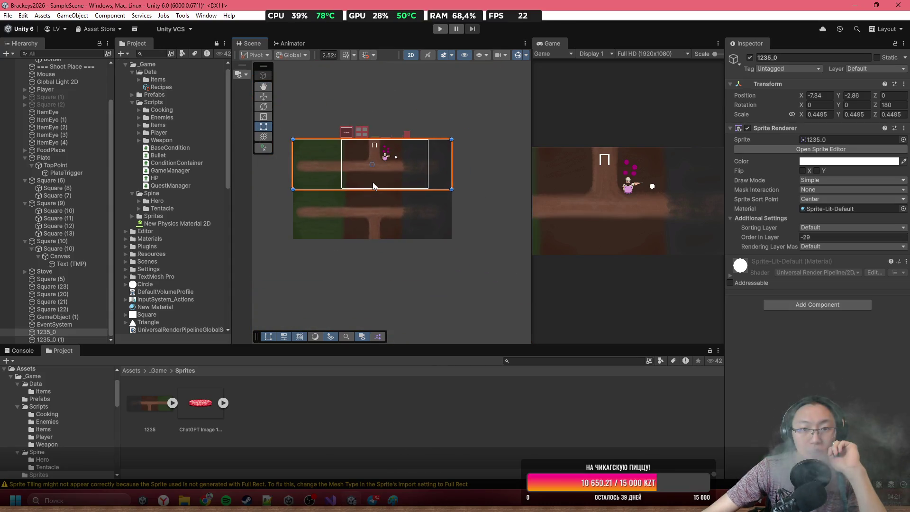
{"action": "scroll", "coordinate": [376, 181], "scroll_direction": "up", "scroll_amount": 2}
{"action": "scroll", "coordinate": [436, 171], "scroll_direction": "up", "scroll_amount": 5}
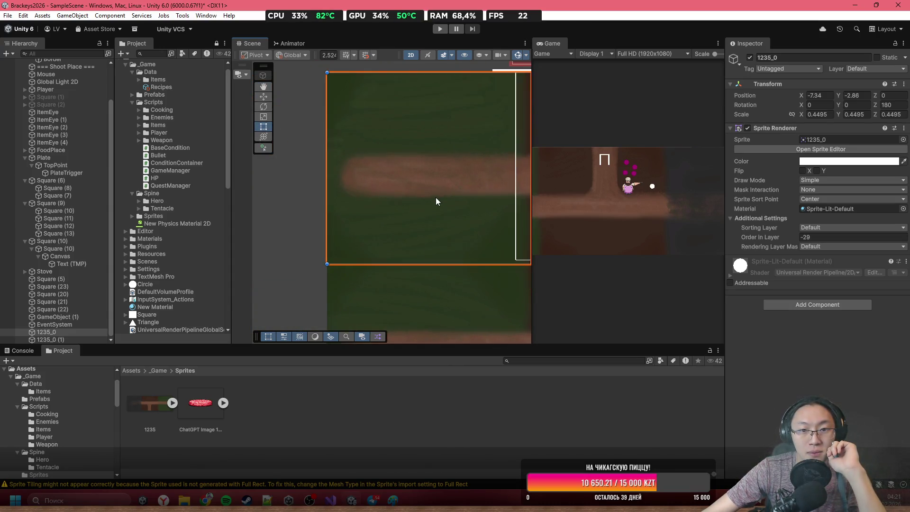
{"action": "scroll", "coordinate": [436, 198], "scroll_direction": "down", "scroll_amount": 5}
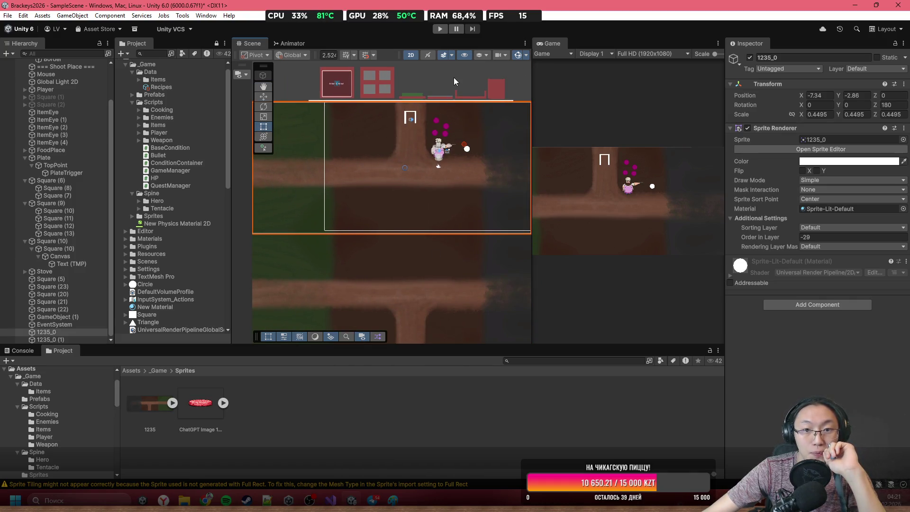
Deselect the sprite and enlarge the Game view to fill the editor
{"action": "left_click", "coordinate": [455, 79]}
{"action": "scroll", "coordinate": [453, 81], "scroll_direction": "up", "scroll_amount": 3}
{"action": "scroll", "coordinate": [450, 90], "scroll_direction": "down", "scroll_amount": 3}
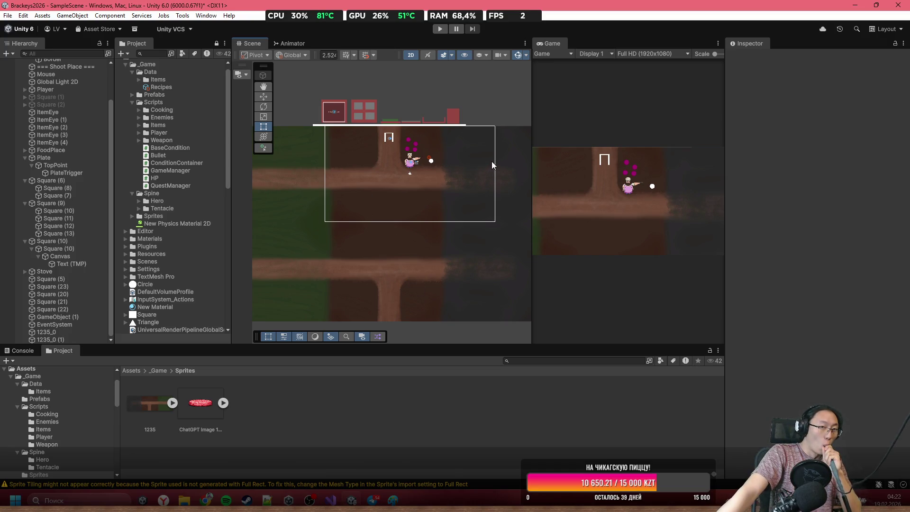
{"action": "scroll", "coordinate": [428, 160], "scroll_direction": "down", "scroll_amount": 5}
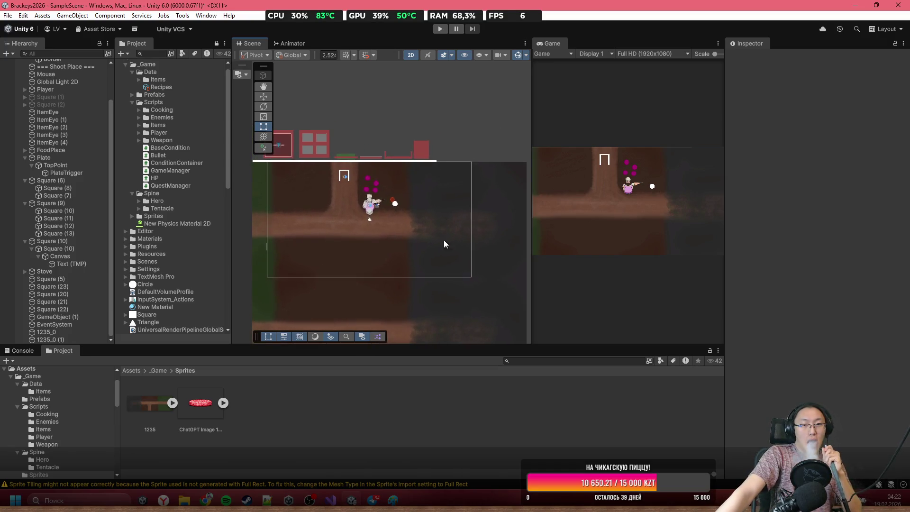
{"action": "scroll", "coordinate": [469, 242], "scroll_direction": "up", "scroll_amount": 5}
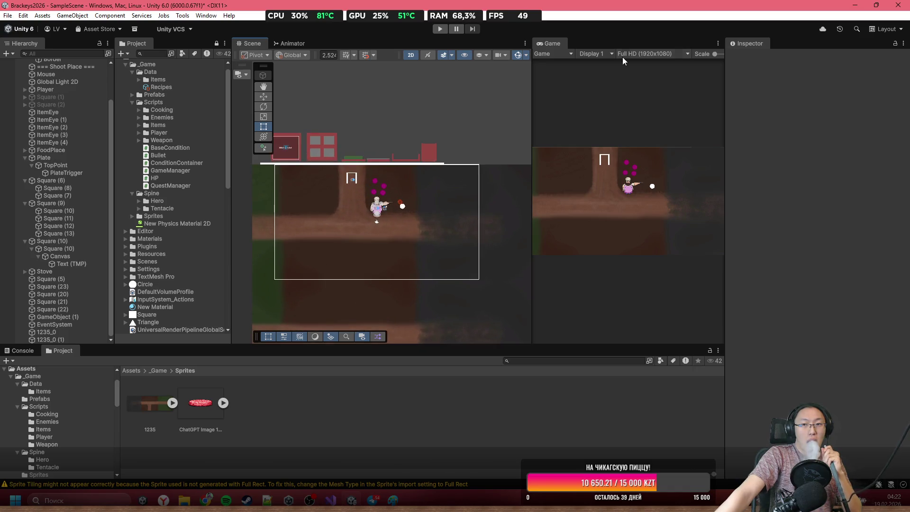
{"action": "double_click", "coordinate": [558, 44]}
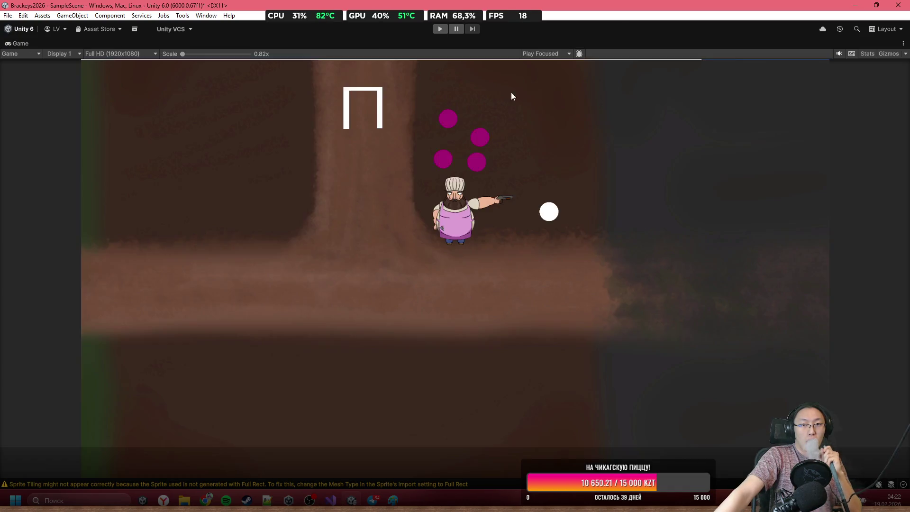
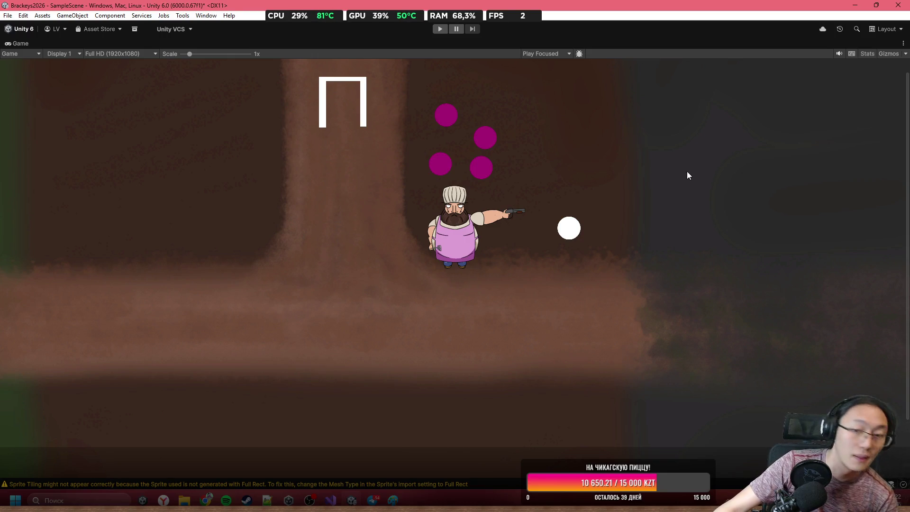
Leave the maximized Game view and select both 1235_0 background tiles
{"action": "scroll", "coordinate": [437, 233], "scroll_direction": "down", "scroll_amount": 2}
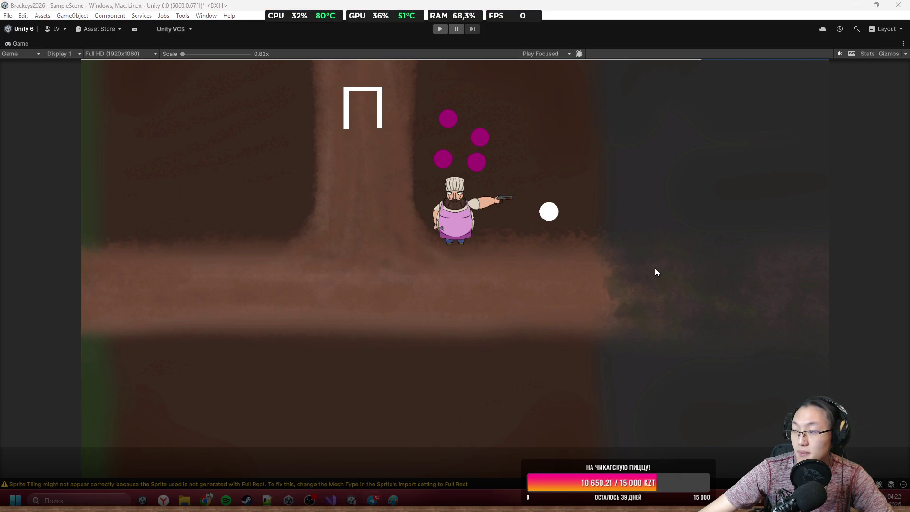
{"action": "double_click", "coordinate": [197, 41]}
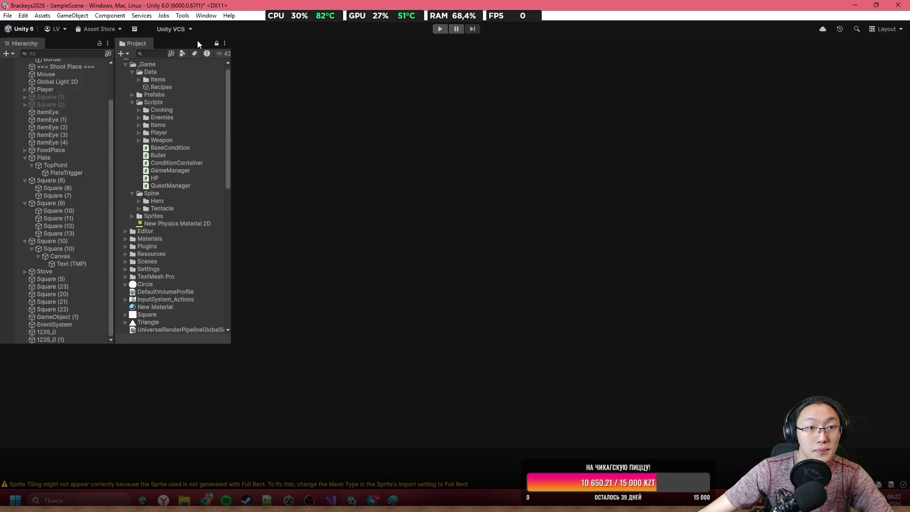
{"action": "scroll", "coordinate": [417, 225], "scroll_direction": "up", "scroll_amount": 10}
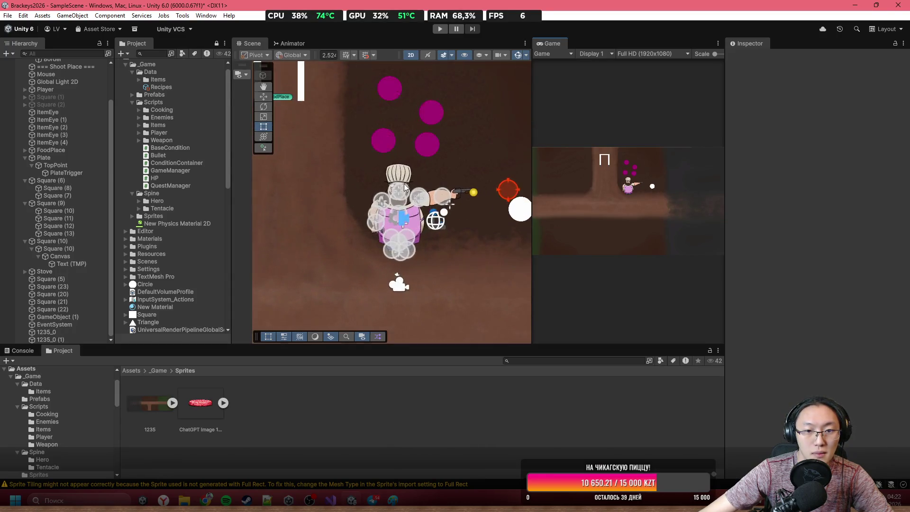
{"action": "left_click", "coordinate": [428, 288]}
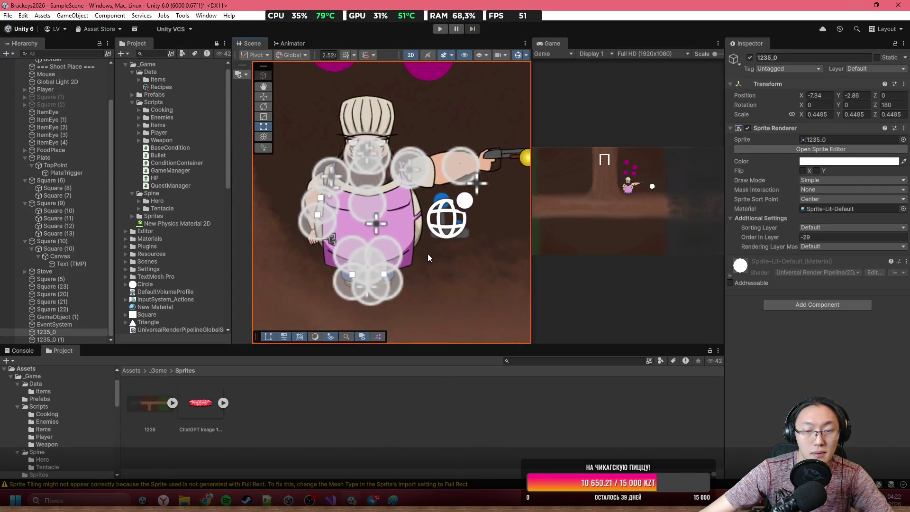
{"action": "scroll", "coordinate": [427, 253], "scroll_direction": "down", "scroll_amount": 3}
{"action": "scroll", "coordinate": [445, 165], "scroll_direction": "down", "scroll_amount": 5}
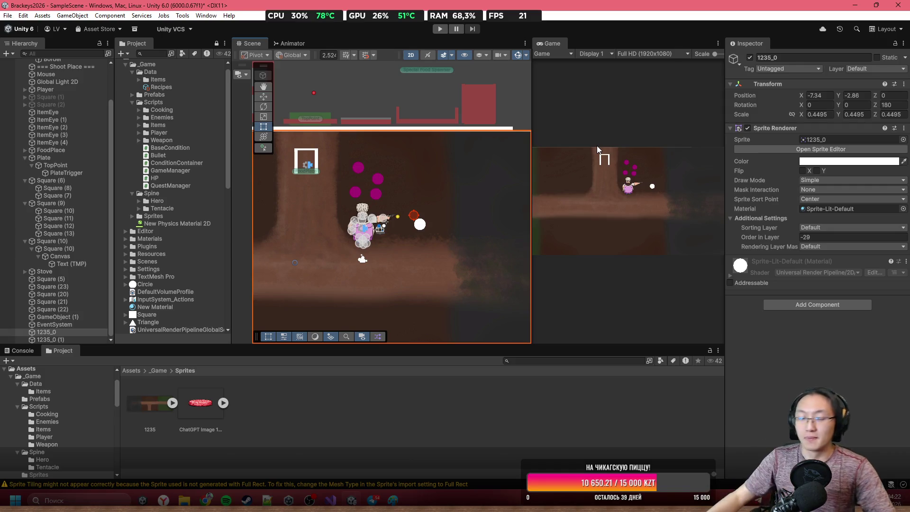
{"action": "scroll", "coordinate": [334, 229], "scroll_direction": "down", "scroll_amount": 5}
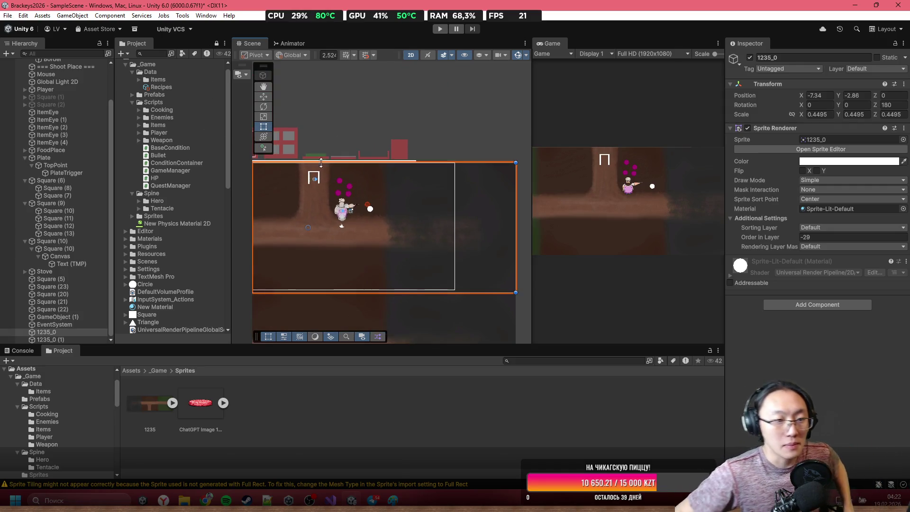
{"action": "left_click", "coordinate": [419, 283]}
{"action": "left_click", "coordinate": [439, 237], "text": "shift"}
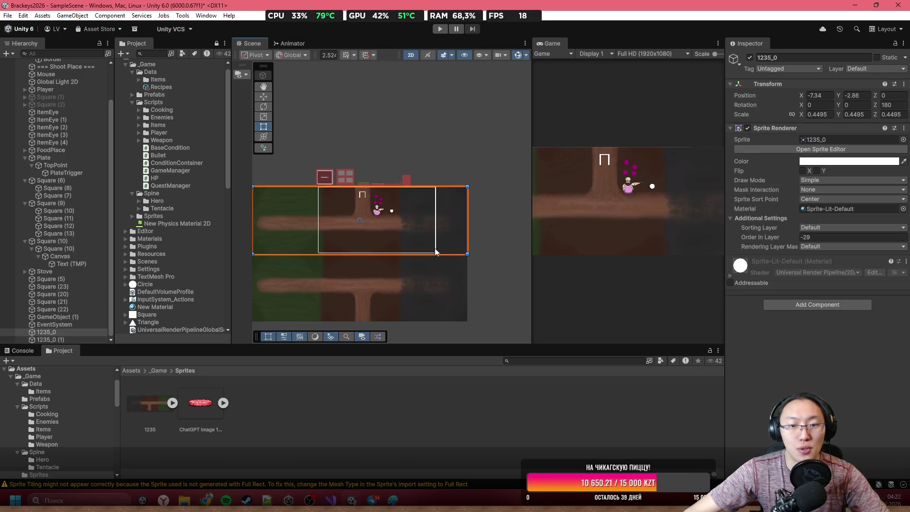
Set the shared Transform Scale of both 1235_0 tiles to 0.6
{"action": "left_click", "coordinate": [813, 114]}
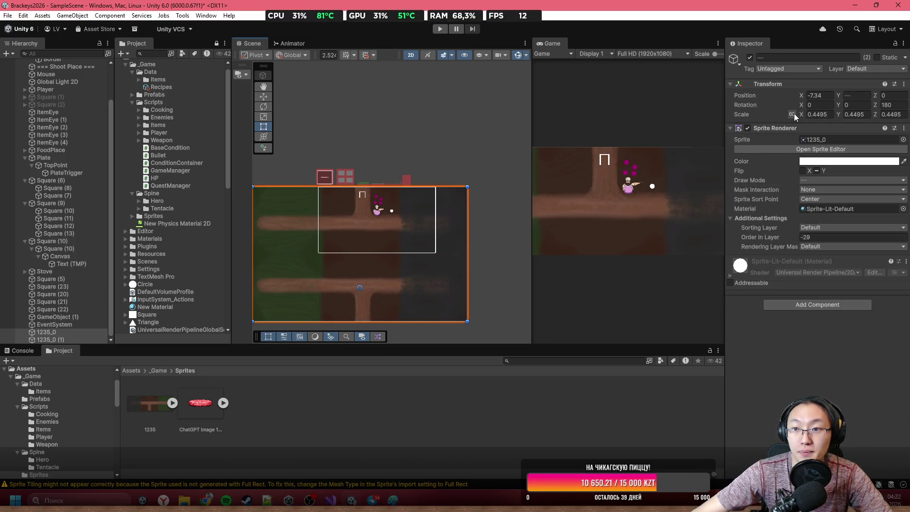
{"action": "type", "text": "1.1"}
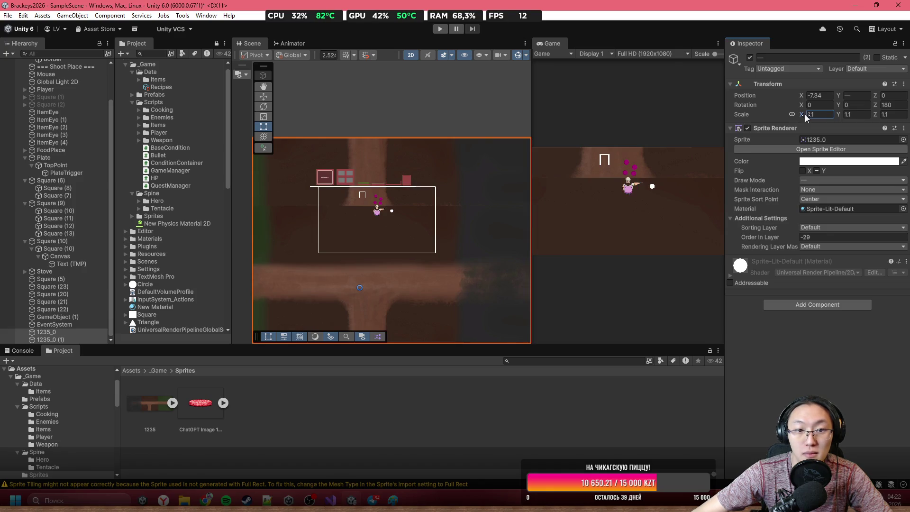
{"action": "key", "text": "BackSpace"}
{"action": "type", "text": "4"}
{"action": "key", "text": "ctrl+z"}
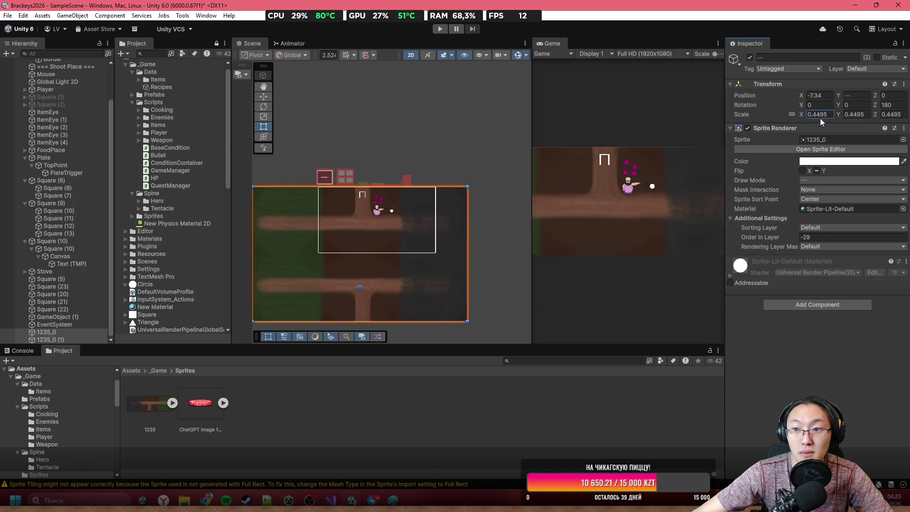
{"action": "type", "text": "0.5"}
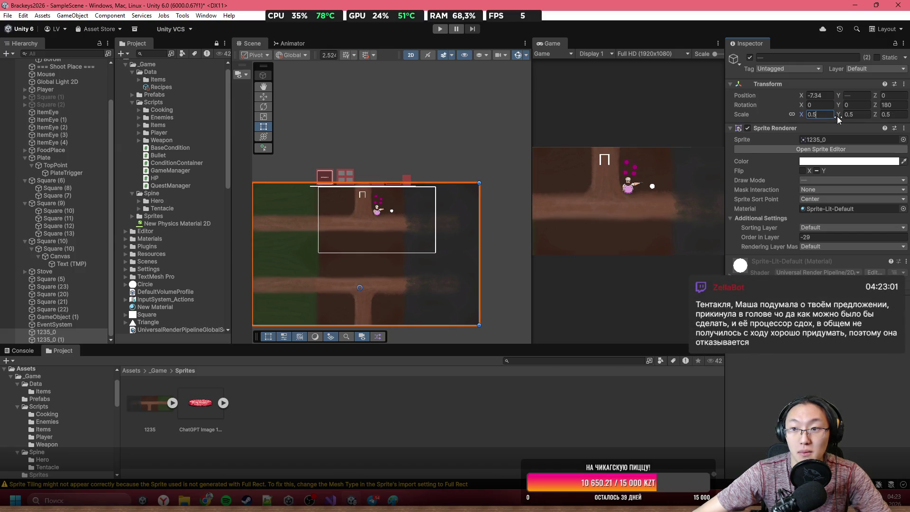
{"action": "key", "text": "BackSpace"}
{"action": "type", "text": "6"}
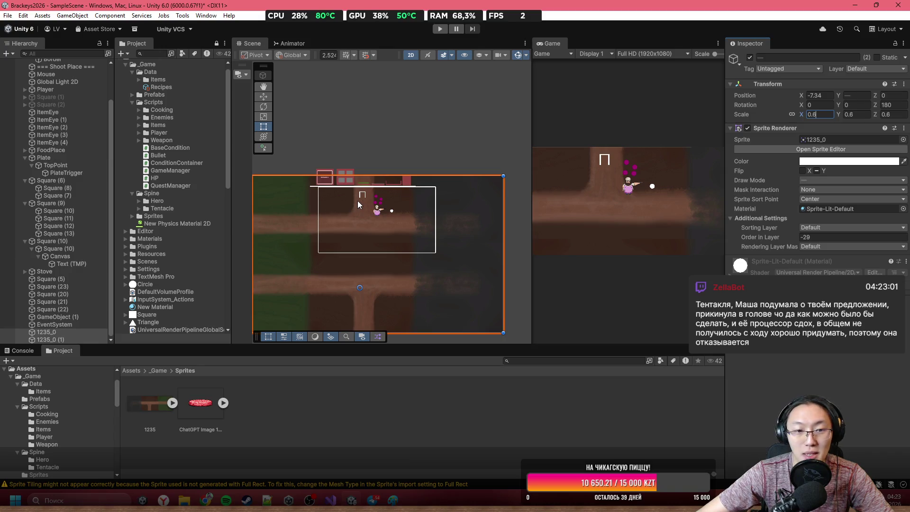
Move the lower 1235_0 (1) tile down to Y -32
{"action": "scroll", "coordinate": [360, 204], "scroll_direction": "up", "scroll_amount": 2}
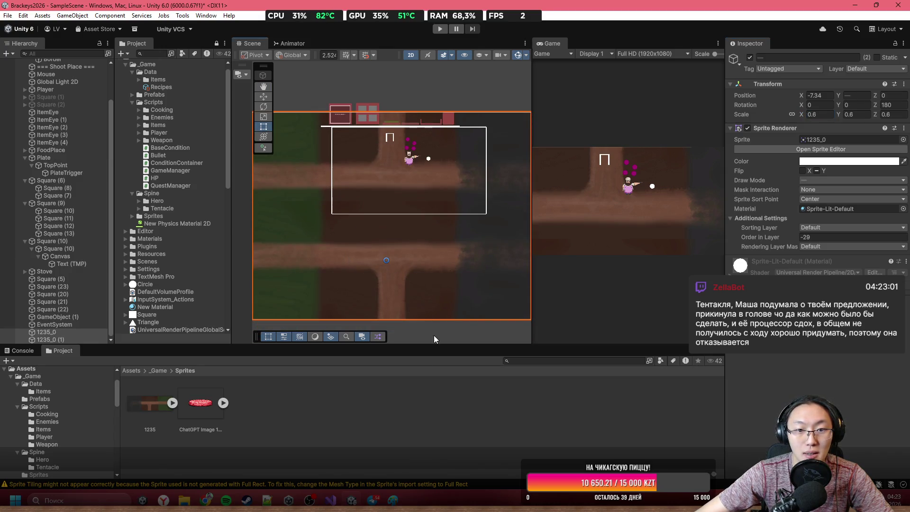
{"action": "left_click", "coordinate": [384, 262]}
{"action": "mouse_move", "coordinate": [804, 93]}
{"action": "left_mouse_down"}
{"action": "mouse_move", "coordinate": [838, 88]}
{"action": "mouse_move", "coordinate": [696, 106]}
{"action": "mouse_move", "coordinate": [721, 112]}
{"action": "left_mouse_up"}
Drag both background tiles left to X -7.72 to fit the level, then deselect
{"action": "left_click_drag", "start_coordinate": [498, 225], "coordinate": [484, 257]}
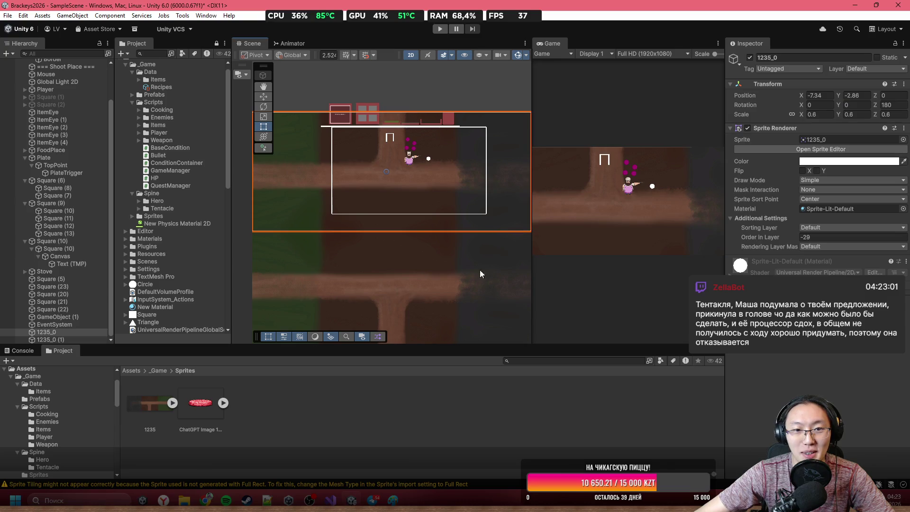
{"action": "mouse_move", "coordinate": [430, 204]}
{"action": "left_mouse_down"}
{"action": "mouse_move", "coordinate": [421, 197]}
{"action": "mouse_move", "coordinate": [422, 216]}
{"action": "left_mouse_up"}
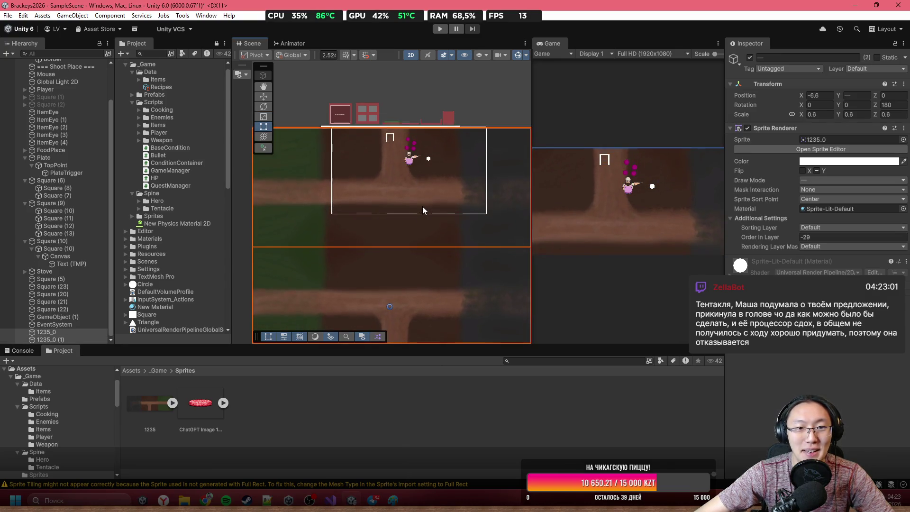
{"action": "scroll", "coordinate": [397, 149], "scroll_direction": "up", "scroll_amount": 5}
{"action": "left_click_drag", "start_coordinate": [427, 144], "coordinate": [408, 140]}
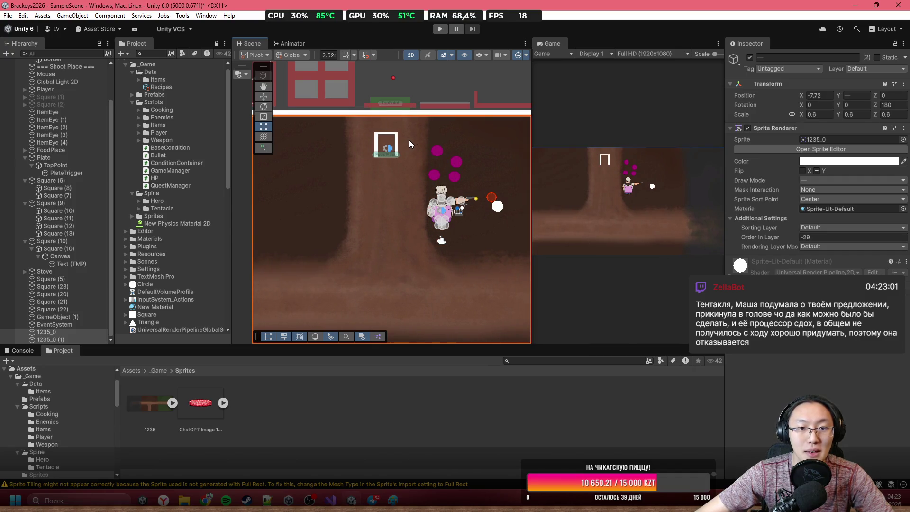
{"action": "scroll", "coordinate": [474, 153], "scroll_direction": "down", "scroll_amount": 3}
{"action": "left_click", "coordinate": [312, 97]}
{"action": "scroll", "coordinate": [419, 166], "scroll_direction": "down", "scroll_amount": 1}
{"action": "scroll", "coordinate": [452, 186], "scroll_direction": "up", "scroll_amount": 2}
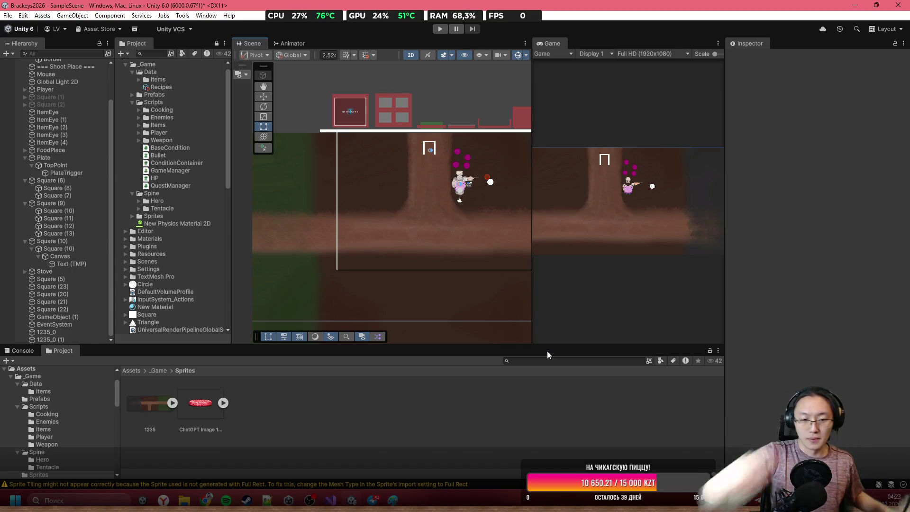
Bring up the Telegram Desktop downloads folder, dismissing the 1235.png context menu
{"action": "left_click", "coordinate": [189, 497]}
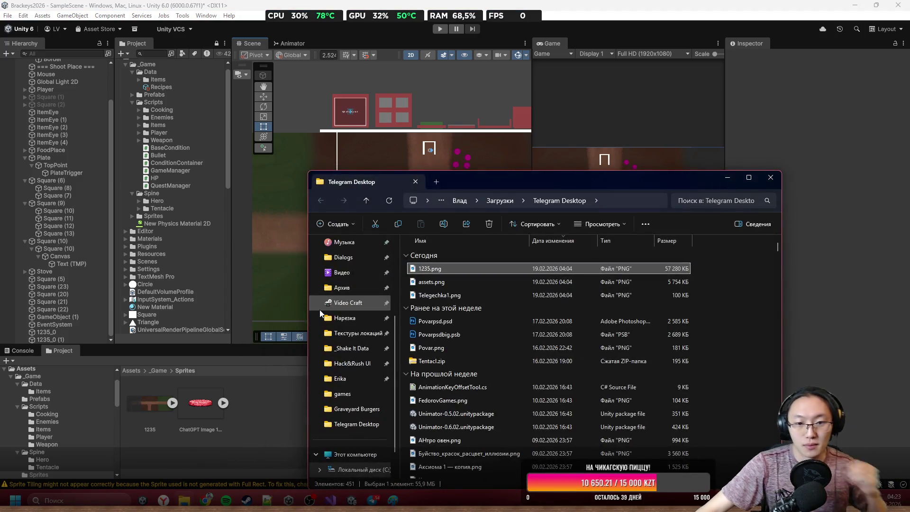
{"action": "right_click", "coordinate": [486, 269]}
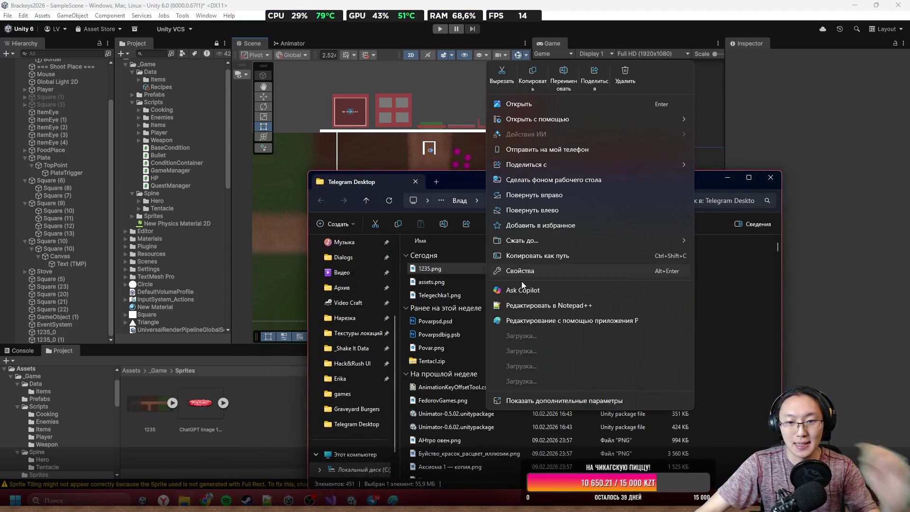
{"action": "mouse_move", "coordinate": [614, 119]}
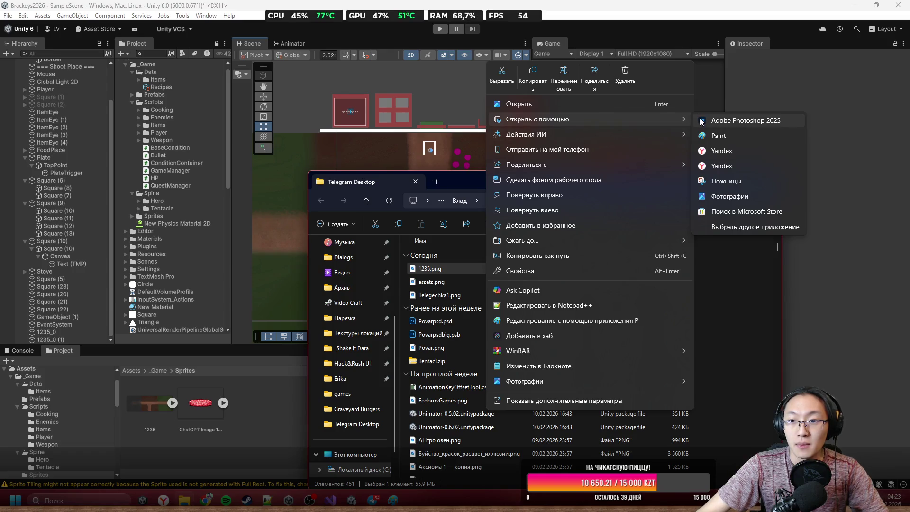
{"action": "left_click", "coordinate": [445, 308]}
{"action": "left_click", "coordinate": [445, 308]}
Open assets.png in Adobe Photoshop 2025 and switch to Photoshop once loaded
{"action": "left_click", "coordinate": [454, 282]}
{"action": "right_click", "coordinate": [451, 283]}
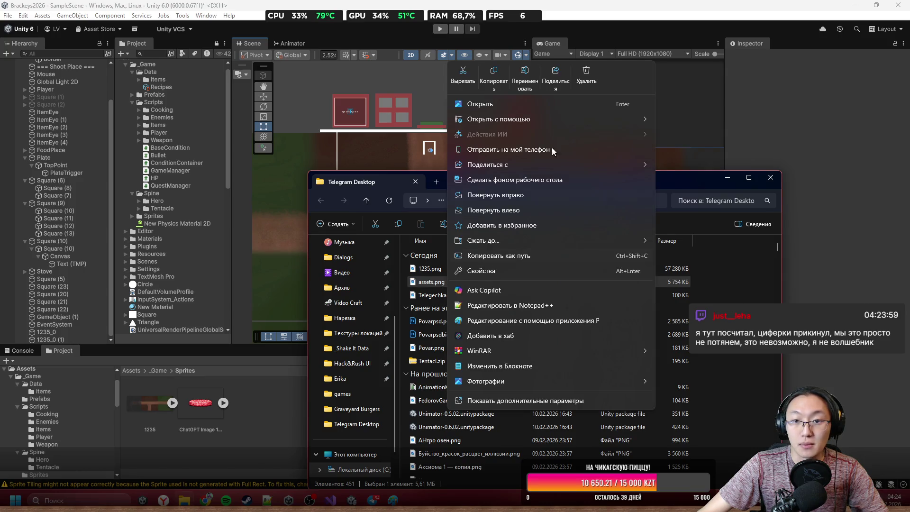
{"action": "mouse_move", "coordinate": [572, 118]}
{"action": "left_click", "coordinate": [688, 121]}
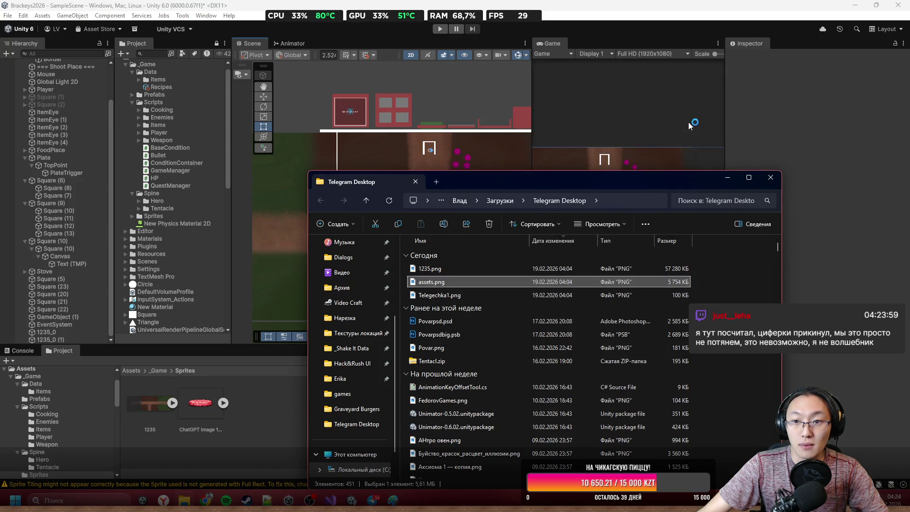
{"action": "left_click", "coordinate": [810, 157]}
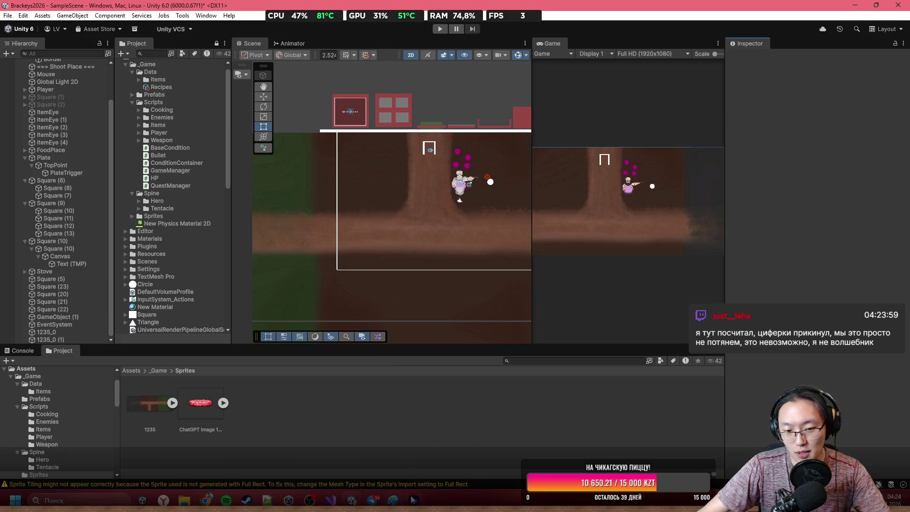
{"action": "left_click", "coordinate": [413, 499]}
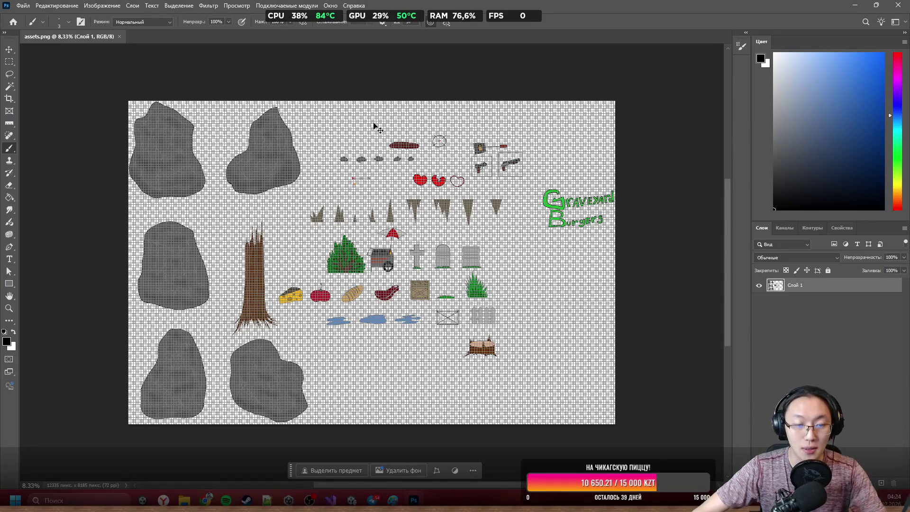
Zoom into the picket fence and X-braced gate area of assets.png
{"action": "scroll", "coordinate": [407, 250], "scroll_direction": "up", "scroll_amount": 5}
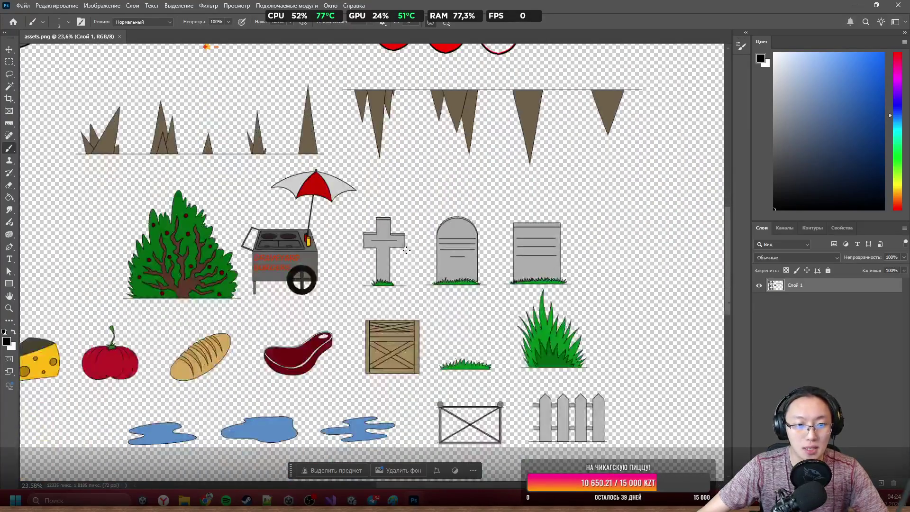
{"action": "scroll", "coordinate": [407, 250], "scroll_direction": "down", "scroll_amount": 1}
{"action": "scroll", "coordinate": [521, 219], "scroll_direction": "down", "scroll_amount": 5}
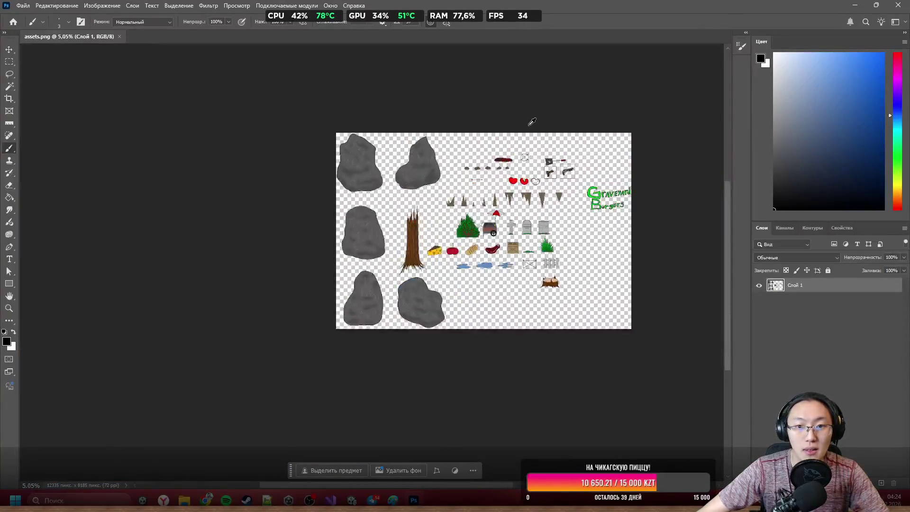
{"action": "scroll", "coordinate": [533, 122], "scroll_direction": "up", "scroll_amount": 5}
{"action": "scroll", "coordinate": [311, 351], "scroll_direction": "down", "scroll_amount": 5}
{"action": "scroll", "coordinate": [310, 350], "scroll_direction": "up", "scroll_amount": 6}
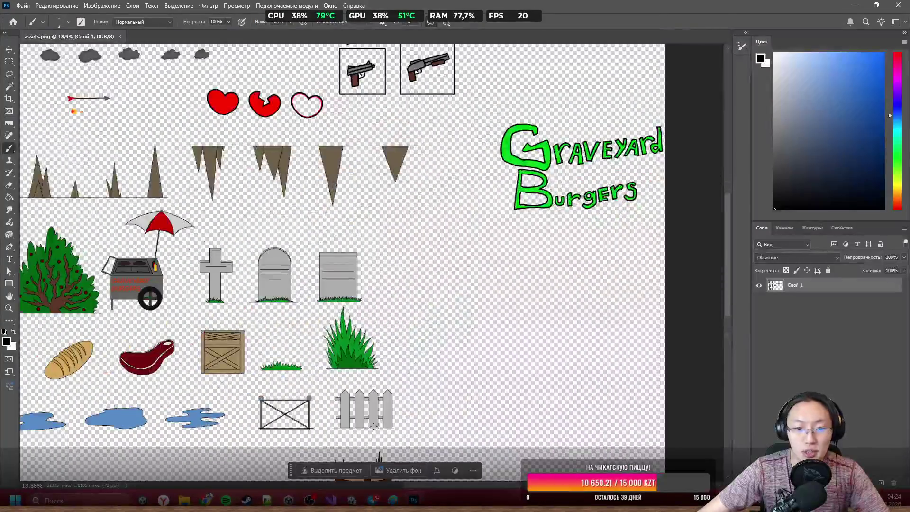
{"action": "scroll", "coordinate": [370, 279], "scroll_direction": "up", "scroll_amount": 6}
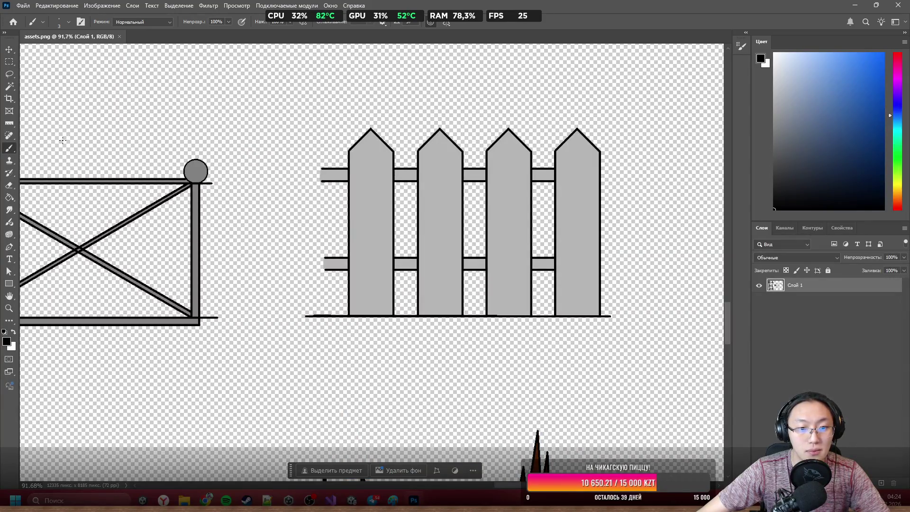
Draw a Rectangular Marquee around the fence sprites, then clear the selection
{"action": "left_click", "coordinate": [9, 62]}
{"action": "mouse_move", "coordinate": [249, 112]}
{"action": "left_mouse_down"}
{"action": "mouse_move", "coordinate": [534, 300]}
{"action": "mouse_move", "coordinate": [637, 327]}
{"action": "left_mouse_up"}
{"action": "left_click", "coordinate": [635, 357]}
{"action": "left_click", "coordinate": [7, 6]}
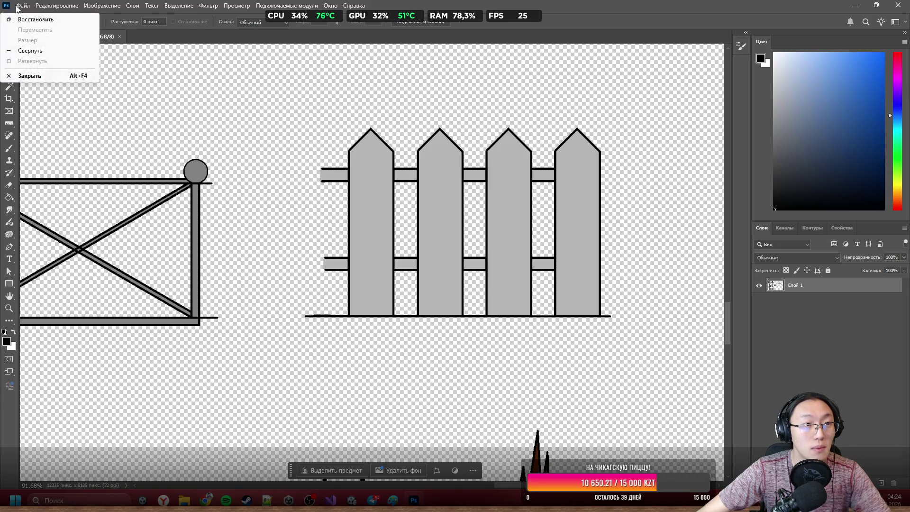
Paste the fence into a new 704×437 document and hide the Фон background layer
{"action": "left_click", "coordinate": [23, 5]}
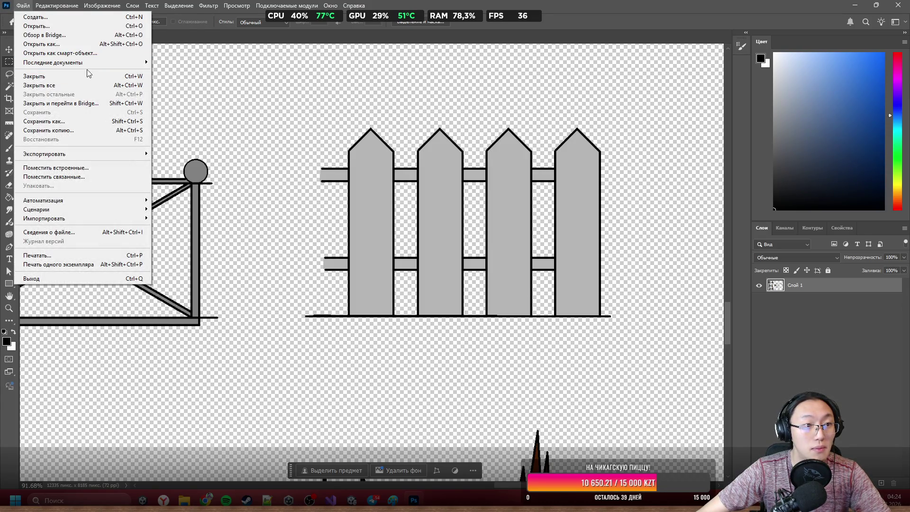
{"action": "left_click", "coordinate": [33, 17]}
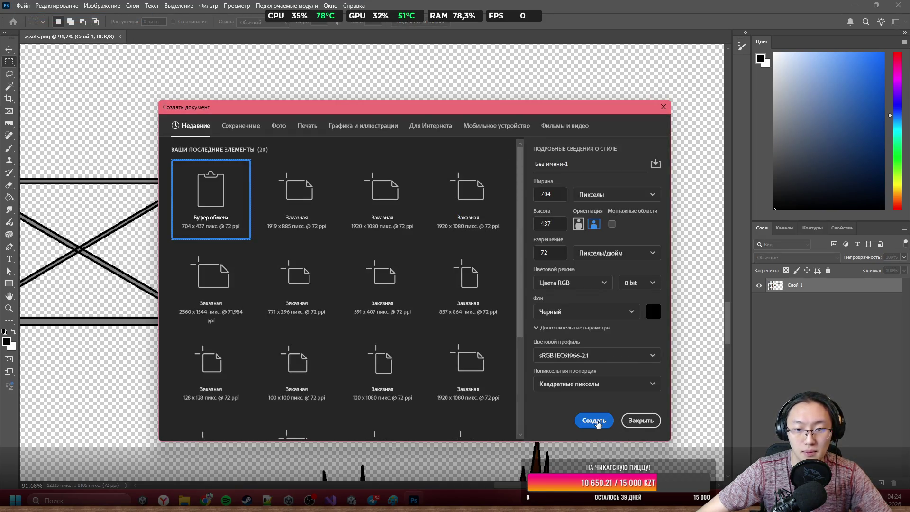
{"action": "left_click", "coordinate": [595, 420]}
{"action": "key", "text": "ctrl+v"}
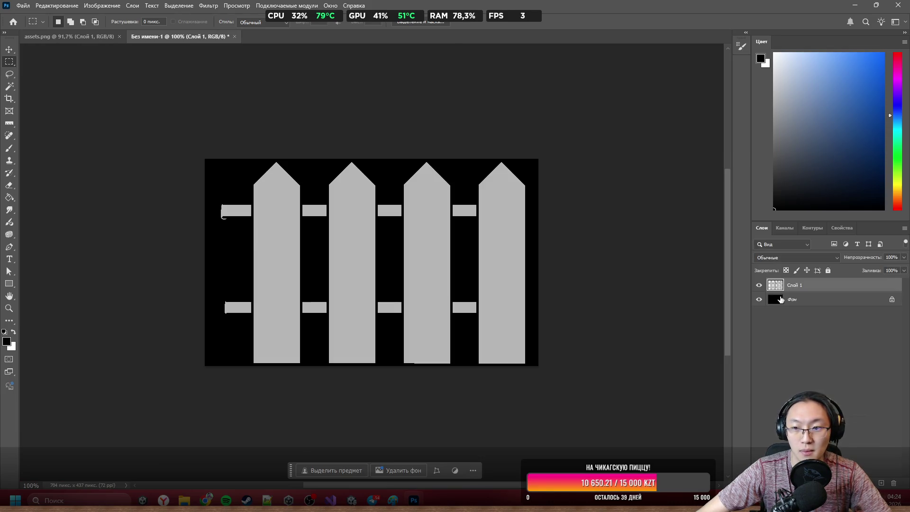
{"action": "left_click", "coordinate": [758, 299]}
Nudge the fence layer flush against the canvas's right edge
{"action": "scroll", "coordinate": [303, 211], "scroll_direction": "up", "scroll_amount": 4}
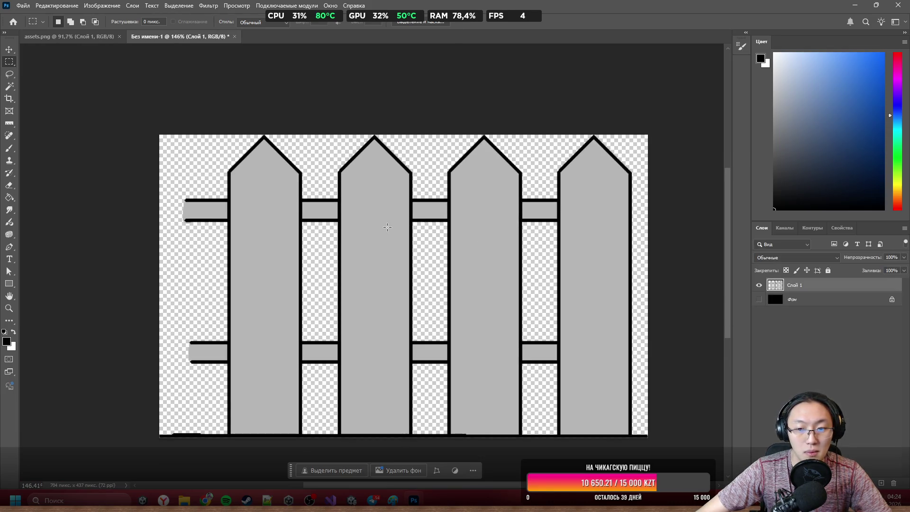
{"action": "scroll", "coordinate": [385, 227], "scroll_direction": "down", "scroll_amount": 6}
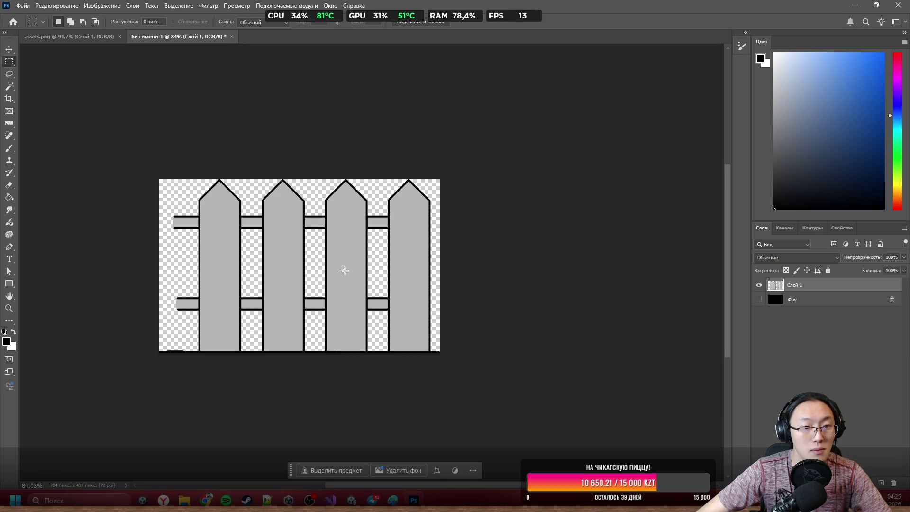
{"action": "scroll", "coordinate": [270, 290], "scroll_direction": "up", "scroll_amount": 4}
{"action": "left_click_drag", "start_coordinate": [501, 243], "coordinate": [506, 246]}
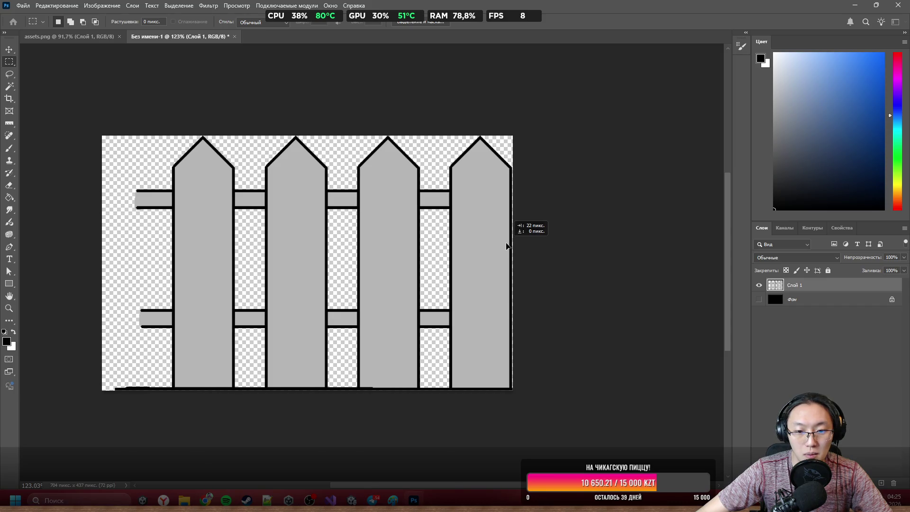
{"action": "scroll", "coordinate": [506, 246], "scroll_direction": "up", "scroll_amount": 10}
{"action": "left_click_drag", "start_coordinate": [566, 270], "coordinate": [570, 268]}
Nudge the fence so its bottom lines up with the canvas edge
{"action": "scroll", "coordinate": [570, 268], "scroll_direction": "down", "scroll_amount": 10}
{"action": "scroll", "coordinate": [530, 269], "scroll_direction": "down", "scroll_amount": 1}
{"action": "scroll", "coordinate": [530, 269], "scroll_direction": "up", "scroll_amount": 5}
{"action": "scroll", "coordinate": [491, 300], "scroll_direction": "down", "scroll_amount": 2}
{"action": "scroll", "coordinate": [491, 300], "scroll_direction": "up", "scroll_amount": 4}
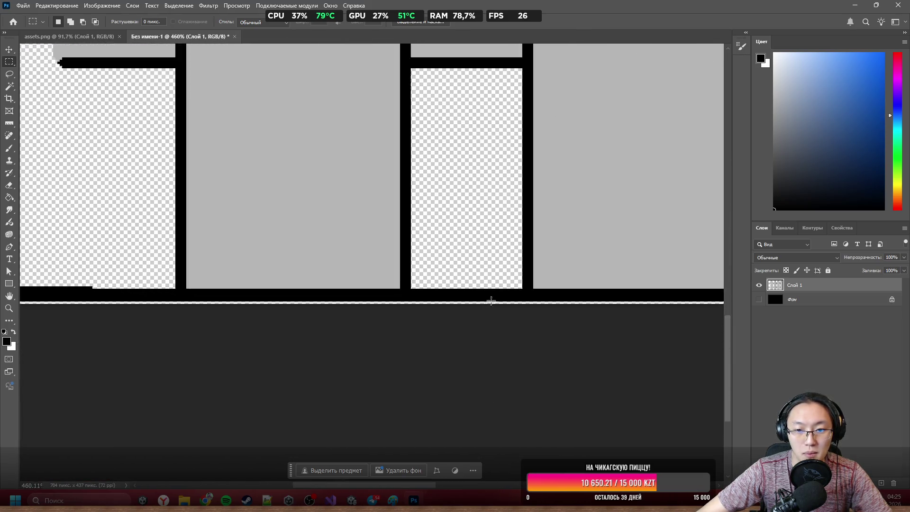
{"action": "scroll", "coordinate": [491, 301], "scroll_direction": "up", "scroll_amount": 2}
{"action": "left_click_drag", "start_coordinate": [595, 285], "coordinate": [595, 285]}
{"action": "scroll", "coordinate": [404, 288], "scroll_direction": "down", "scroll_amount": 4}
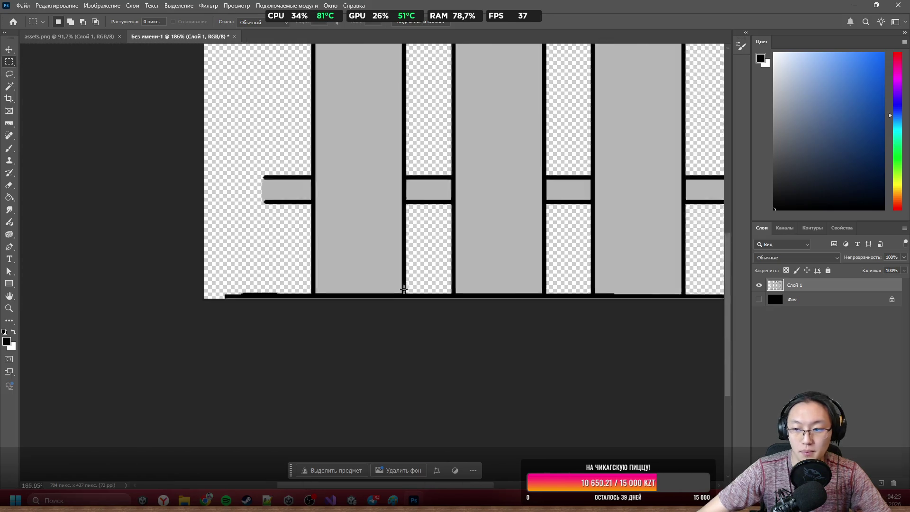
{"action": "scroll", "coordinate": [404, 287], "scroll_direction": "down", "scroll_amount": 3}
{"action": "scroll", "coordinate": [492, 256], "scroll_direction": "up", "scroll_amount": 2}
{"action": "scroll", "coordinate": [512, 217], "scroll_direction": "up", "scroll_amount": 1}
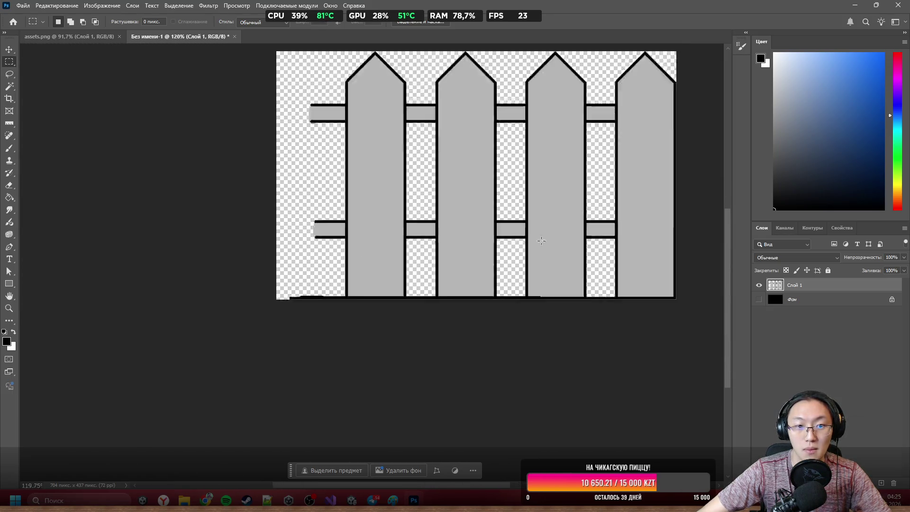
{"action": "scroll", "coordinate": [377, 98], "scroll_direction": "down", "scroll_amount": 3}
{"action": "scroll", "coordinate": [359, 91], "scroll_direction": "up", "scroll_amount": 2}
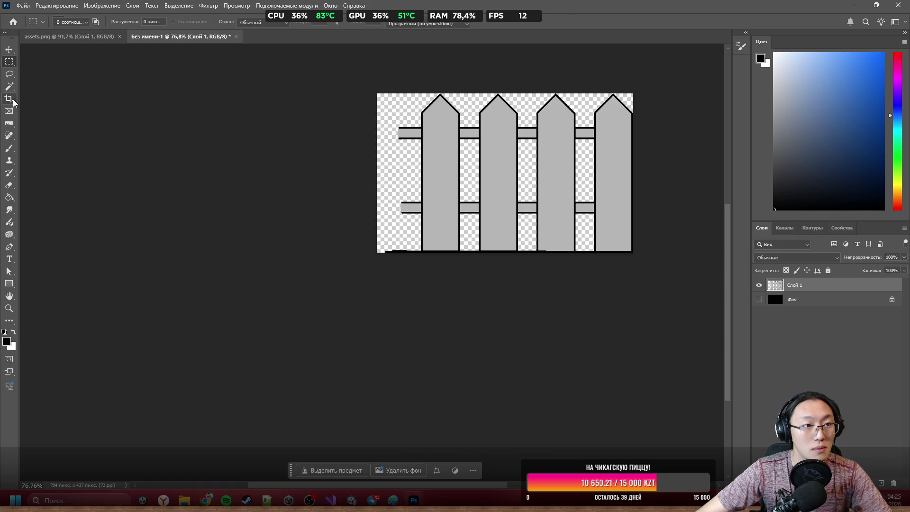
Extend the canvas leftward to 1458 px with the Crop tool
{"action": "left_click", "coordinate": [9, 98]}
{"action": "left_click_drag", "start_coordinate": [372, 171], "coordinate": [239, 171]}
{"action": "key", "text": "Return"}
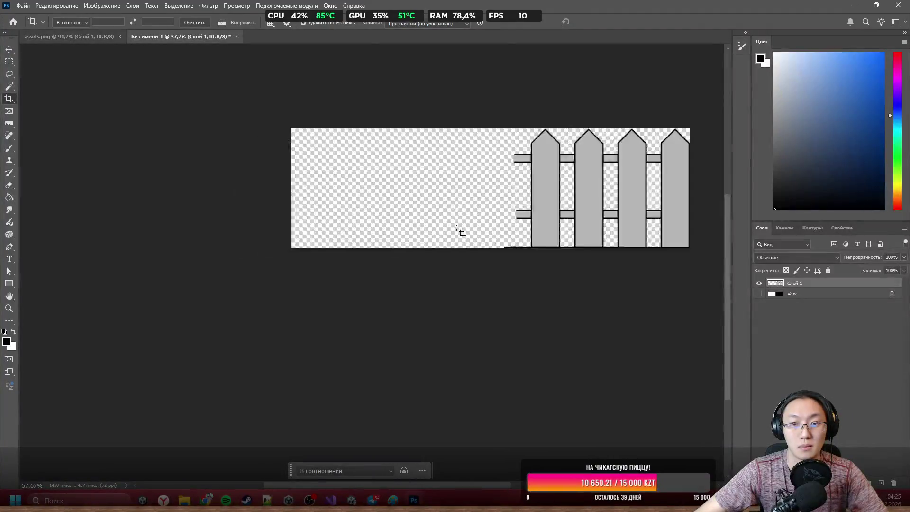
{"action": "scroll", "coordinate": [304, 177], "scroll_direction": "up", "scroll_amount": 4}
Alt-drag the fence layer left to create a copy beside the original
{"action": "left_click", "coordinate": [9, 50]}
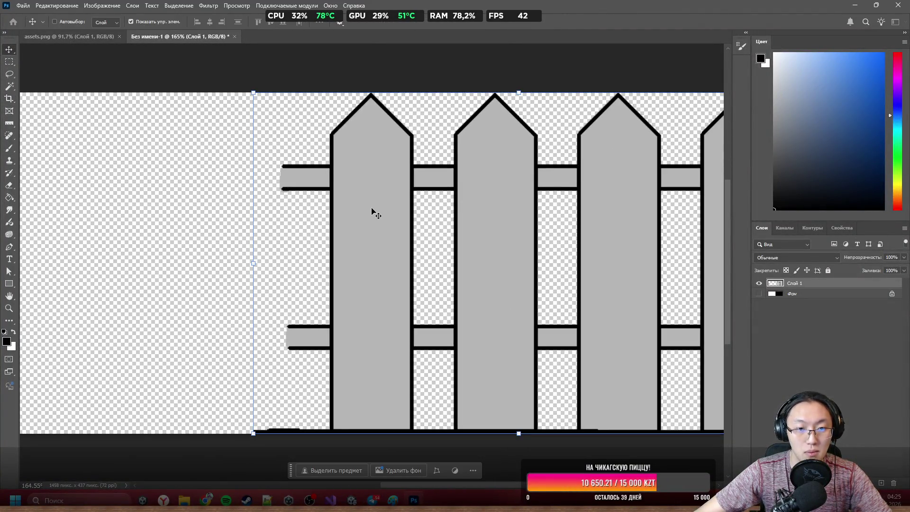
{"action": "mouse_move", "coordinate": [529, 220]}
{"action": "left_mouse_down"}
{"action": "mouse_move", "coordinate": [319, 218]}
{"action": "mouse_move", "coordinate": [364, 209]}
{"action": "left_mouse_up"}
{"action": "key", "text": "ctrl+z"}
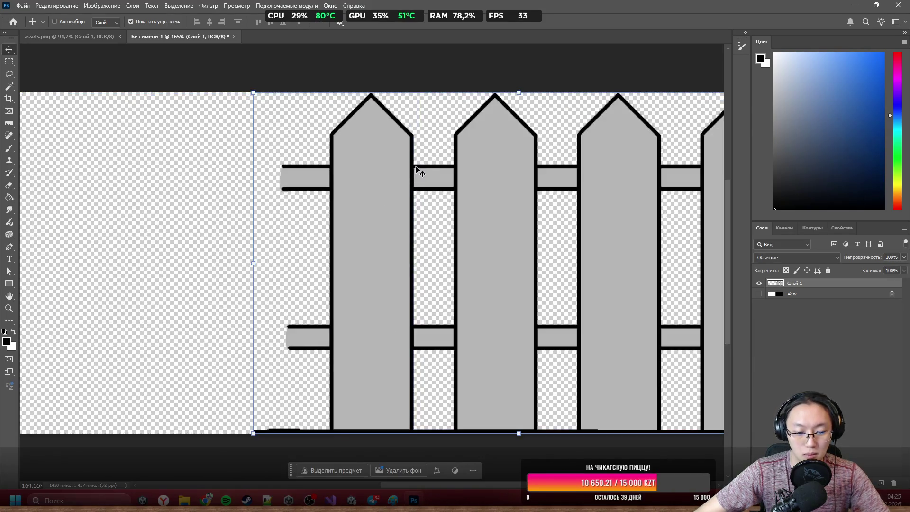
{"action": "mouse_move", "coordinate": [483, 237]}
{"action": "left_mouse_down"}
{"action": "mouse_move", "coordinate": [290, 236]}
{"action": "mouse_move", "coordinate": [233, 220]}
{"action": "mouse_move", "coordinate": [222, 234]}
{"action": "mouse_move", "coordinate": [355, 243]}
{"action": "mouse_move", "coordinate": [349, 201]}
{"action": "mouse_move", "coordinate": [339, 227]}
{"action": "mouse_move", "coordinate": [318, 211]}
{"action": "left_mouse_up"}
Inspect the lengthened fence and switch between the original and copied fence layers
{"action": "scroll", "coordinate": [349, 201], "scroll_direction": "up", "scroll_amount": 5}
{"action": "scroll", "coordinate": [318, 212], "scroll_direction": "down", "scroll_amount": 3}
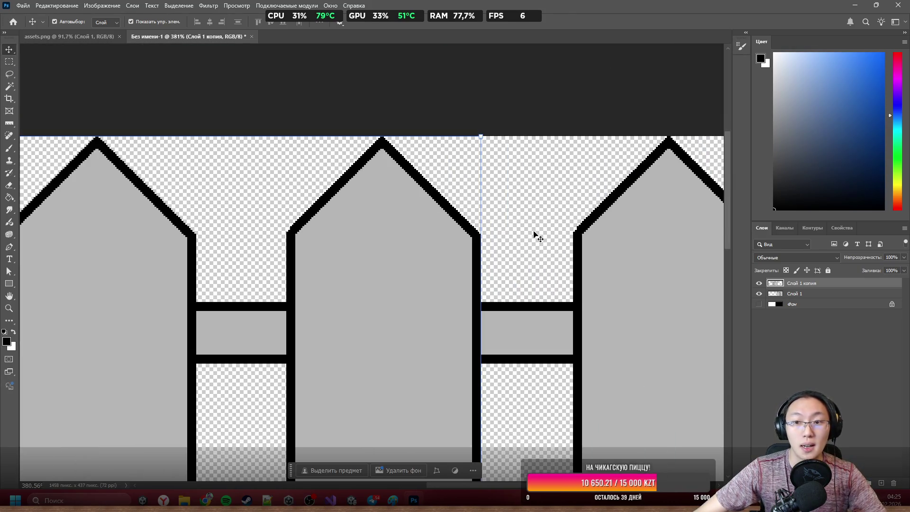
{"action": "scroll", "coordinate": [535, 236], "scroll_direction": "down", "scroll_amount": 5}
{"action": "scroll", "coordinate": [493, 264], "scroll_direction": "up", "scroll_amount": 3}
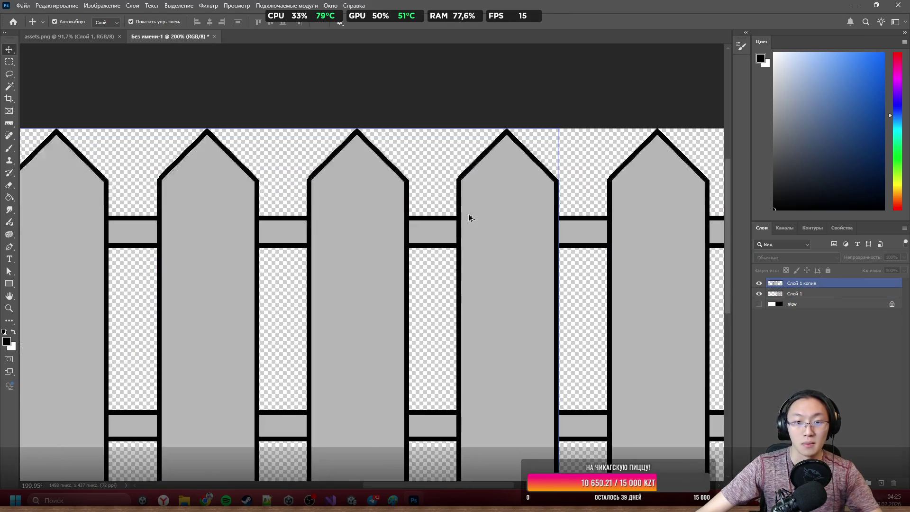
{"action": "scroll", "coordinate": [463, 240], "scroll_direction": "down", "scroll_amount": 3}
{"action": "scroll", "coordinate": [400, 412], "scroll_direction": "up", "scroll_amount": 2}
{"action": "scroll", "coordinate": [405, 391], "scroll_direction": "down", "scroll_amount": 1}
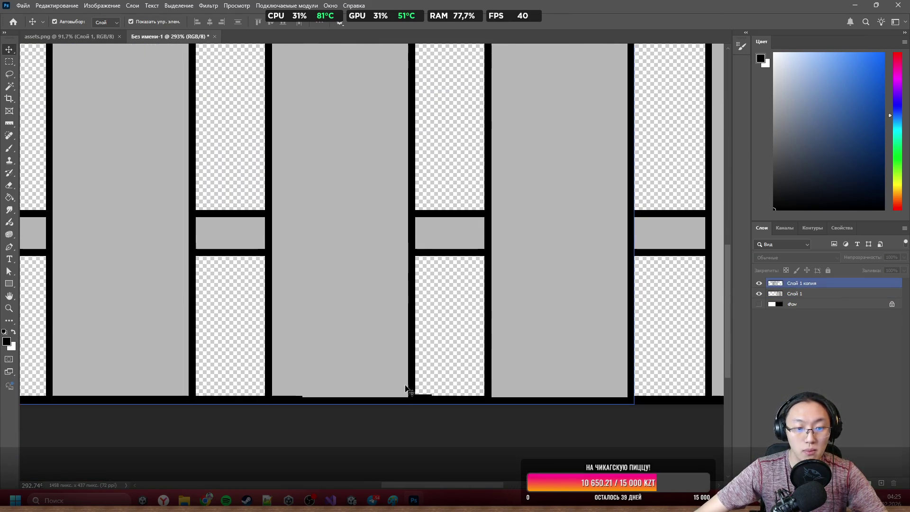
{"action": "scroll", "coordinate": [481, 438], "scroll_direction": "down", "scroll_amount": 3}
{"action": "scroll", "coordinate": [433, 402], "scroll_direction": "up", "scroll_amount": 5}
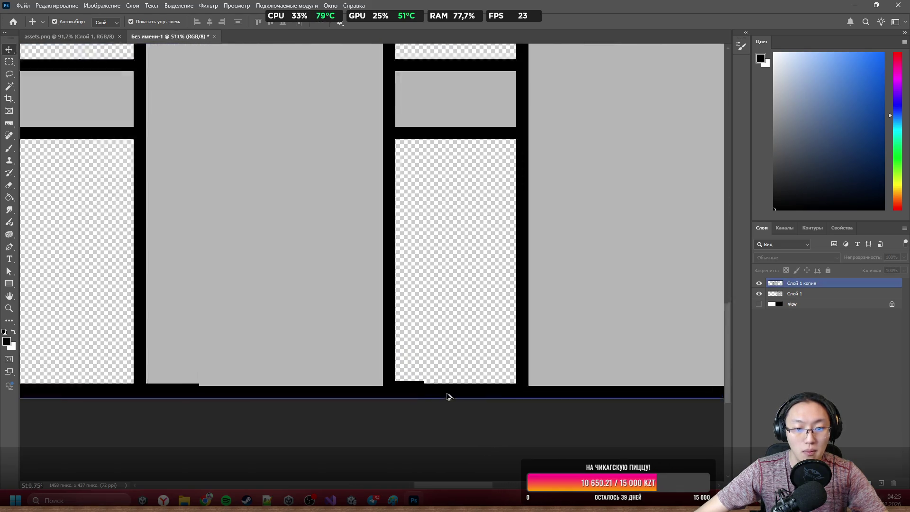
{"action": "scroll", "coordinate": [446, 335], "scroll_direction": "down", "scroll_amount": 4}
{"action": "scroll", "coordinate": [244, 349], "scroll_direction": "down", "scroll_amount": 5}
{"action": "left_click", "coordinate": [314, 274]}
{"action": "left_click", "coordinate": [586, 281]}
{"action": "left_click", "coordinate": [439, 231]}
{"action": "left_click", "coordinate": [500, 232]}
Try moving a fence layer, dismissing the no-layers-selected error messages
{"action": "scroll", "coordinate": [503, 234], "scroll_direction": "up", "scroll_amount": 3}
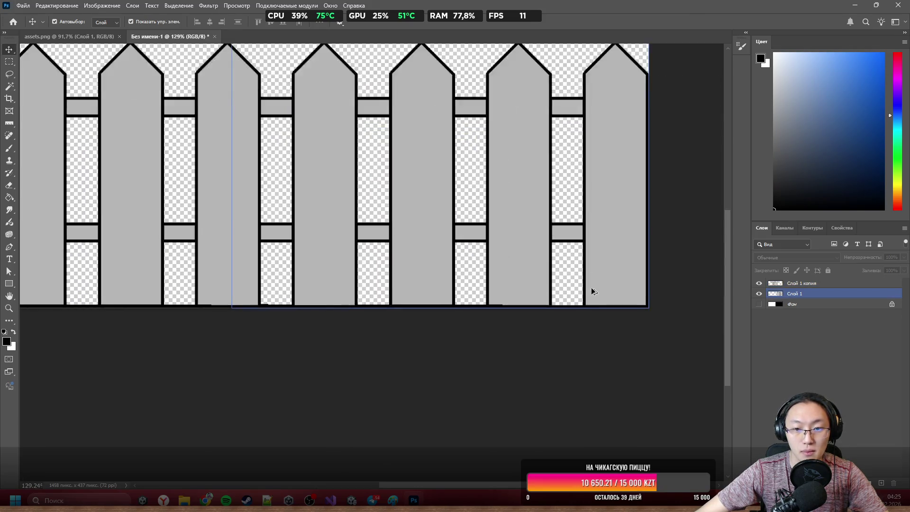
{"action": "scroll", "coordinate": [355, 245], "scroll_direction": "down", "scroll_amount": 2}
{"action": "left_click", "coordinate": [328, 272]}
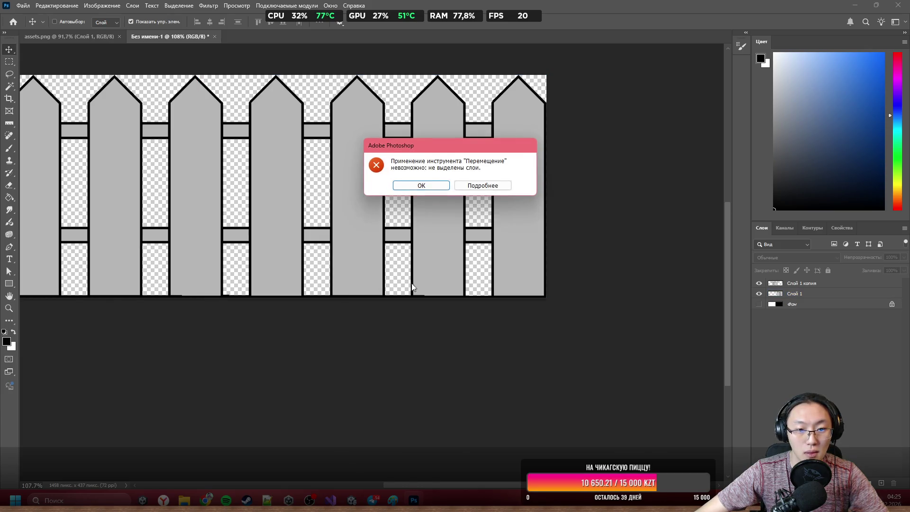
{"action": "left_click", "coordinate": [440, 187]}
{"action": "scroll", "coordinate": [309, 260], "scroll_direction": "up", "scroll_amount": 2}
{"action": "scroll", "coordinate": [417, 319], "scroll_direction": "down", "scroll_amount": 2}
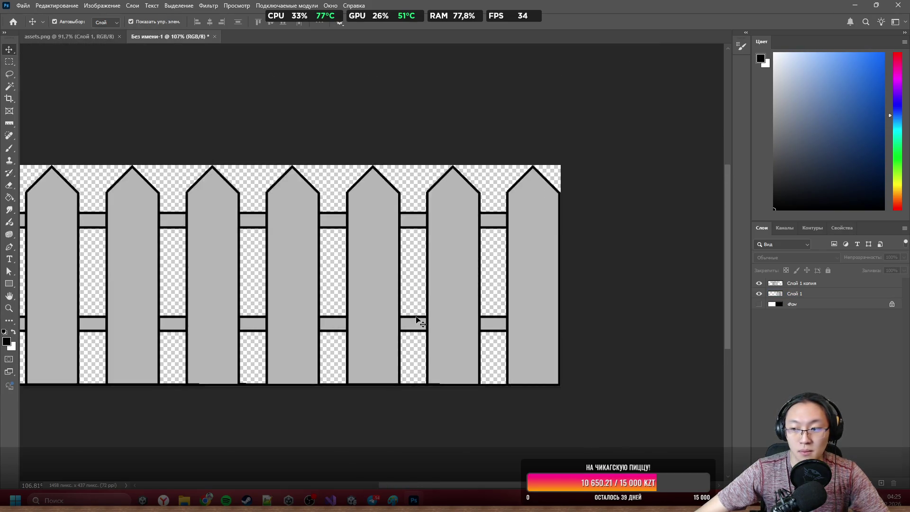
{"action": "scroll", "coordinate": [385, 332], "scroll_direction": "left", "scroll_amount": 2}
{"action": "left_click", "coordinate": [203, 268]}
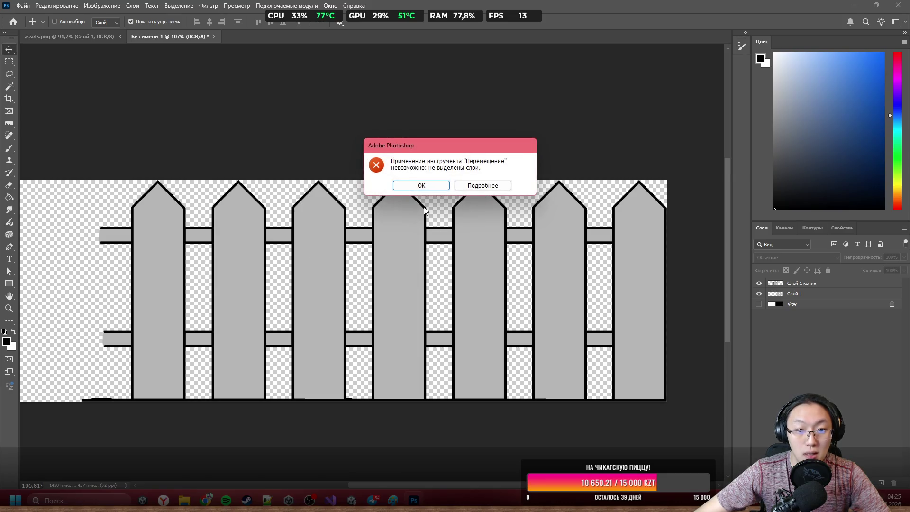
{"action": "left_click", "coordinate": [432, 187]}
Drag the fence copy, undo to keep it aligned, and reselect the original layer
{"action": "scroll", "coordinate": [279, 326], "scroll_direction": "up", "scroll_amount": 3}
{"action": "left_click", "coordinate": [232, 311]}
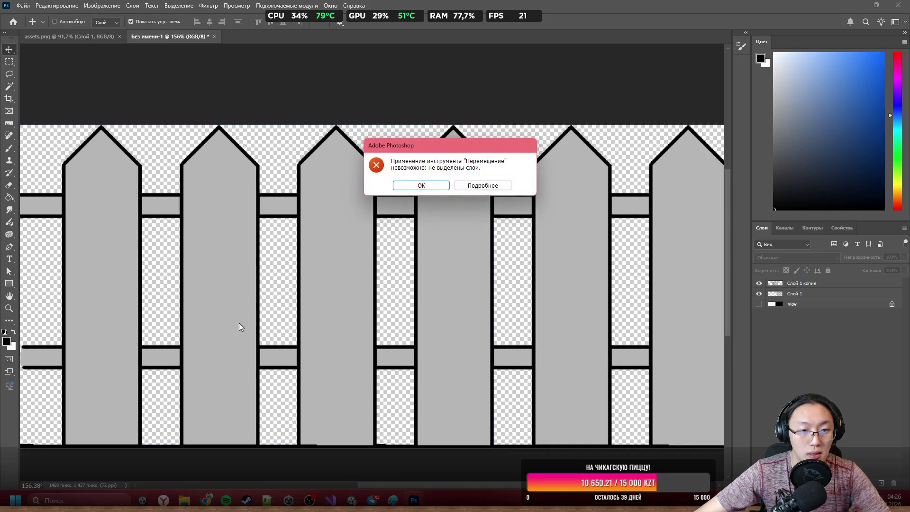
{"action": "key", "text": "Return"}
{"action": "mouse_move", "coordinate": [211, 250]}
{"action": "left_mouse_down"}
{"action": "mouse_move", "coordinate": [227, 270]}
{"action": "mouse_move", "coordinate": [194, 226]}
{"action": "left_mouse_up"}
{"action": "key", "text": "ctrl+z"}
{"action": "scroll", "coordinate": [393, 405], "scroll_direction": "up", "scroll_amount": 4}
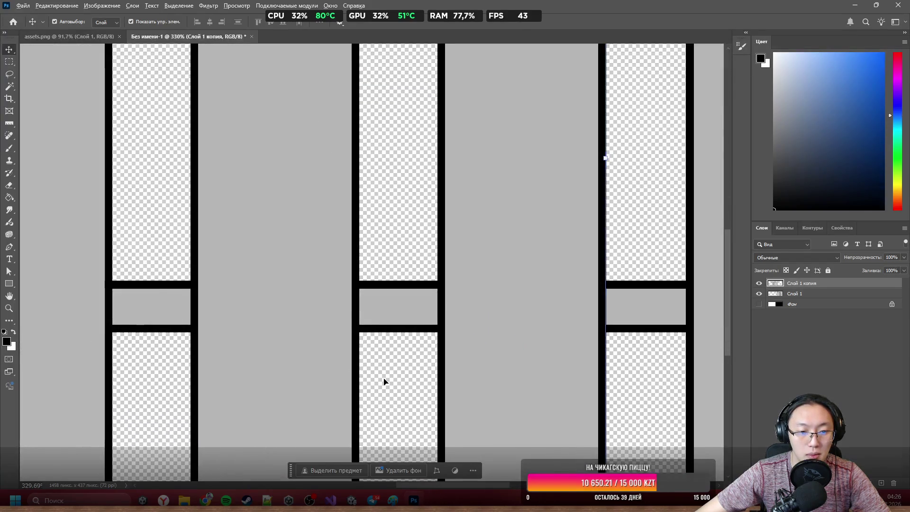
{"action": "scroll", "coordinate": [384, 379], "scroll_direction": "down", "scroll_amount": 5}
{"action": "scroll", "coordinate": [438, 375], "scroll_direction": "down", "scroll_amount": 1}
{"action": "left_click", "coordinate": [549, 308]}
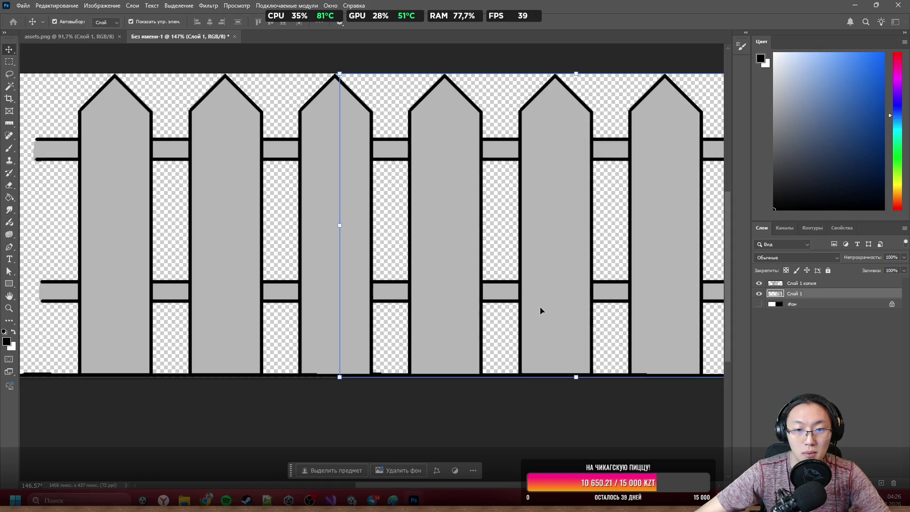
Select a single picket-wide strip of the fence and delete it
{"action": "key", "text": "e"}
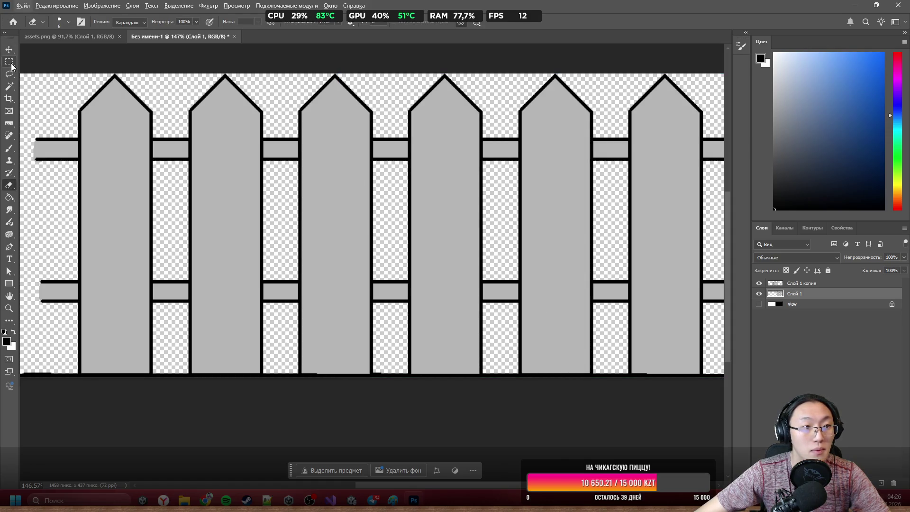
{"action": "left_click", "coordinate": [11, 65]}
{"action": "scroll", "coordinate": [469, 256], "scroll_direction": "down", "scroll_amount": 4}
{"action": "scroll", "coordinate": [593, 258], "scroll_direction": "up", "scroll_amount": 3}
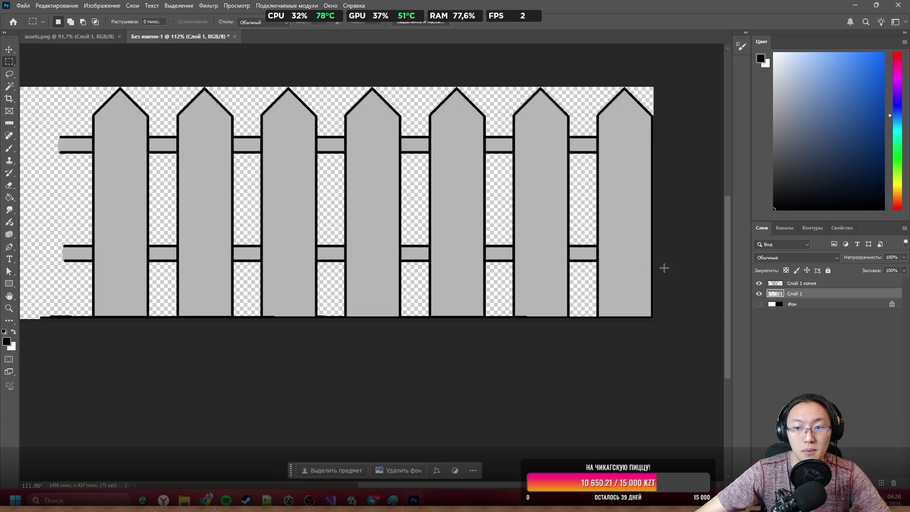
{"action": "scroll", "coordinate": [449, 208], "scroll_direction": "up", "scroll_amount": 2}
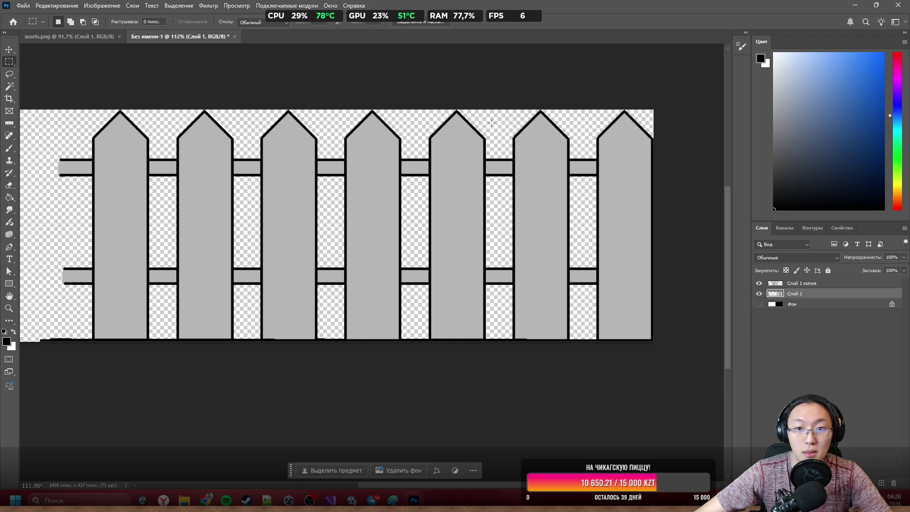
{"action": "scroll", "coordinate": [602, 127], "scroll_direction": "up", "scroll_amount": 3}
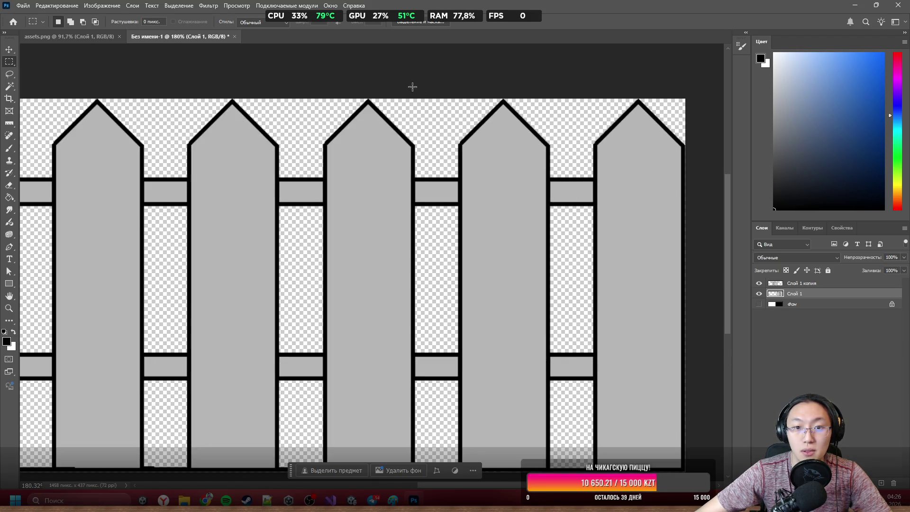
{"action": "scroll", "coordinate": [413, 86], "scroll_direction": "down", "scroll_amount": 1}
{"action": "scroll", "coordinate": [386, 128], "scroll_direction": "up", "scroll_amount": 12}
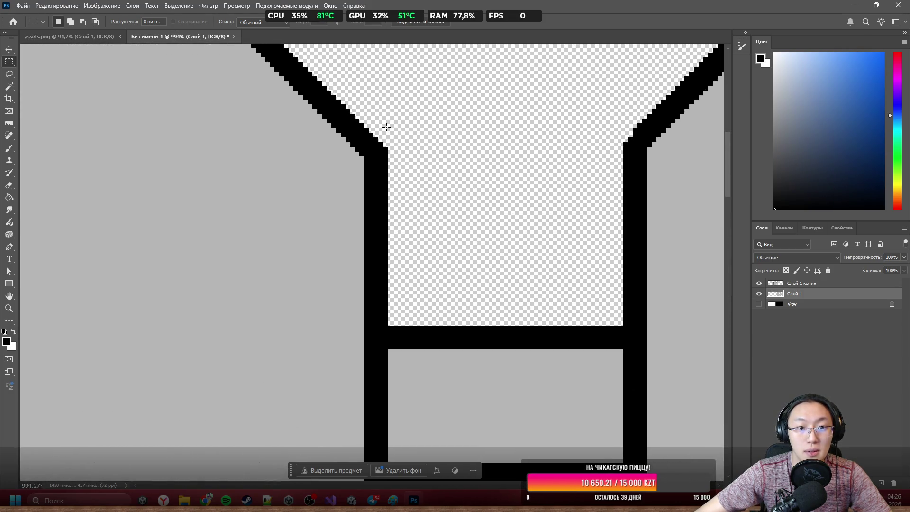
{"action": "scroll", "coordinate": [386, 128], "scroll_direction": "up", "scroll_amount": 5}
{"action": "mouse_move", "coordinate": [399, 78]}
{"action": "left_mouse_down"}
{"action": "mouse_move", "coordinate": [368, 208]}
{"action": "mouse_move", "coordinate": [213, 469]}
{"action": "mouse_move", "coordinate": [375, 474]}
{"action": "mouse_move", "coordinate": [392, 455]}
{"action": "left_mouse_up"}
{"action": "scroll", "coordinate": [600, 109], "scroll_direction": "down", "scroll_amount": 5}
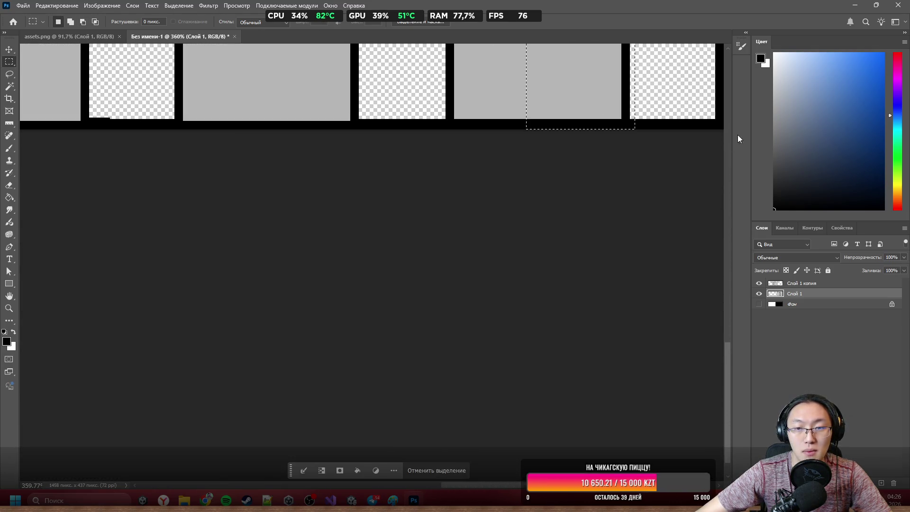
{"action": "scroll", "coordinate": [540, 263], "scroll_direction": "up", "scroll_amount": 4}
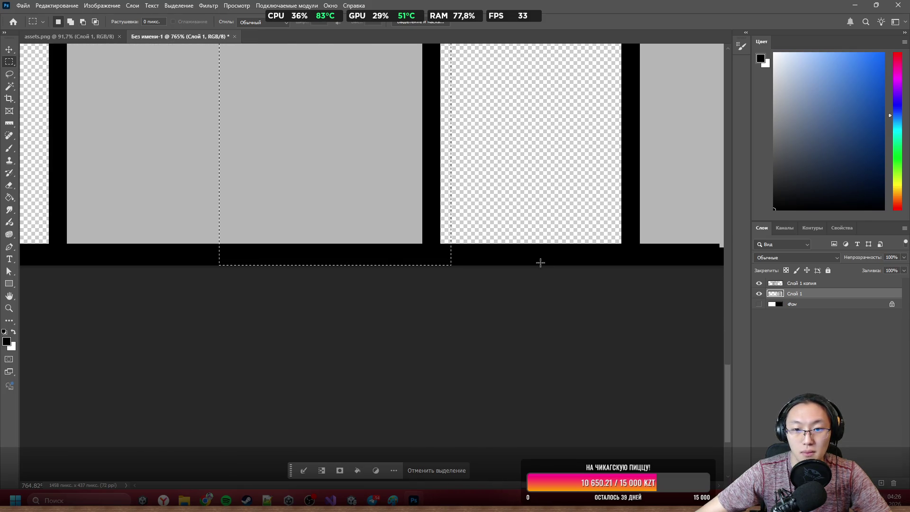
{"action": "mouse_move", "coordinate": [534, 264]}
{"action": "left_mouse_down"}
{"action": "mouse_move", "coordinate": [461, 45]}
{"action": "mouse_move", "coordinate": [447, 66]}
{"action": "mouse_move", "coordinate": [442, 34]}
{"action": "left_mouse_up"}
{"action": "scroll", "coordinate": [459, 156], "scroll_direction": "down", "scroll_amount": 5}
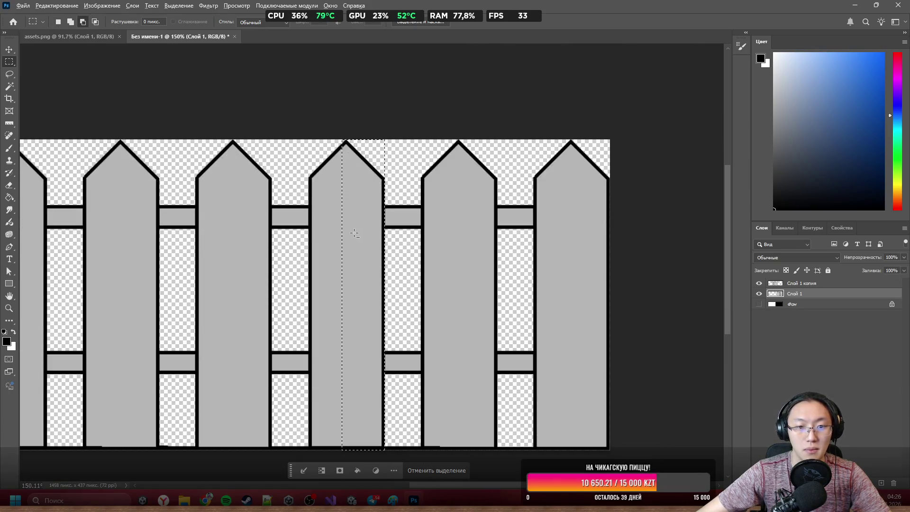
{"action": "scroll", "coordinate": [354, 233], "scroll_direction": "down", "scroll_amount": 3}
{"action": "scroll", "coordinate": [538, 260], "scroll_direction": "down", "scroll_amount": 5}
{"action": "scroll", "coordinate": [538, 259], "scroll_direction": "left", "scroll_amount": 5}
{"action": "scroll", "coordinate": [538, 259], "scroll_direction": "down", "scroll_amount": 8}
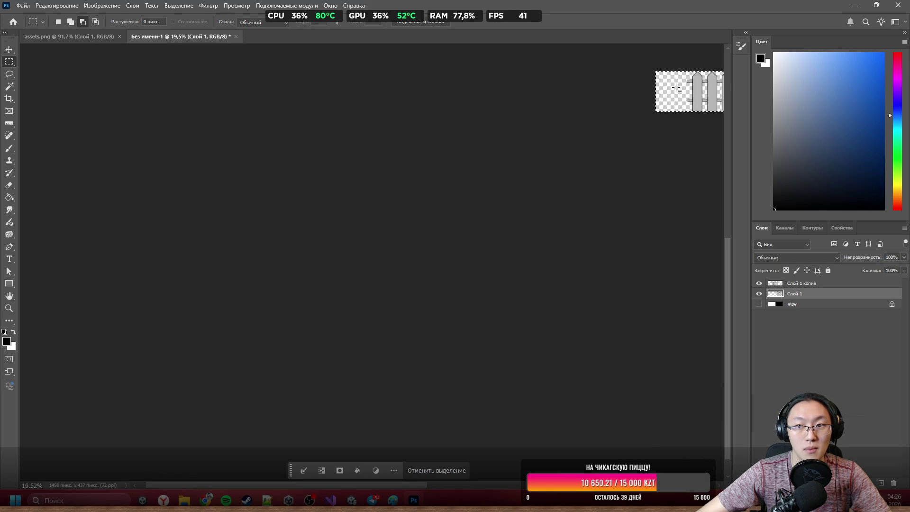
{"action": "scroll", "coordinate": [633, 102], "scroll_direction": "up", "scroll_amount": 6}
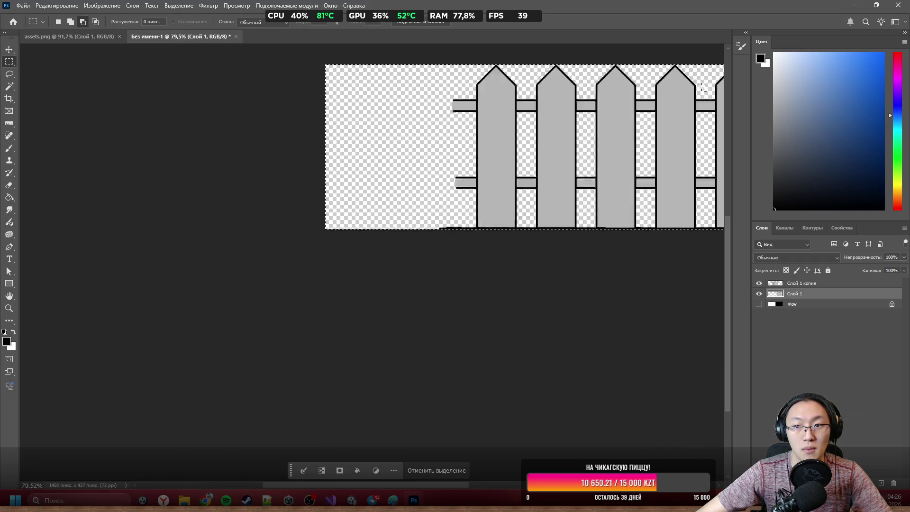
{"action": "scroll", "coordinate": [623, 197], "scroll_direction": "up", "scroll_amount": 5}
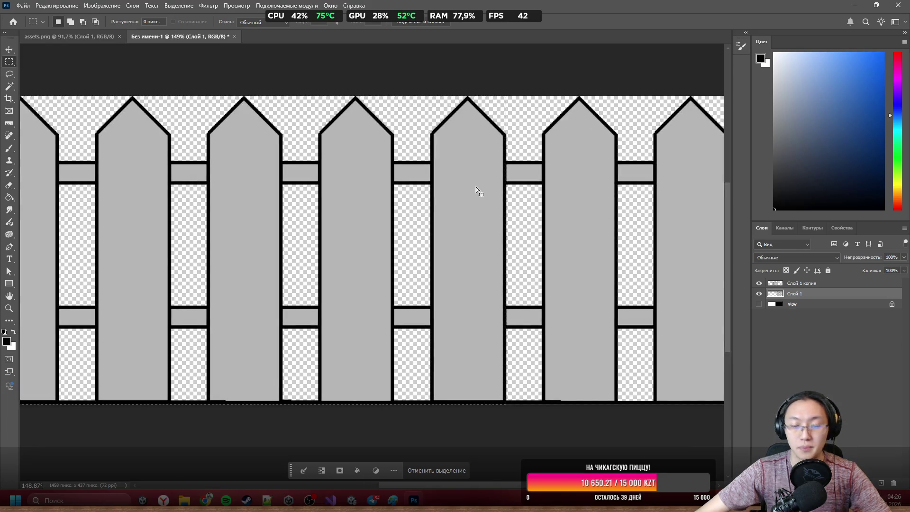
{"action": "key", "text": "Delete"}
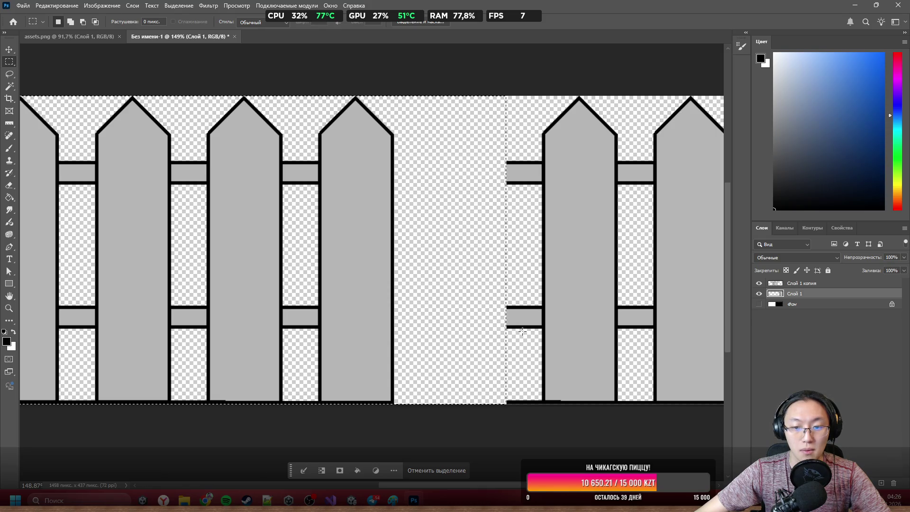
{"action": "key", "text": "ctrl+d"}
Shift the left pickets further left and hide the 'Слой 1 копия' layer
{"action": "scroll", "coordinate": [502, 286], "scroll_direction": "down", "scroll_amount": 2}
{"action": "scroll", "coordinate": [502, 286], "scroll_direction": "down", "scroll_amount": 3}
{"action": "mouse_move", "coordinate": [416, 253]}
{"action": "left_mouse_down"}
{"action": "mouse_move", "coordinate": [378, 264]}
{"action": "mouse_move", "coordinate": [387, 264]}
{"action": "left_mouse_up"}
{"action": "left_click", "coordinate": [758, 284]}
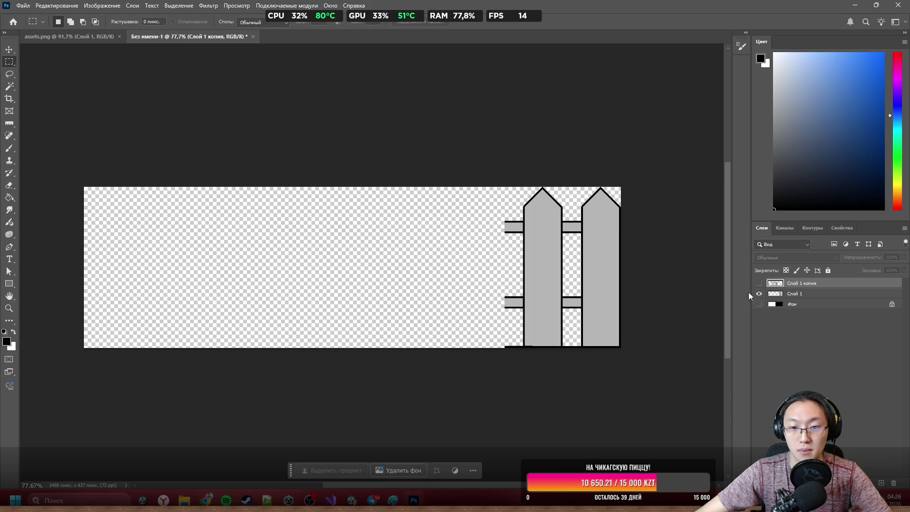
On Слой 1, paint the black strip at the picket bottom grey with a 5-pixel pencil
{"action": "scroll", "coordinate": [479, 331], "scroll_direction": "up", "scroll_amount": 10}
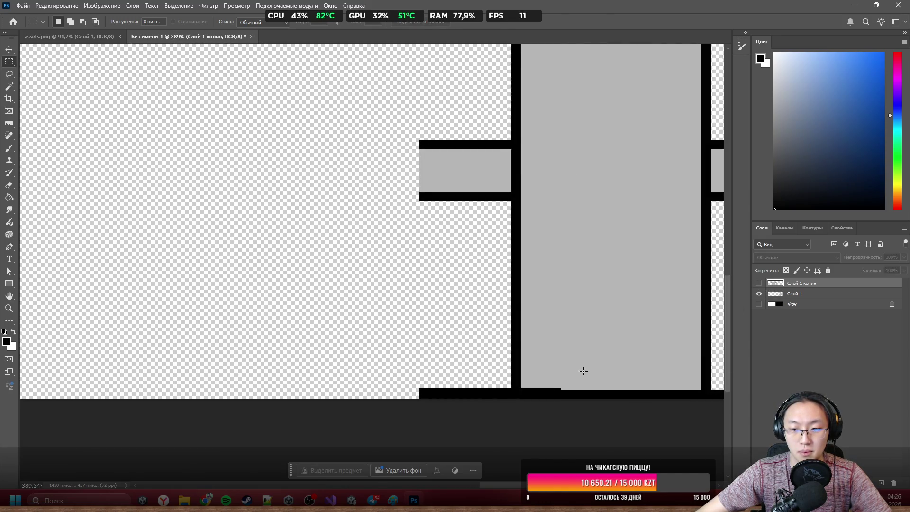
{"action": "scroll", "coordinate": [583, 371], "scroll_direction": "up", "scroll_amount": 3}
{"action": "key", "text": "b"}
{"action": "scroll", "coordinate": [512, 359], "scroll_direction": "down", "scroll_amount": 3}
{"action": "scroll", "coordinate": [520, 339], "scroll_direction": "down", "scroll_amount": 2}
{"action": "scroll", "coordinate": [525, 280], "scroll_direction": "up", "scroll_amount": 3}
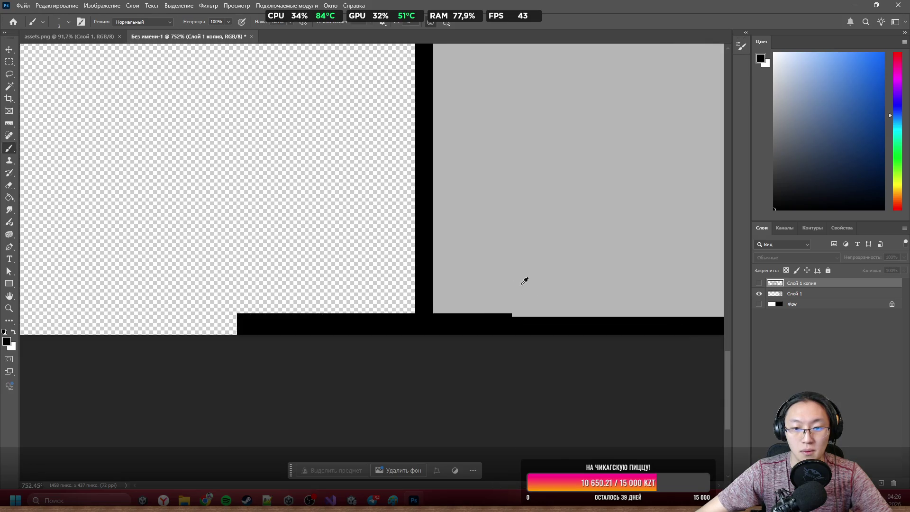
{"action": "scroll", "coordinate": [524, 281], "scroll_direction": "up", "scroll_amount": 1}
{"action": "key", "text": "alt+bracketleft"}
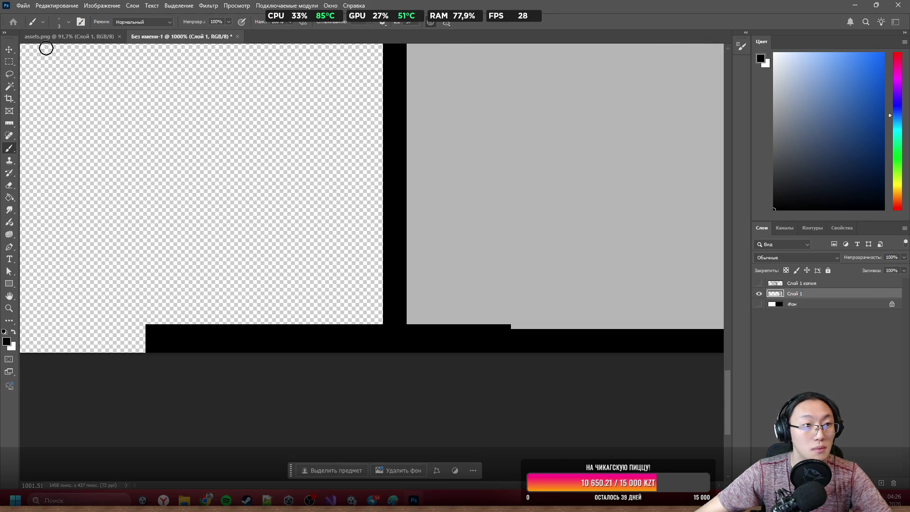
{"action": "right_click", "coordinate": [15, 149]}
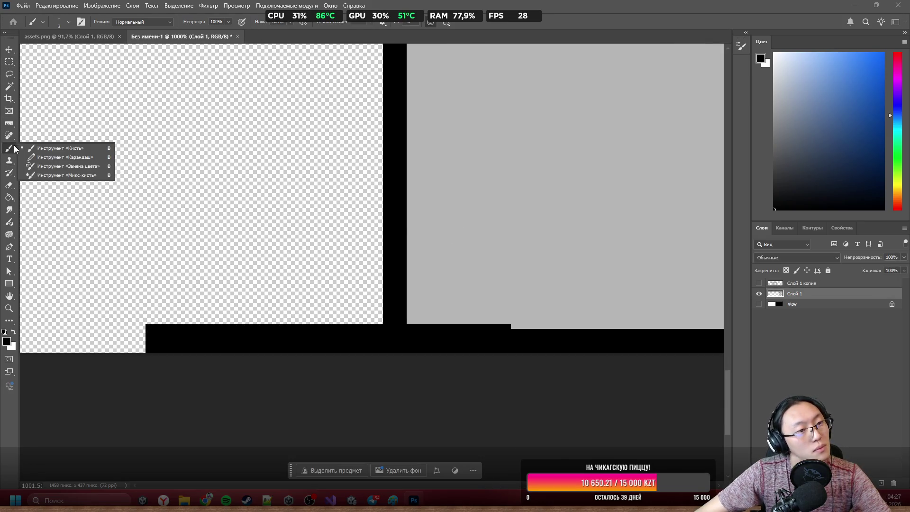
{"action": "left_click", "coordinate": [59, 156]}
{"action": "left_click", "coordinate": [509, 286], "text": "alt"}
{"action": "left_click_drag", "start_coordinate": [522, 294], "coordinate": [496, 304]}
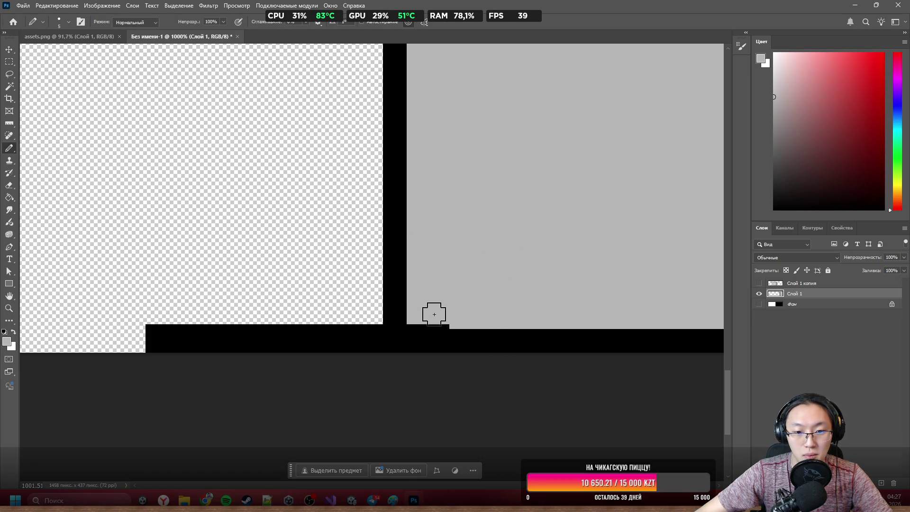
{"action": "left_click_drag", "start_coordinate": [443, 315], "coordinate": [418, 315]}
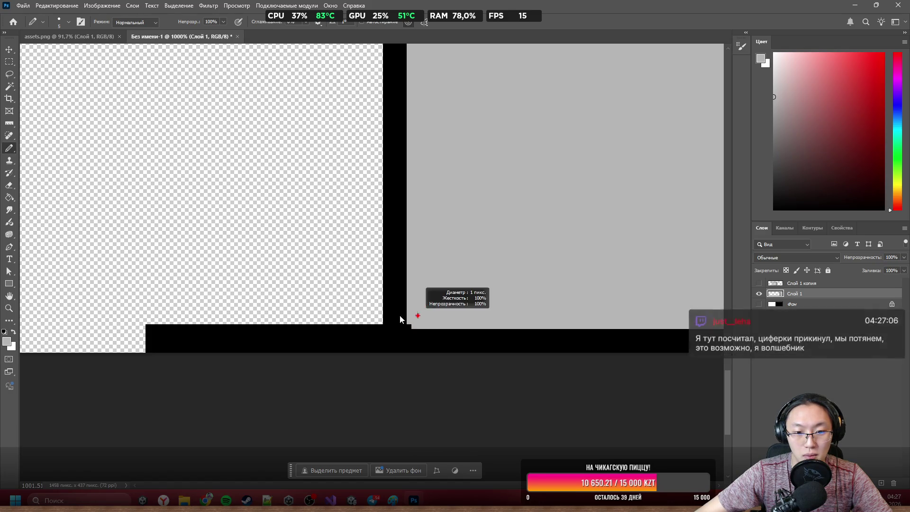
{"action": "scroll", "coordinate": [418, 314], "scroll_direction": "up", "scroll_amount": 5}
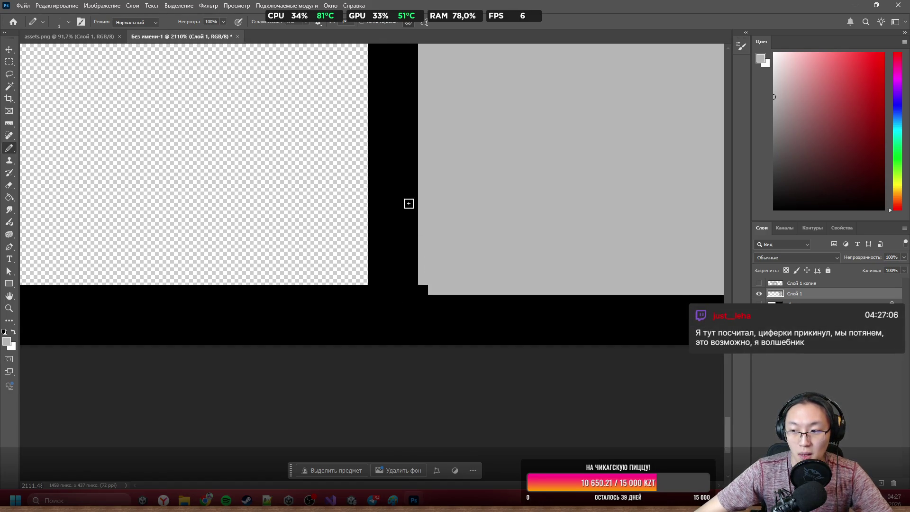
Erase the stray black corner pixel and a straight line of stray black pixels
{"action": "key", "text": "e"}
{"action": "key", "text": "d"}
{"action": "scroll", "coordinate": [617, 387], "scroll_direction": "down", "scroll_amount": 1}
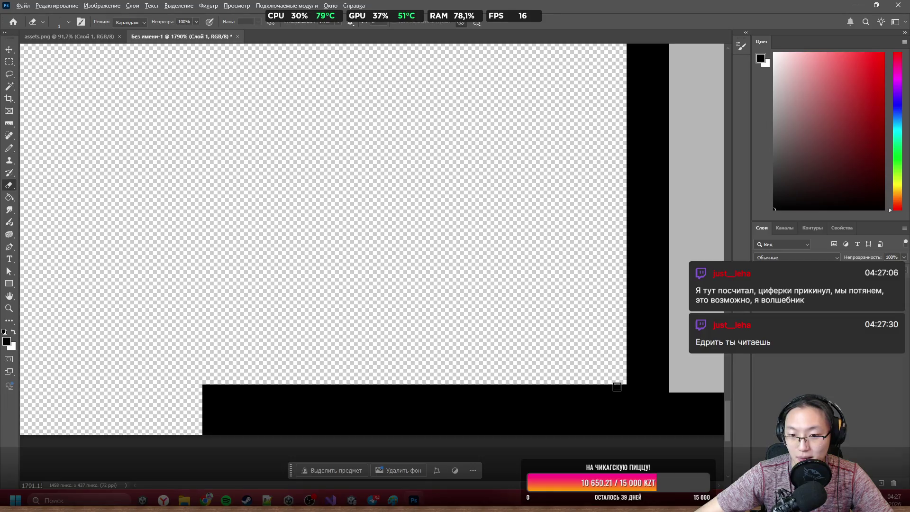
{"action": "left_click", "coordinate": [622, 385]}
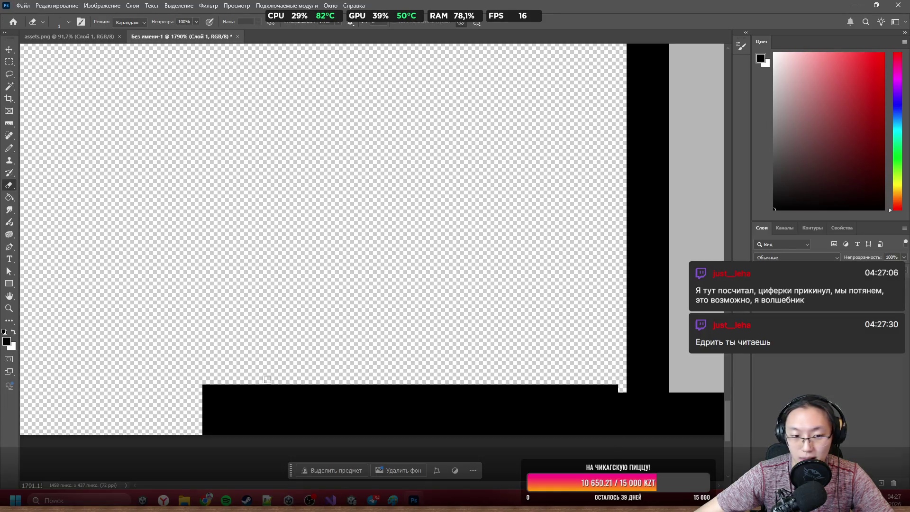
{"action": "left_click", "coordinate": [215, 384], "text": "shift"}
{"action": "scroll", "coordinate": [325, 270], "scroll_direction": "down", "scroll_amount": 8}
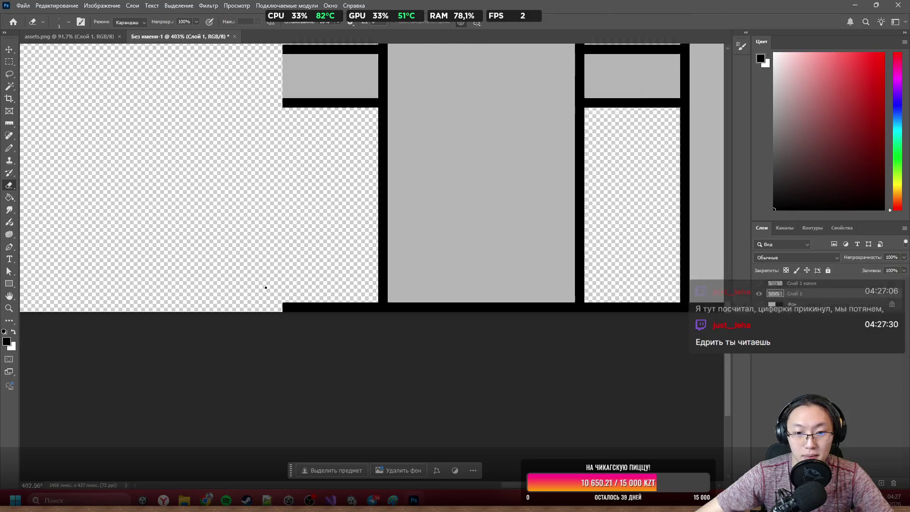
{"action": "scroll", "coordinate": [416, 262], "scroll_direction": "up", "scroll_amount": 2}
{"action": "scroll", "coordinate": [478, 264], "scroll_direction": "up", "scroll_amount": 5}
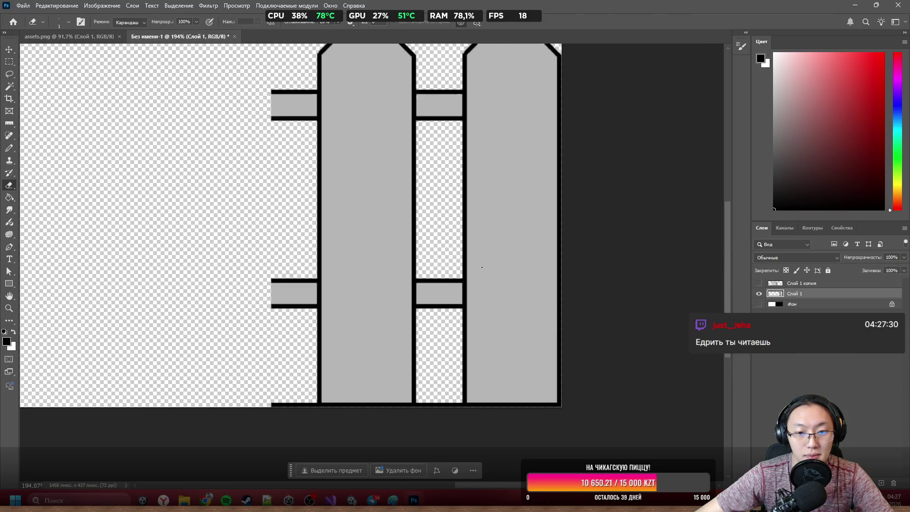
{"action": "scroll", "coordinate": [421, 194], "scroll_direction": "up", "scroll_amount": 2}
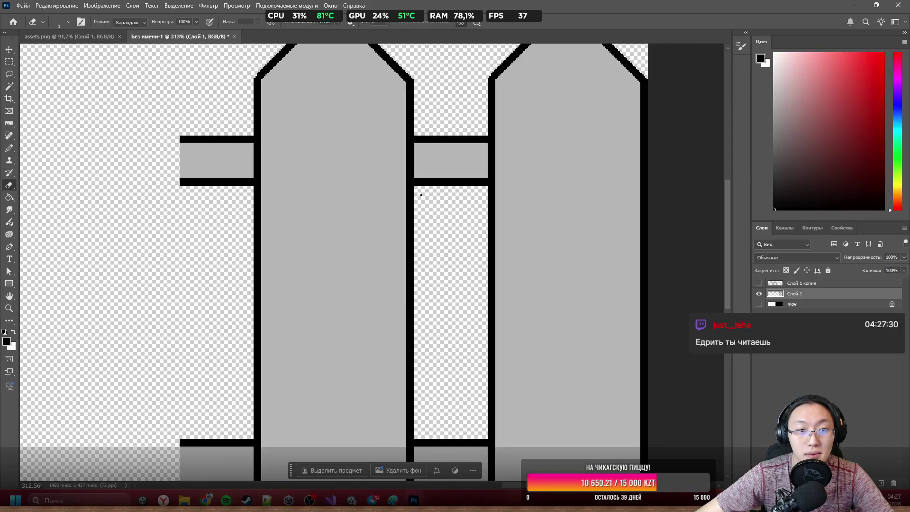
{"action": "scroll", "coordinate": [347, 97], "scroll_direction": "up", "scroll_amount": 3}
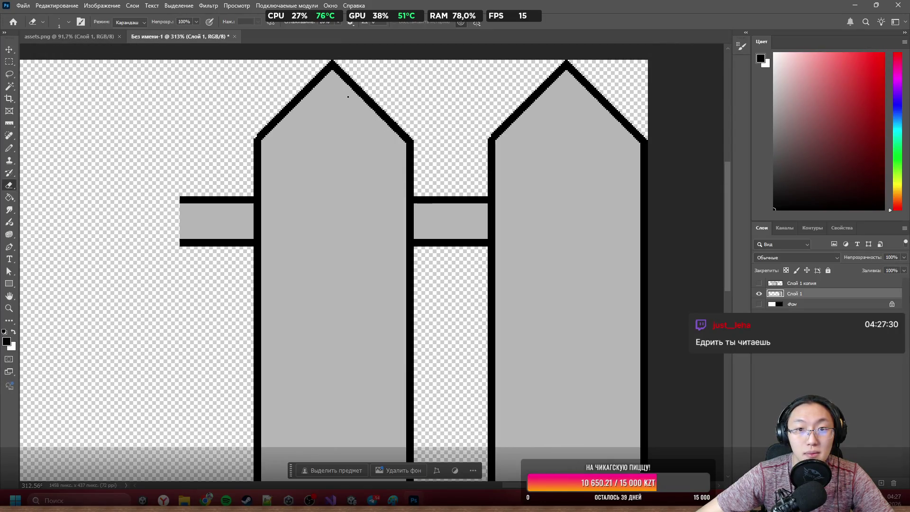
{"action": "scroll", "coordinate": [351, 96], "scroll_direction": "up", "scroll_amount": 3}
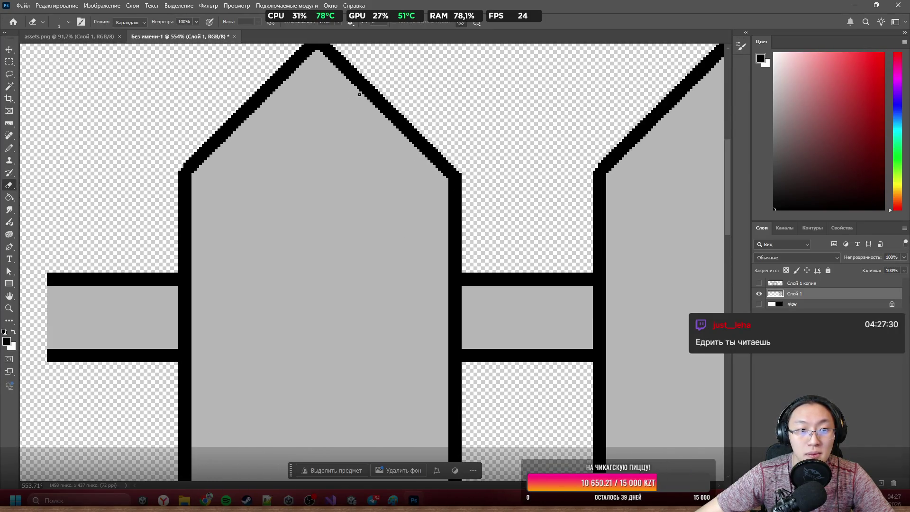
{"action": "scroll", "coordinate": [291, 120], "scroll_direction": "down", "scroll_amount": 7}
{"action": "scroll", "coordinate": [291, 120], "scroll_direction": "up", "scroll_amount": 8}
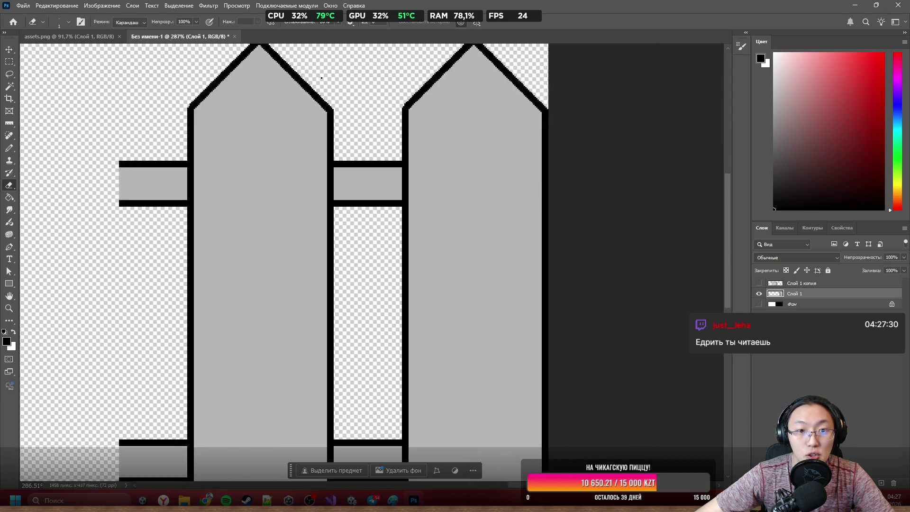
Fill the missing black outline pixels at the picket and post corners
{"action": "key", "text": "b"}
{"action": "scroll", "coordinate": [660, 122], "scroll_direction": "down", "scroll_amount": 5}
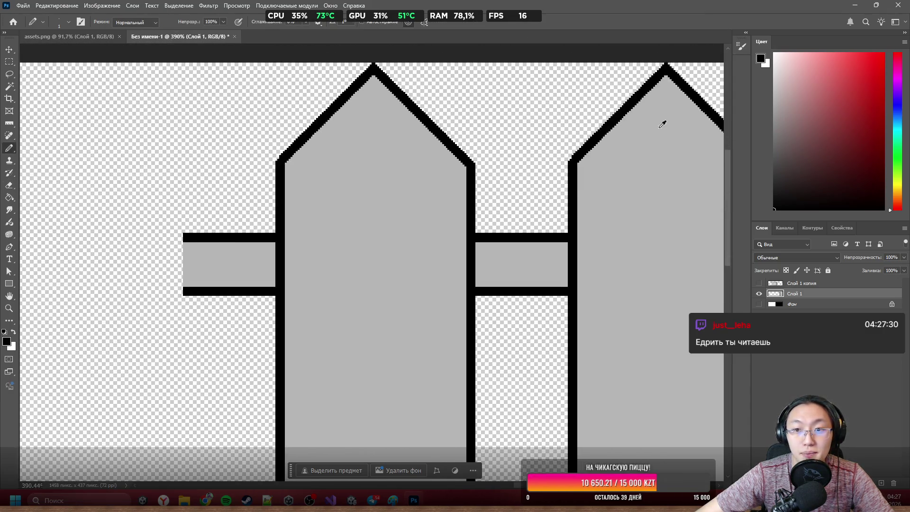
{"action": "scroll", "coordinate": [481, 152], "scroll_direction": "up", "scroll_amount": 3}
{"action": "scroll", "coordinate": [434, 237], "scroll_direction": "up", "scroll_amount": 4}
{"action": "left_click", "coordinate": [430, 251], "text": "alt"}
{"action": "left_click_drag", "start_coordinate": [424, 231], "coordinate": [417, 225]}
{"action": "scroll", "coordinate": [487, 270], "scroll_direction": "down", "scroll_amount": 5}
{"action": "scroll", "coordinate": [489, 289], "scroll_direction": "up", "scroll_amount": 6}
{"action": "mouse_move", "coordinate": [451, 252]}
{"action": "left_mouse_down"}
{"action": "mouse_move", "coordinate": [432, 254]}
{"action": "mouse_move", "coordinate": [441, 242]}
{"action": "left_mouse_up"}
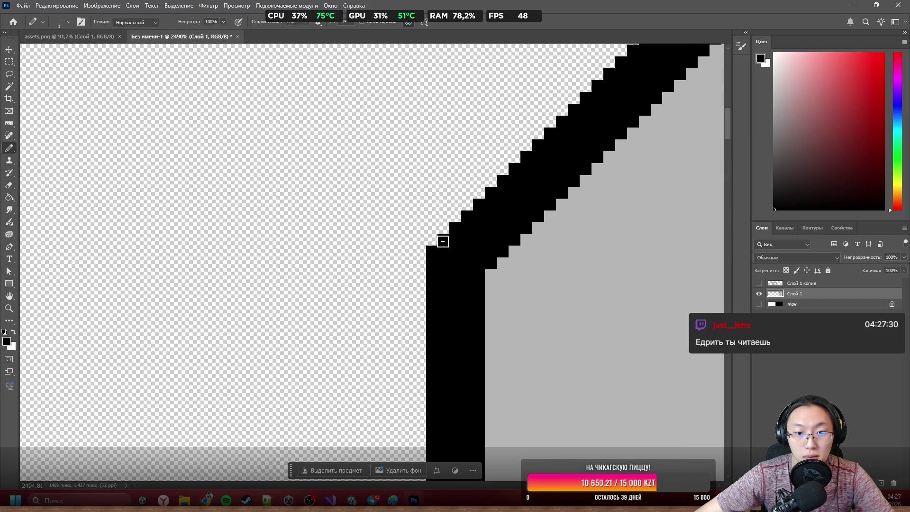
{"action": "scroll", "coordinate": [373, 266], "scroll_direction": "down", "scroll_amount": 7}
{"action": "scroll", "coordinate": [277, 242], "scroll_direction": "down", "scroll_amount": 2}
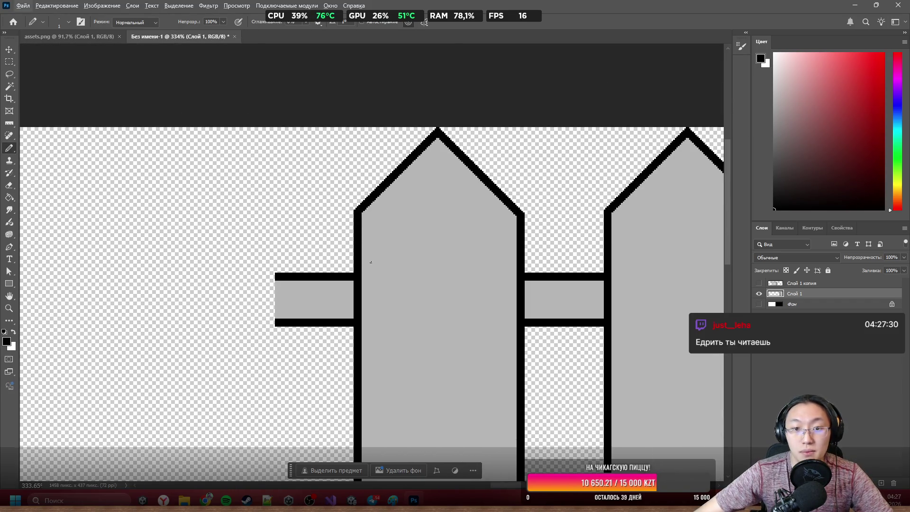
{"action": "scroll", "coordinate": [371, 258], "scroll_direction": "down", "scroll_amount": 3}
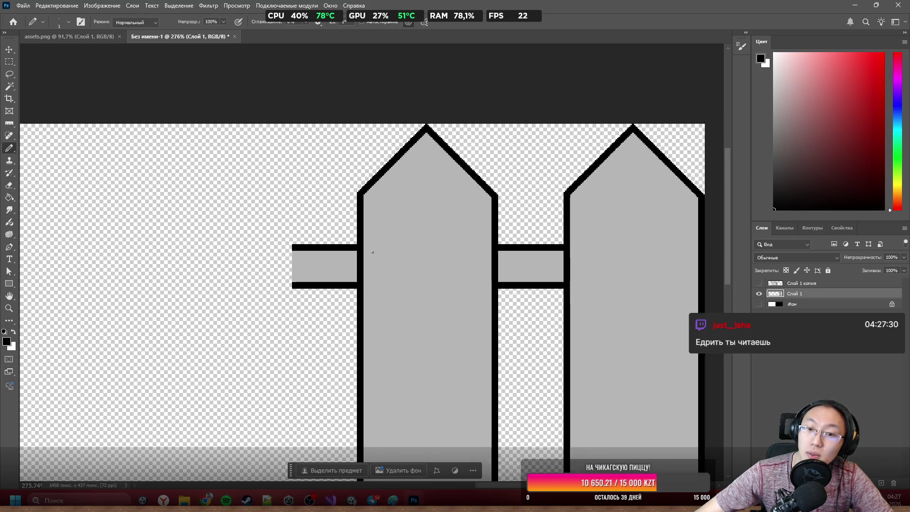
{"action": "scroll", "coordinate": [371, 244], "scroll_direction": "down", "scroll_amount": 1}
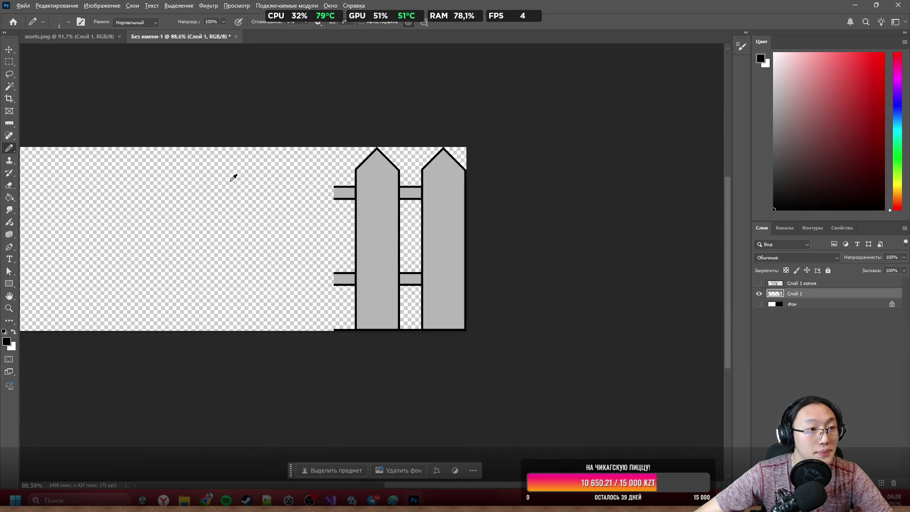
{"action": "scroll", "coordinate": [49, 179], "scroll_direction": "down", "scroll_amount": 2}
Crop the canvas to 316×437 px, pulling the left edge in to the first picket
{"action": "key", "text": "c"}
{"action": "left_click_drag", "start_coordinate": [35, 210], "coordinate": [209, 218]}
{"action": "scroll", "coordinate": [228, 212], "scroll_direction": "up", "scroll_amount": 7}
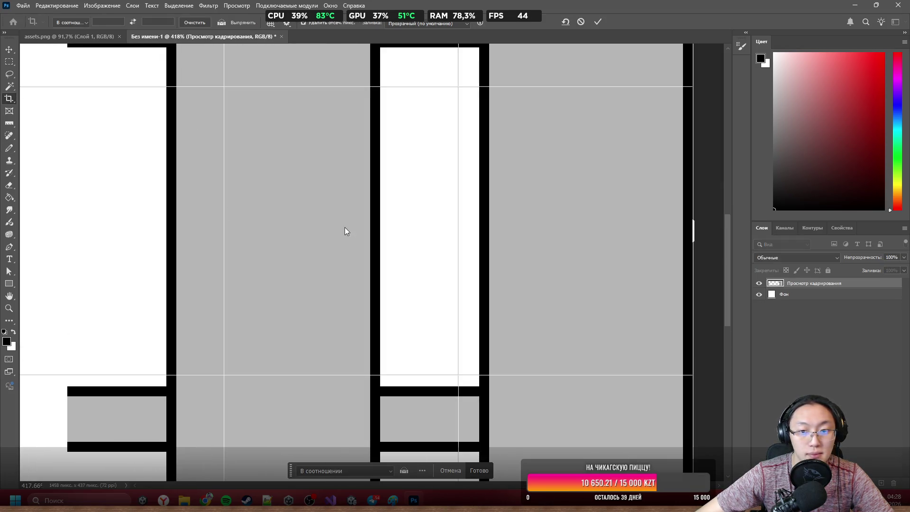
{"action": "scroll", "coordinate": [681, 254], "scroll_direction": "up", "scroll_amount": 2}
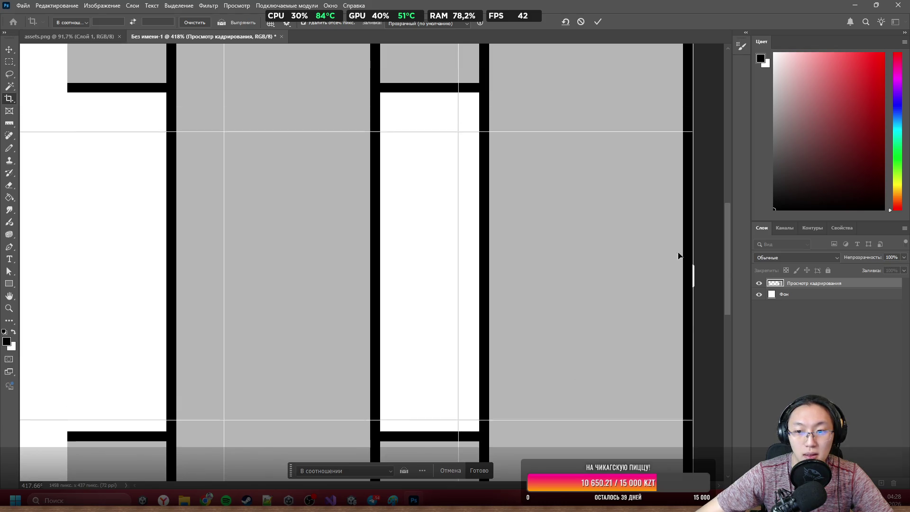
{"action": "scroll", "coordinate": [488, 275], "scroll_direction": "left", "scroll_amount": 3}
{"action": "left_click_drag", "start_coordinate": [116, 274], "coordinate": [155, 278]}
{"action": "scroll", "coordinate": [227, 308], "scroll_direction": "down", "scroll_amount": 3}
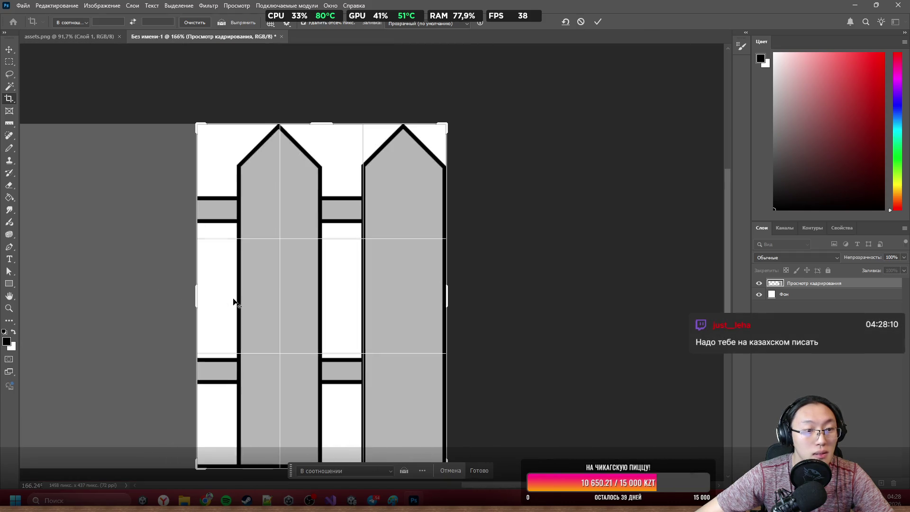
{"action": "left_click", "coordinate": [479, 470]}
{"action": "scroll", "coordinate": [256, 338], "scroll_direction": "up", "scroll_amount": 1}
{"action": "scroll", "coordinate": [256, 337], "scroll_direction": "down", "scroll_amount": 1}
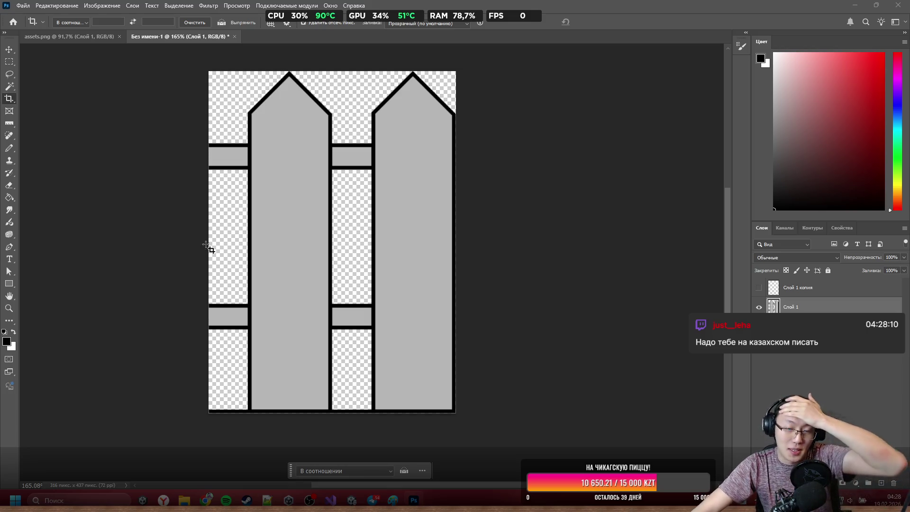
Export the fence drawing as a PNG via File > Export > Quick Export as PNG
{"action": "left_click", "coordinate": [23, 5]}
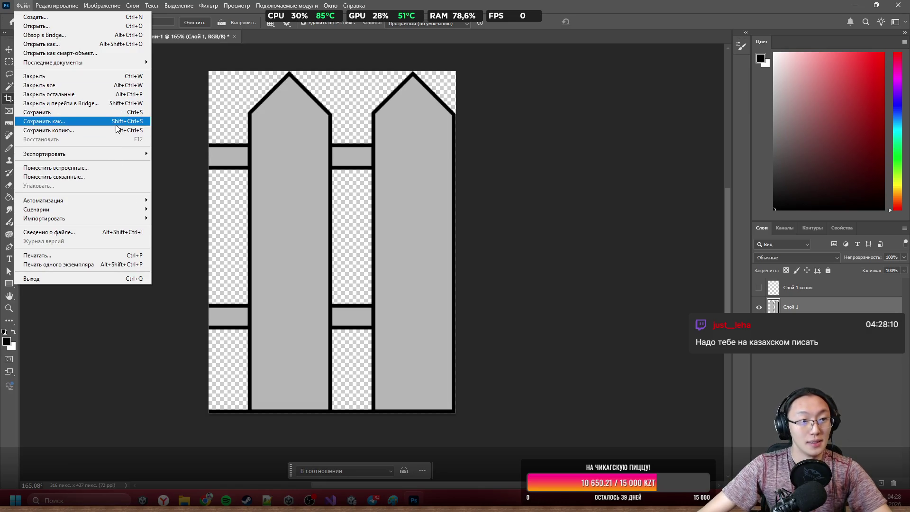
{"action": "mouse_move", "coordinate": [127, 157]}
{"action": "left_click", "coordinate": [163, 154]}
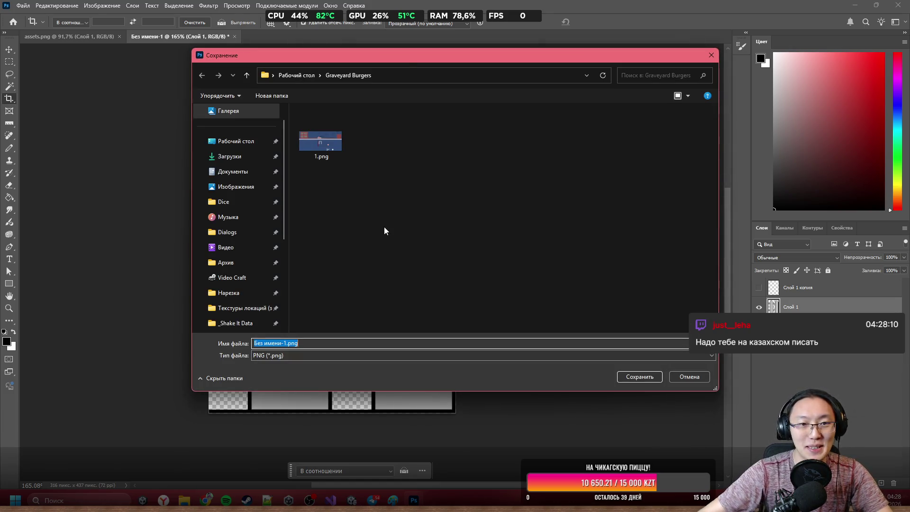
{"action": "type", "text": "B"}
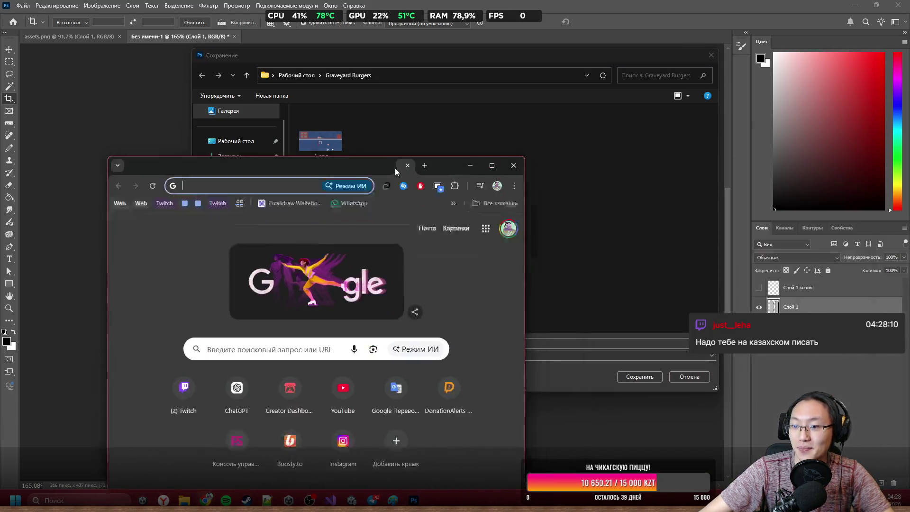
{"action": "type", "text": "пер"}
Translate 'Забор' from Russian in Google Translate and copy the result 'Fence'
{"action": "key", "text": "Escape"}
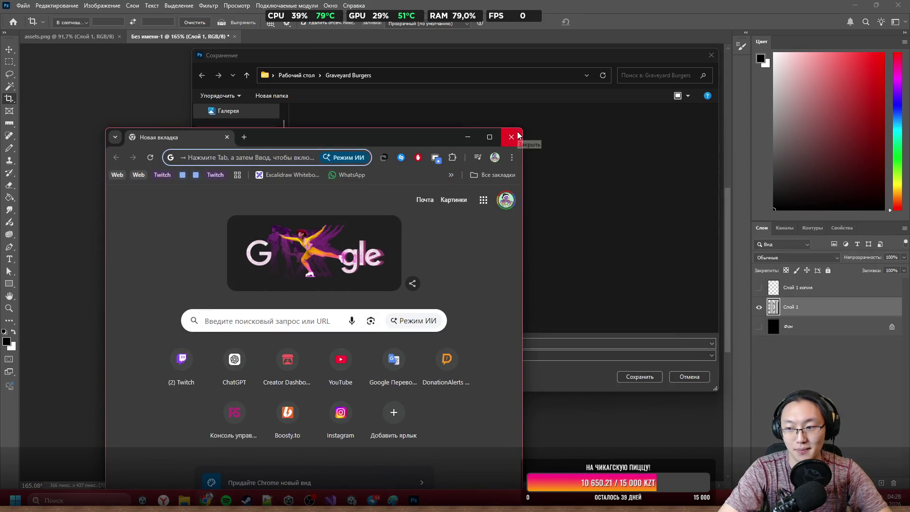
{"action": "type", "text": "translate.google.com"}
{"action": "key", "text": "Return"}
{"action": "left_click", "coordinate": [238, 244]}
{"action": "type", "text": "Забор"}
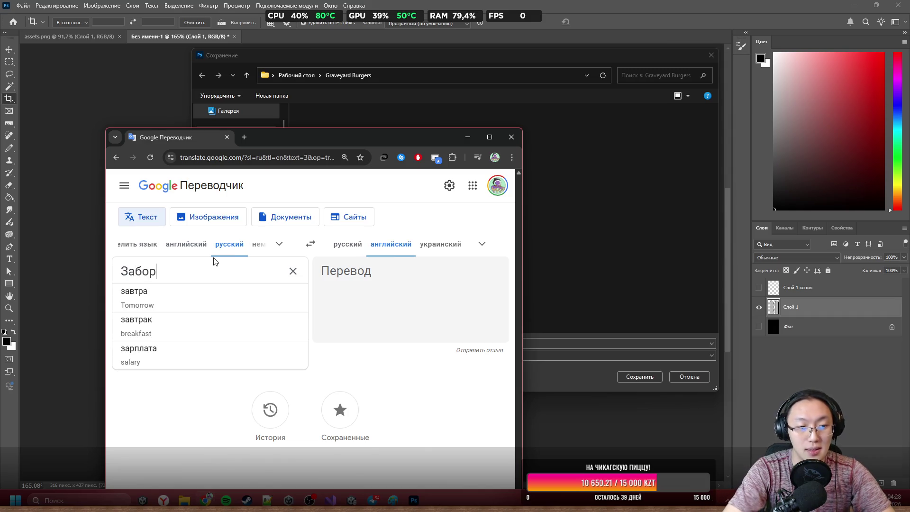
{"action": "double_click", "coordinate": [337, 271]}
{"action": "key", "text": "ctrl+c"}
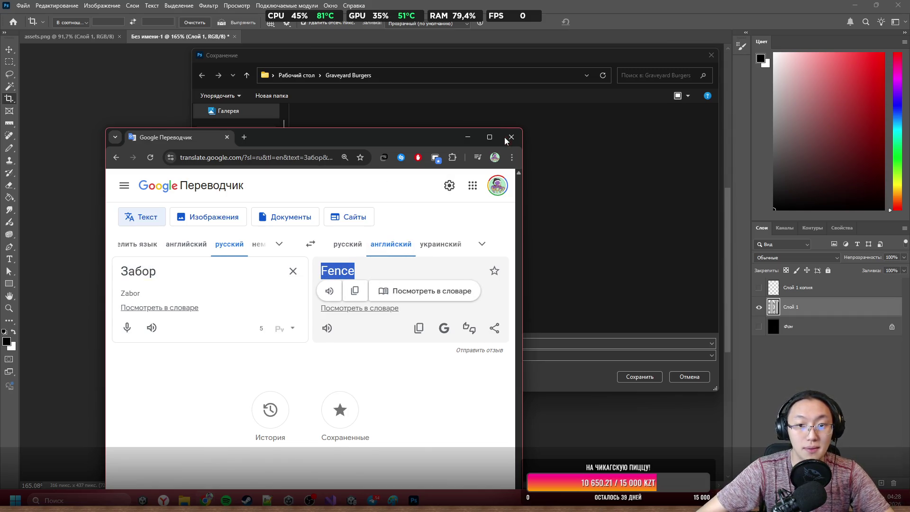
Paste 'Fence' as the file name and save the drawing as Fence.png
{"action": "left_click", "coordinate": [506, 139]}
{"action": "left_click", "coordinate": [366, 344]}
{"action": "key", "text": "ctrl+v"}
{"action": "left_click", "coordinate": [639, 376]}
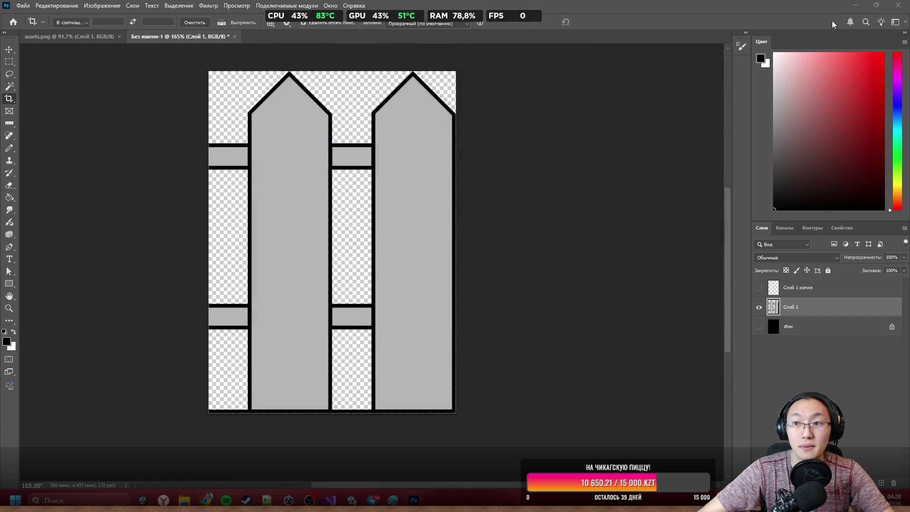
Drag Fence.png from Desktop > Graveyard Burgers into Unity's Assets/_Game/Sprites folder
{"action": "left_click", "coordinate": [854, 5]}
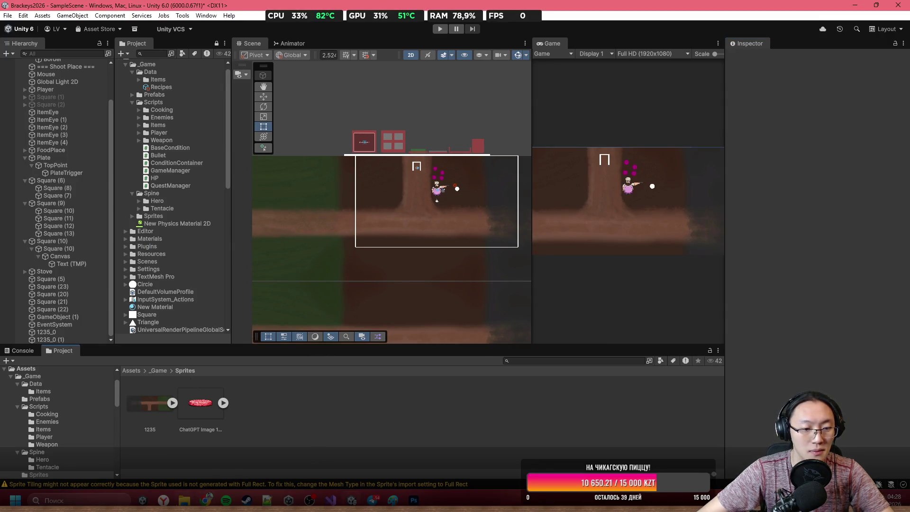
{"action": "left_click", "coordinate": [184, 499]}
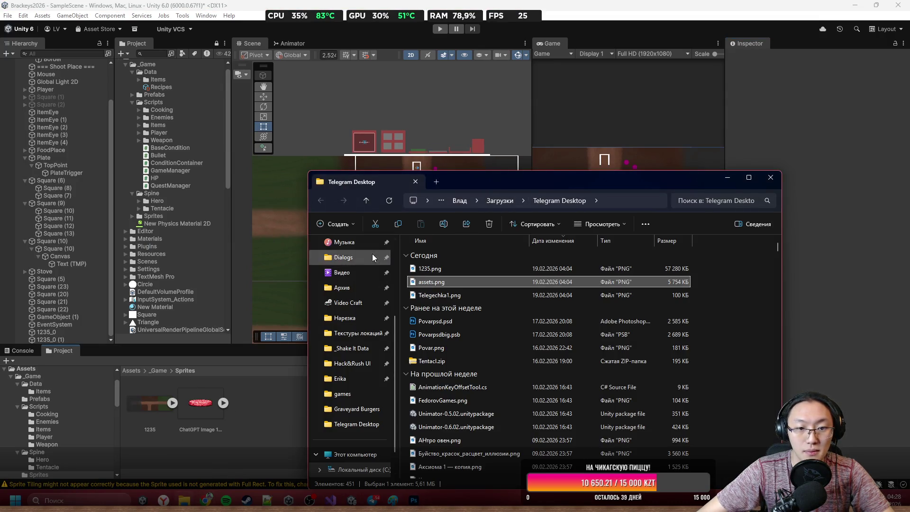
{"action": "scroll", "coordinate": [365, 265], "scroll_direction": "up", "scroll_amount": 5}
{"action": "left_click", "coordinate": [373, 294]}
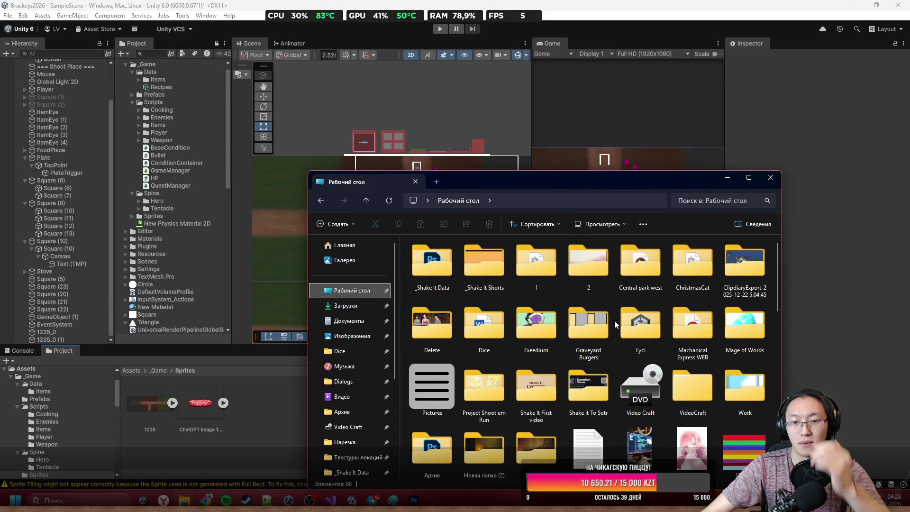
{"action": "double_click", "coordinate": [588, 331]}
{"action": "left_click", "coordinate": [539, 272]}
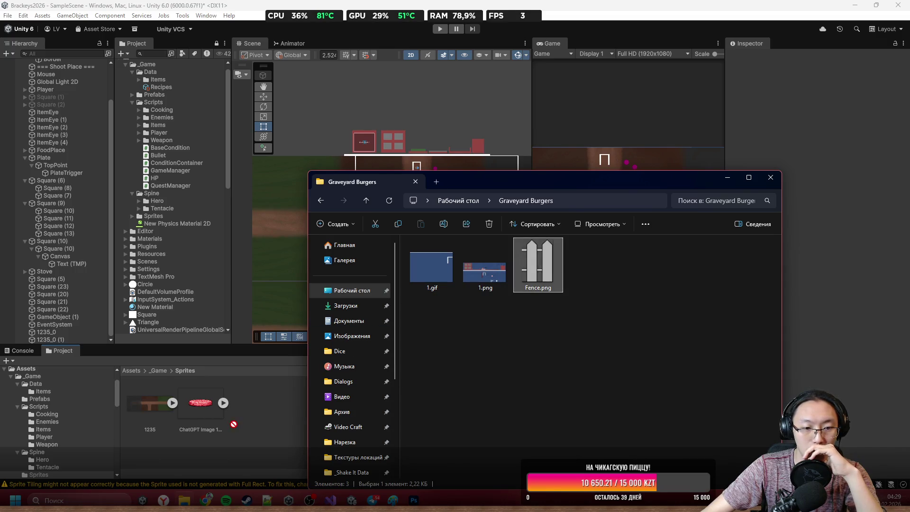
{"action": "mouse_move", "coordinate": [248, 420]}
{"action": "left_mouse_down"}
{"action": "mouse_move", "coordinate": [371, 280]}
{"action": "mouse_move", "coordinate": [492, 185]}
{"action": "mouse_move", "coordinate": [474, 173]}
{"action": "left_mouse_up"}
Drag Fence_0 up-left toward the level's top edge, to about X 5.15, Y 5.94
{"action": "scroll", "coordinate": [433, 204], "scroll_direction": "up", "scroll_amount": 3}
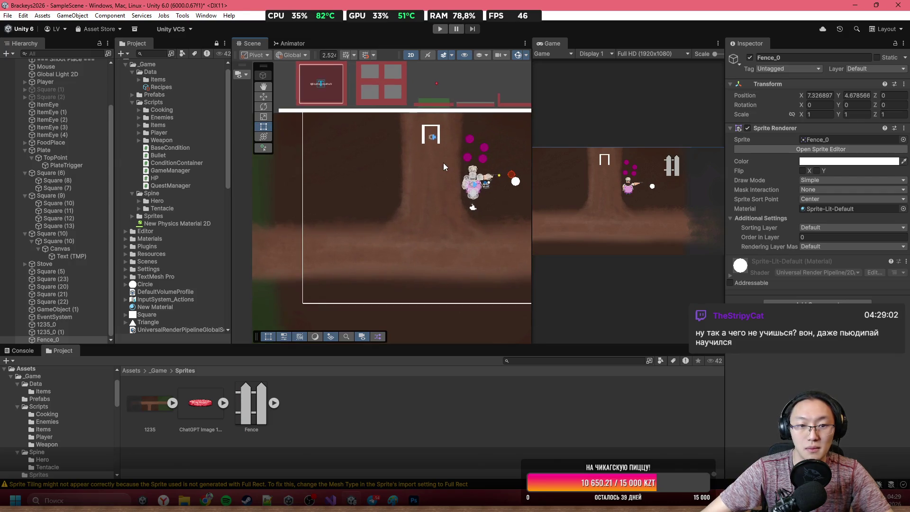
{"action": "scroll", "coordinate": [443, 169], "scroll_direction": "down", "scroll_amount": 3}
{"action": "scroll", "coordinate": [443, 169], "scroll_direction": "up", "scroll_amount": 3}
{"action": "scroll", "coordinate": [427, 161], "scroll_direction": "down", "scroll_amount": 1}
{"action": "scroll", "coordinate": [412, 155], "scroll_direction": "up", "scroll_amount": 2}
{"action": "scroll", "coordinate": [412, 154], "scroll_direction": "up", "scroll_amount": 2}
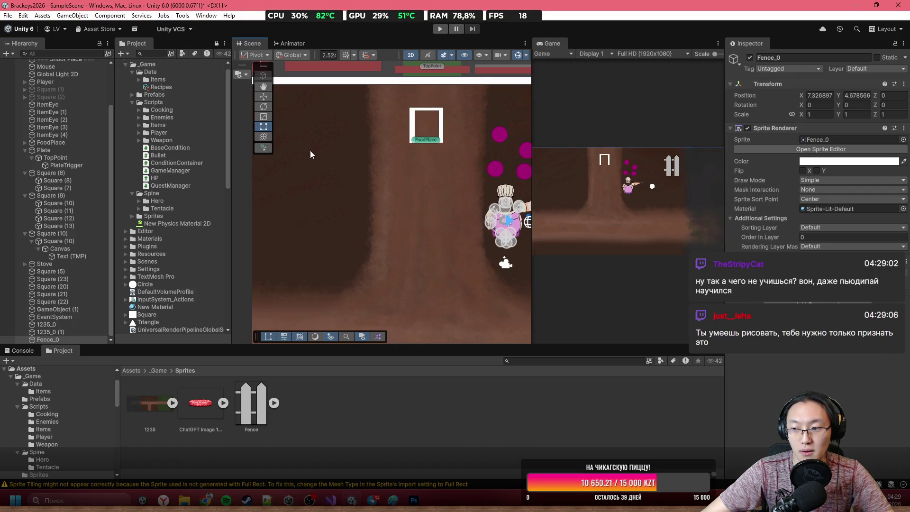
{"action": "scroll", "coordinate": [315, 156], "scroll_direction": "down", "scroll_amount": 1}
{"action": "scroll", "coordinate": [183, 201], "scroll_direction": "down", "scroll_amount": 10}
{"action": "scroll", "coordinate": [313, 270], "scroll_direction": "down", "scroll_amount": 3}
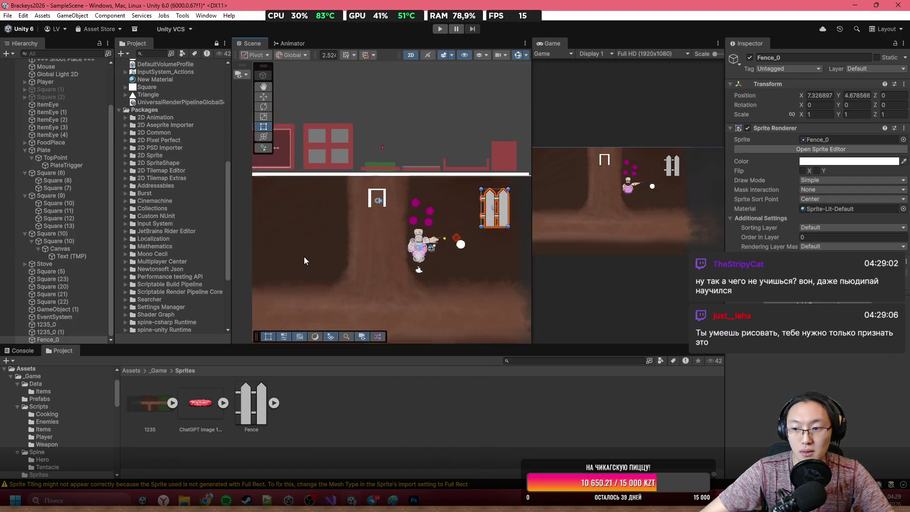
{"action": "scroll", "coordinate": [474, 218], "scroll_direction": "up", "scroll_amount": 5}
{"action": "mouse_move", "coordinate": [451, 215]}
{"action": "left_mouse_down"}
{"action": "mouse_move", "coordinate": [411, 191]}
{"action": "mouse_move", "coordinate": [412, 176]}
{"action": "mouse_move", "coordinate": [407, 191]}
{"action": "left_mouse_up"}
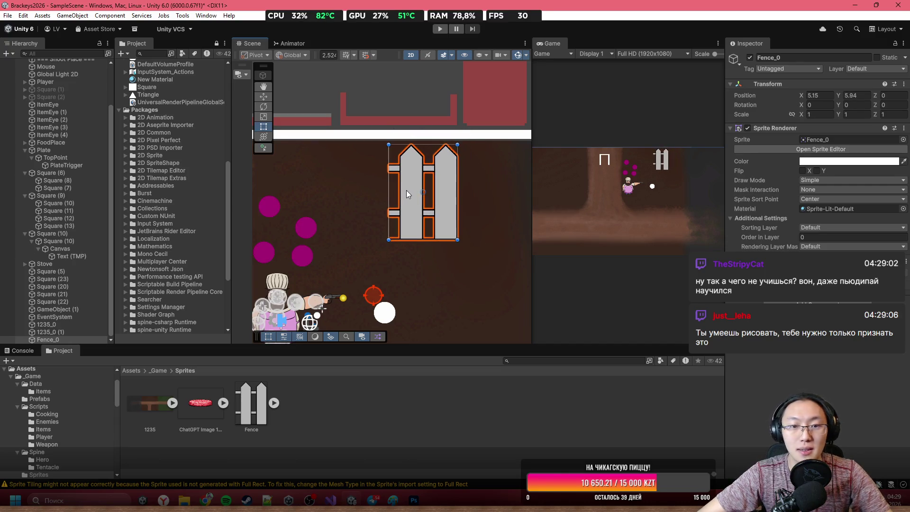
{"action": "scroll", "coordinate": [405, 139], "scroll_direction": "up", "scroll_amount": 3}
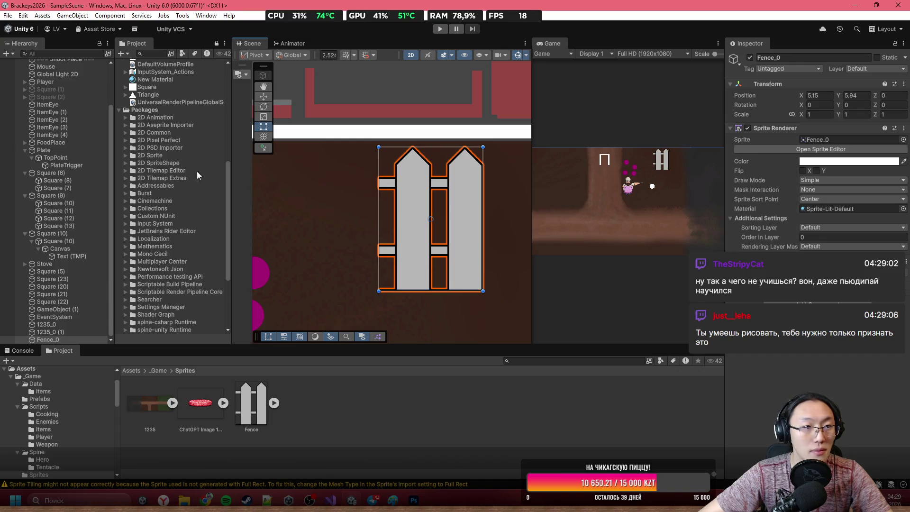
{"action": "scroll", "coordinate": [379, 202], "scroll_direction": "down", "scroll_amount": 5}
{"action": "scroll", "coordinate": [217, 124], "scroll_direction": "up", "scroll_amount": 6}
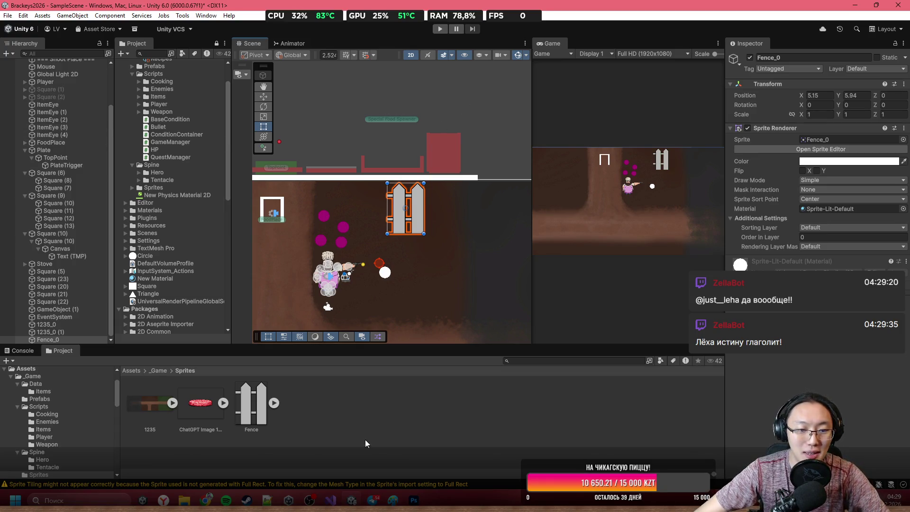
{"action": "left_click", "coordinate": [251, 407]}
Set the Fence texture's Pixels Per Unit to 200, then enter 220 in the field
{"action": "scroll", "coordinate": [399, 195], "scroll_direction": "up", "scroll_amount": 2}
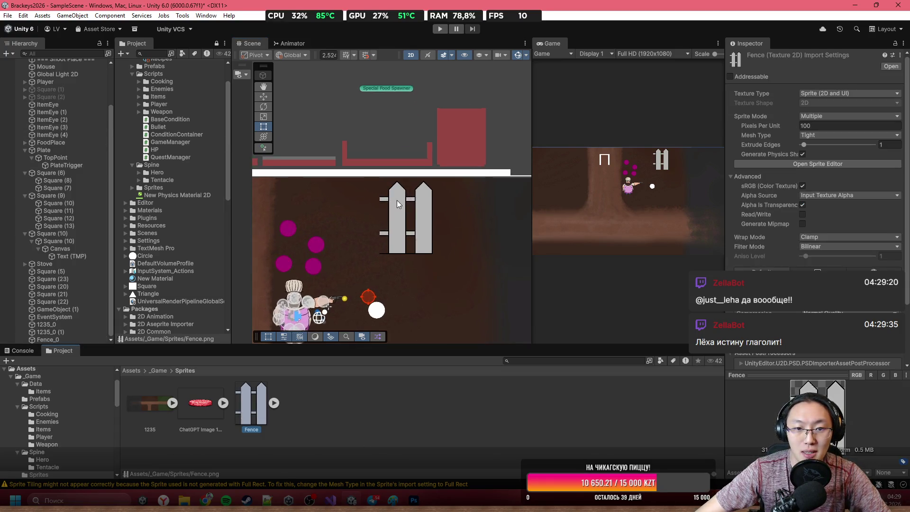
{"action": "scroll", "coordinate": [404, 214], "scroll_direction": "up", "scroll_amount": 4}
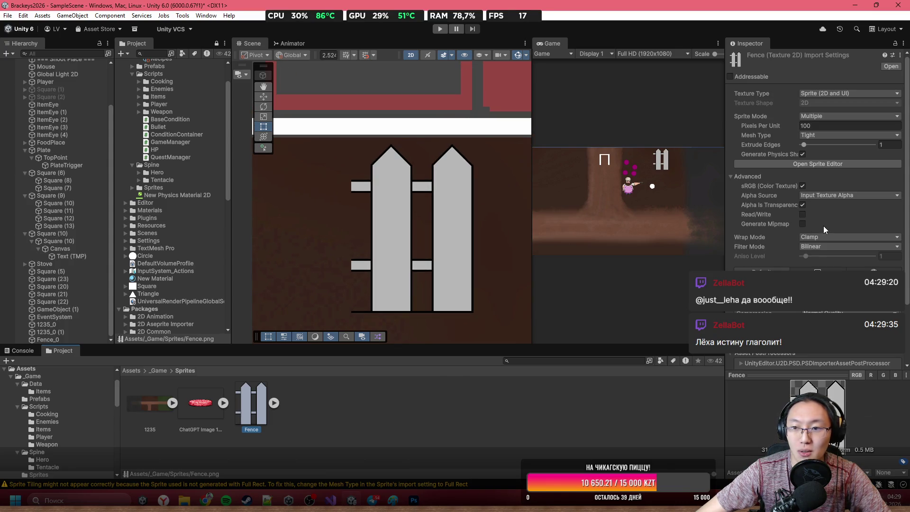
{"action": "scroll", "coordinate": [823, 225], "scroll_direction": "down", "scroll_amount": 3}
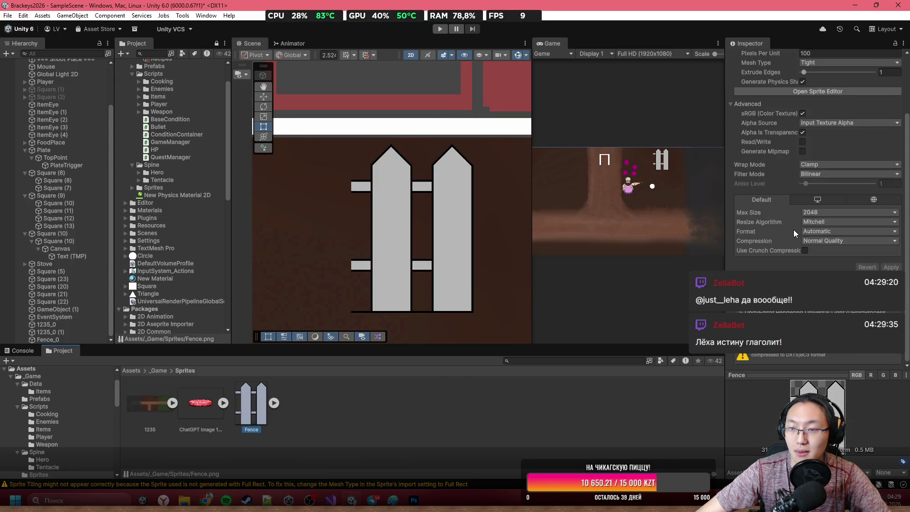
{"action": "scroll", "coordinate": [793, 229], "scroll_direction": "up", "scroll_amount": 3}
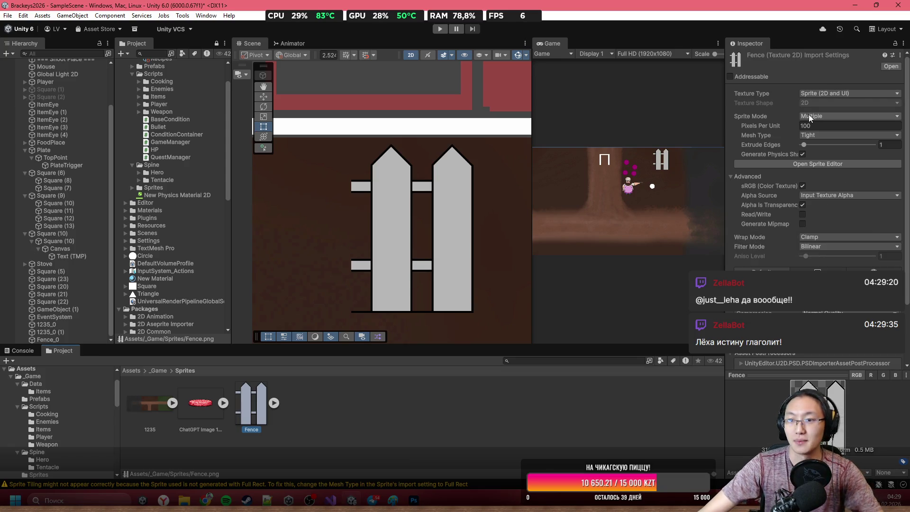
{"action": "left_click", "coordinate": [814, 124]}
{"action": "type", "text": "200"}
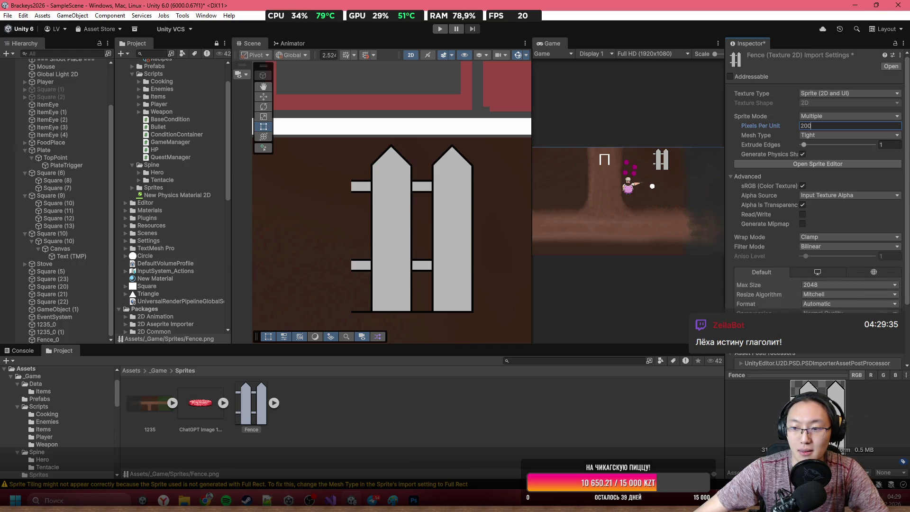
{"action": "key", "text": "Return"}
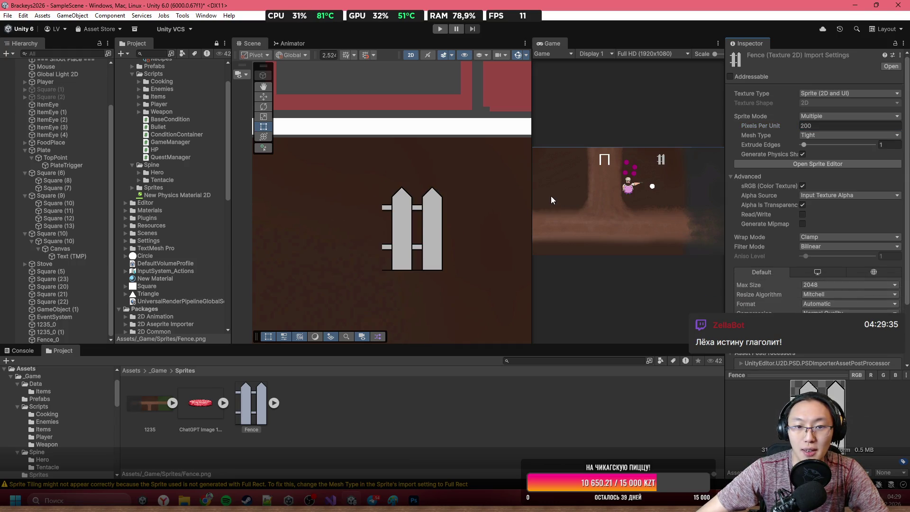
{"action": "left_click", "coordinate": [822, 127]}
{"action": "type", "text": "220"}
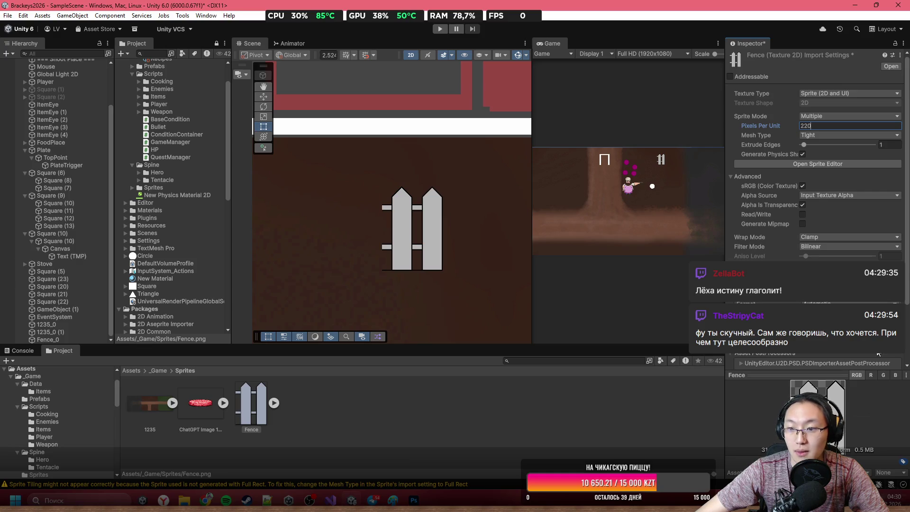
Apply 220 PPU, raise Fence_0 to Y 7.11, set Draw Mode to Sliced and stretch it right
{"action": "left_click", "coordinate": [420, 248]}
{"action": "mouse_move", "coordinate": [419, 249]}
{"action": "left_mouse_down"}
{"action": "mouse_move", "coordinate": [436, 206]}
{"action": "mouse_move", "coordinate": [416, 203]}
{"action": "left_mouse_up"}
{"action": "left_click", "coordinate": [821, 183]}
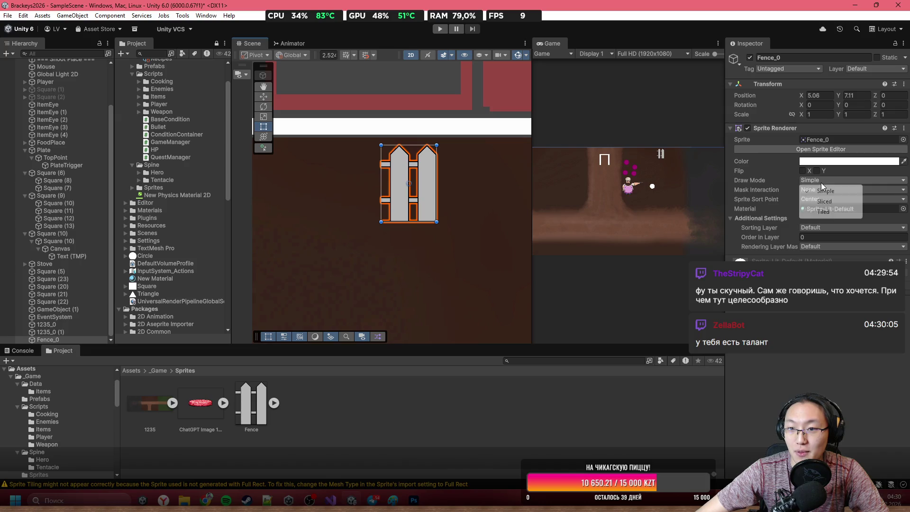
{"action": "left_click", "coordinate": [817, 205]}
{"action": "left_click", "coordinate": [834, 180]}
{"action": "left_click", "coordinate": [842, 197]}
{"action": "left_click", "coordinate": [833, 177]}
{"action": "left_click", "coordinate": [839, 197]}
{"action": "left_click_drag", "start_coordinate": [436, 190], "coordinate": [539, 184]}
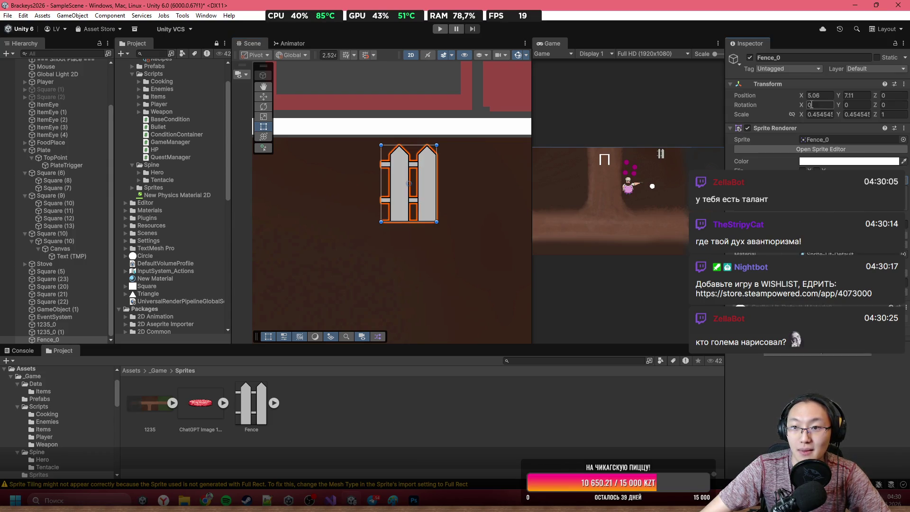
Reset the fence's scale to 1 × 1 and move it just below the top edge
{"action": "left_click", "coordinate": [820, 114]}
{"action": "type", "text": "1"}
{"action": "key", "text": "Tab"}
{"action": "type", "text": "1"}
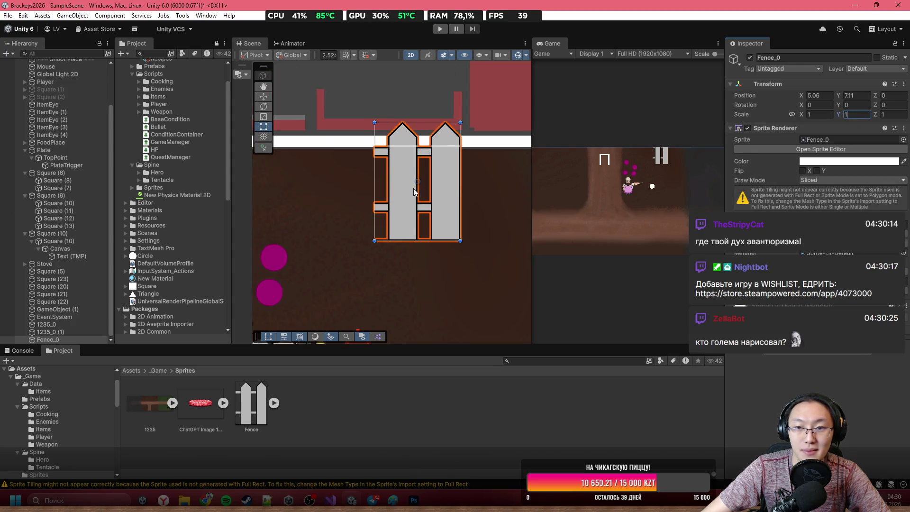
{"action": "mouse_move", "coordinate": [426, 155]}
{"action": "left_mouse_down"}
{"action": "mouse_move", "coordinate": [450, 222]}
{"action": "mouse_move", "coordinate": [442, 217]}
{"action": "left_mouse_up"}
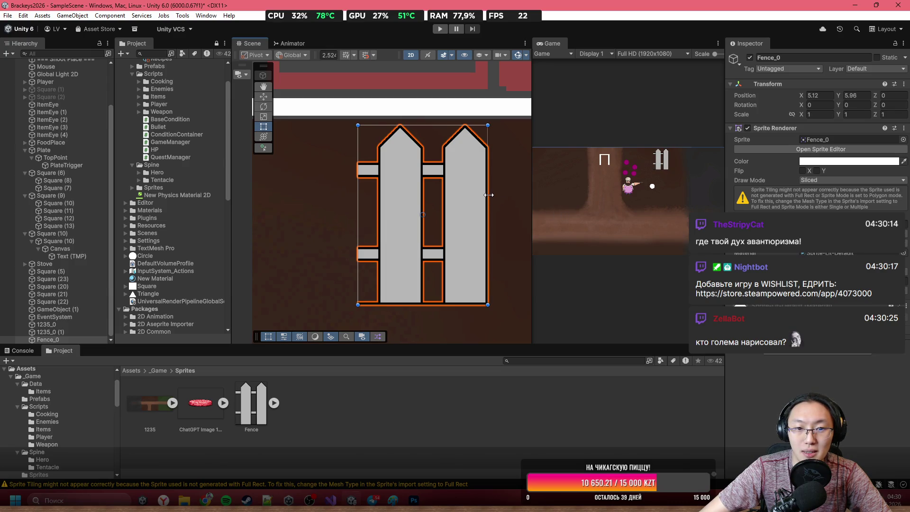
Switch the fence to Tiled draw mode and set its width to 3.16
{"action": "left_click", "coordinate": [851, 180]}
{"action": "left_click", "coordinate": [823, 210]}
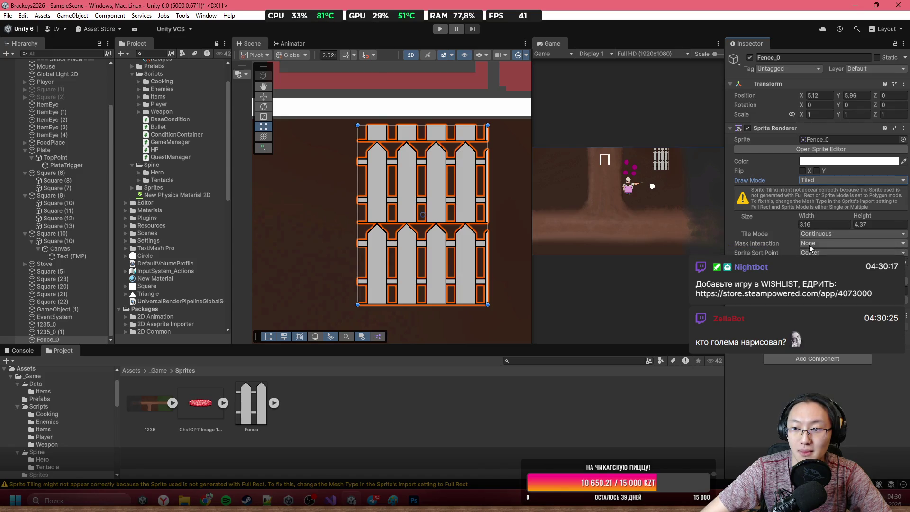
{"action": "left_click_drag", "start_coordinate": [807, 217], "coordinate": [834, 214]}
{"action": "type", "text": "5"}
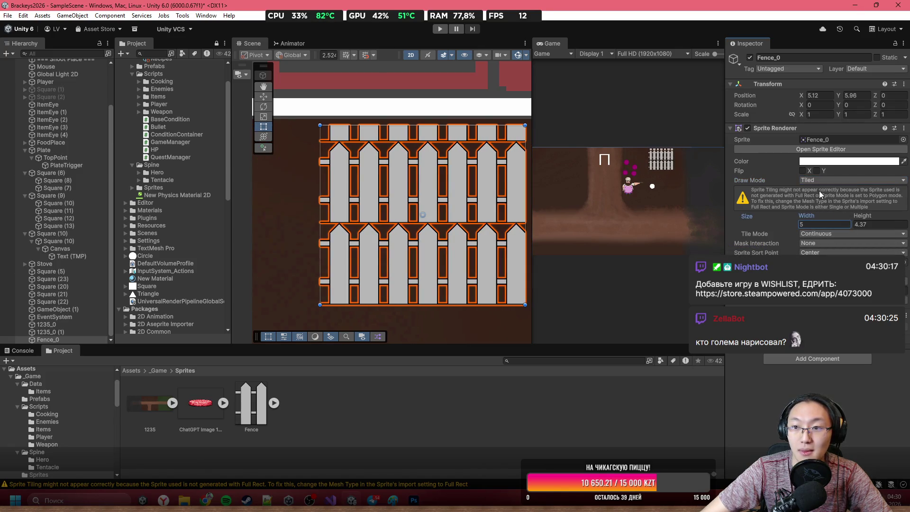
{"action": "type", "text": "3.16"}
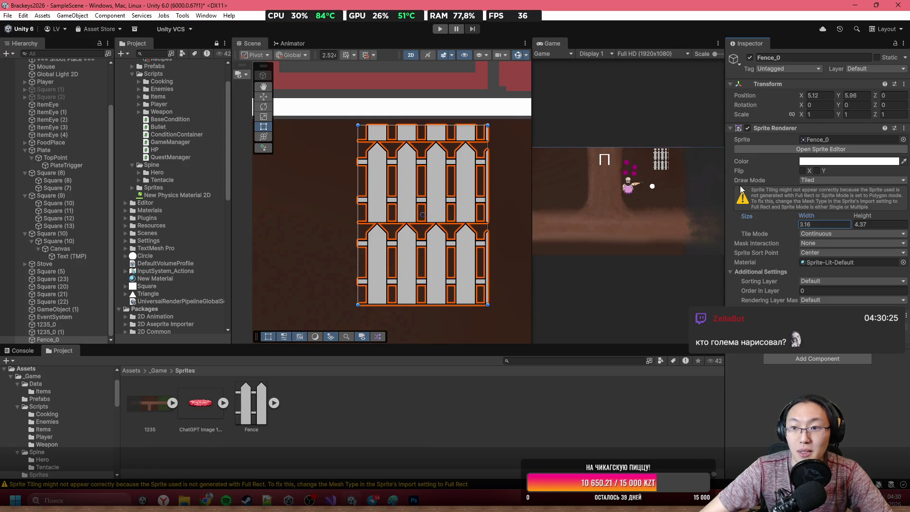
Try Sliced draw mode on the fence, then return it to Tiled
{"action": "left_click", "coordinate": [828, 181]}
{"action": "left_click", "coordinate": [828, 173]}
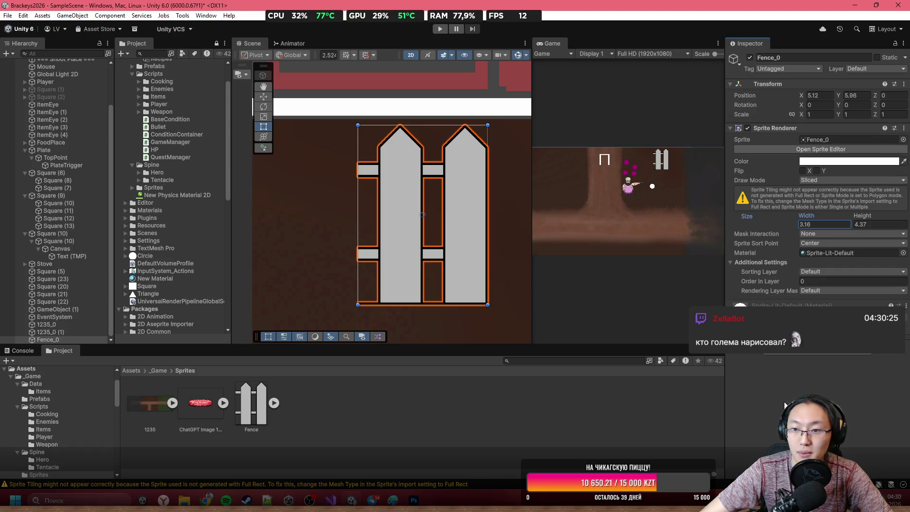
{"action": "left_click", "coordinate": [830, 181]}
{"action": "left_click", "coordinate": [834, 195]}
{"action": "left_click", "coordinate": [834, 180]}
{"action": "left_click", "coordinate": [836, 214]}
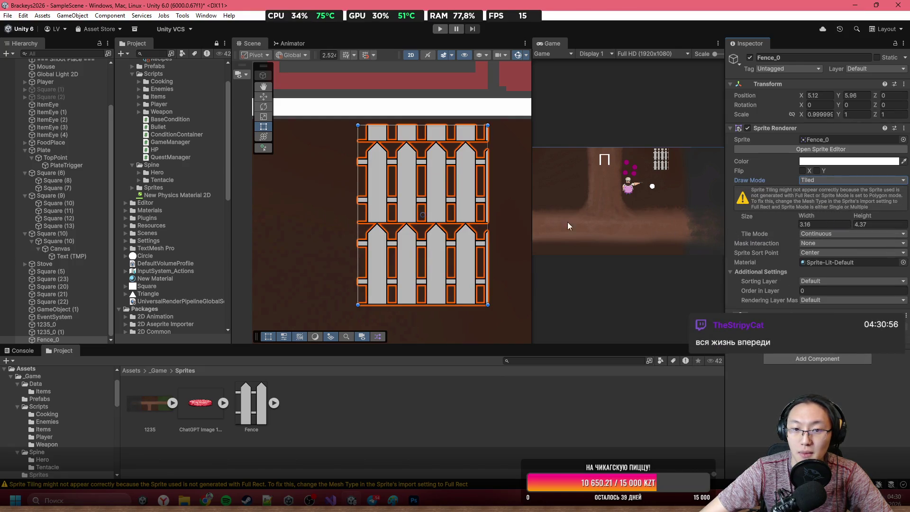
Shorten the fence to a single picket row, with its top edge on the picket peaks
{"action": "mouse_move", "coordinate": [445, 125]}
{"action": "left_mouse_down"}
{"action": "mouse_move", "coordinate": [445, 221]}
{"action": "mouse_move", "coordinate": [409, 139]}
{"action": "left_mouse_up"}
{"action": "scroll", "coordinate": [360, 128], "scroll_direction": "up", "scroll_amount": 3}
{"action": "scroll", "coordinate": [356, 132], "scroll_direction": "up", "scroll_amount": 3}
{"action": "scroll", "coordinate": [394, 185], "scroll_direction": "up", "scroll_amount": 2}
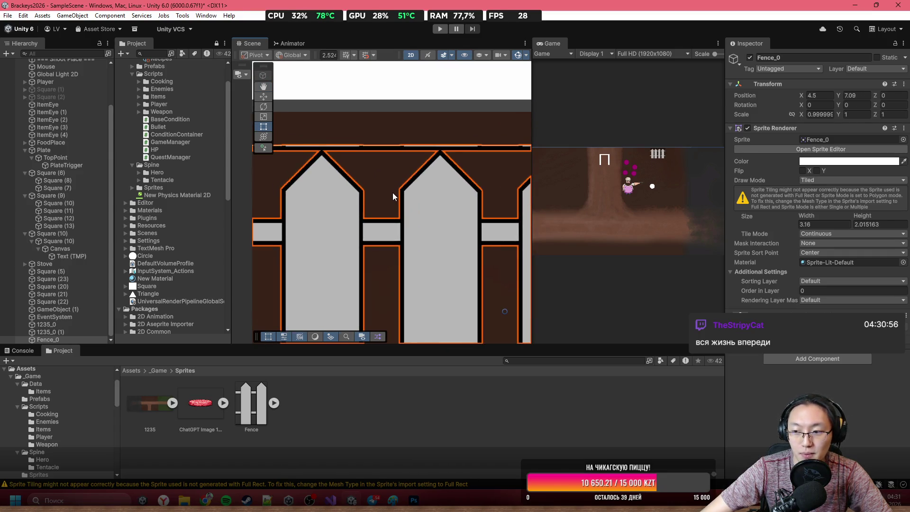
{"action": "scroll", "coordinate": [476, 204], "scroll_direction": "up", "scroll_amount": 3}
{"action": "left_click_drag", "start_coordinate": [368, 136], "coordinate": [377, 143]}
{"action": "scroll", "coordinate": [376, 143], "scroll_direction": "up", "scroll_amount": 5}
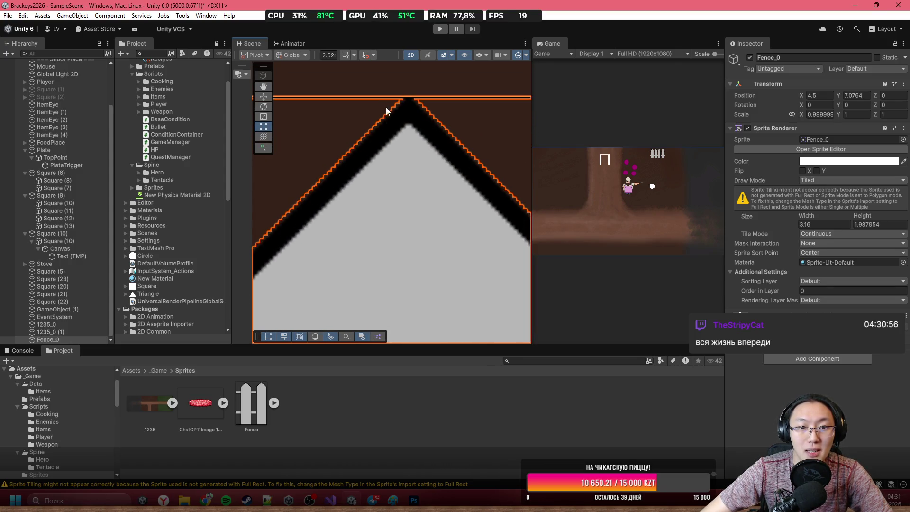
{"action": "scroll", "coordinate": [388, 109], "scroll_direction": "up", "scroll_amount": 5}
{"action": "left_click_drag", "start_coordinate": [424, 154], "coordinate": [421, 158]}
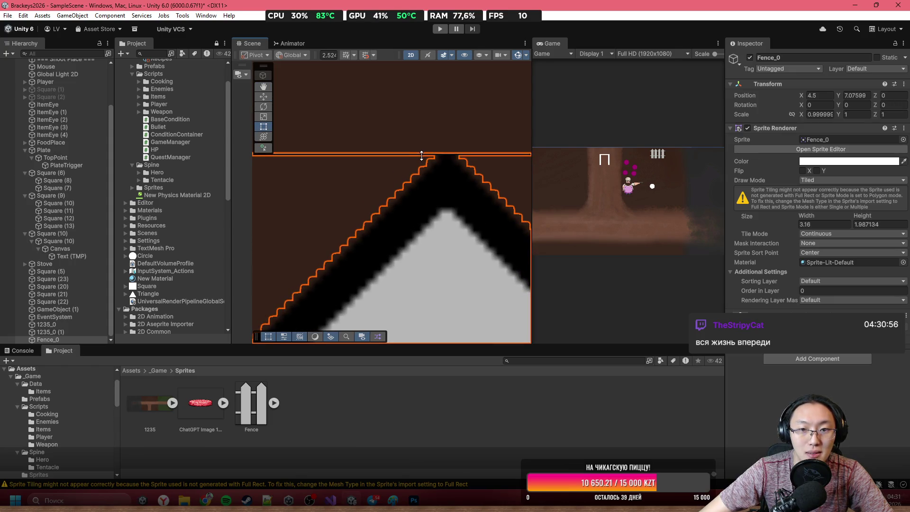
Move the fence left so it sits just under the white top boundary
{"action": "scroll", "coordinate": [423, 157], "scroll_direction": "down", "scroll_amount": 3}
{"action": "scroll", "coordinate": [357, 191], "scroll_direction": "down", "scroll_amount": 6}
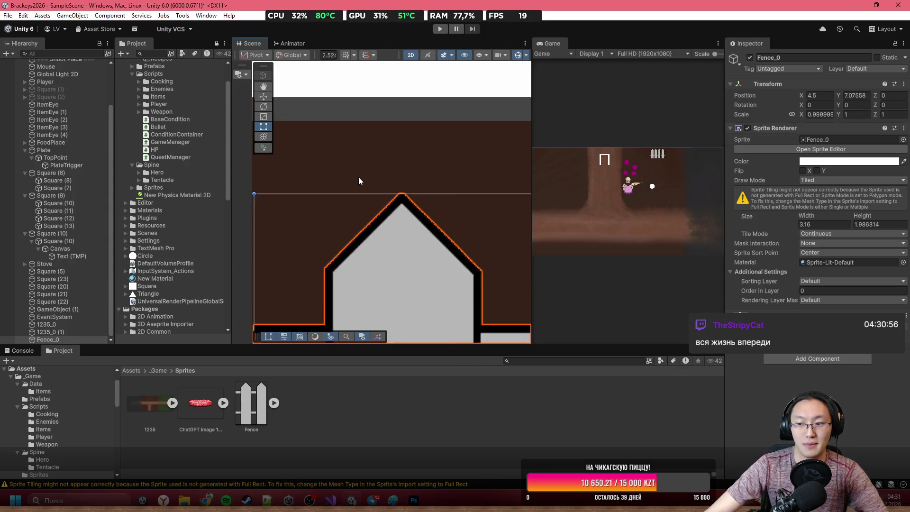
{"action": "scroll", "coordinate": [459, 229], "scroll_direction": "down", "scroll_amount": 5}
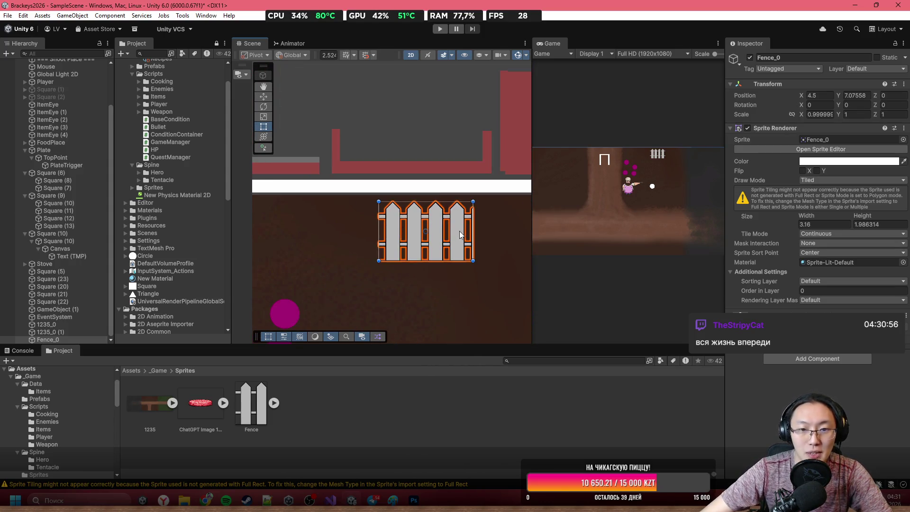
{"action": "left_click_drag", "start_coordinate": [424, 224], "coordinate": [355, 226]}
{"action": "scroll", "coordinate": [406, 234], "scroll_direction": "down", "scroll_amount": 2}
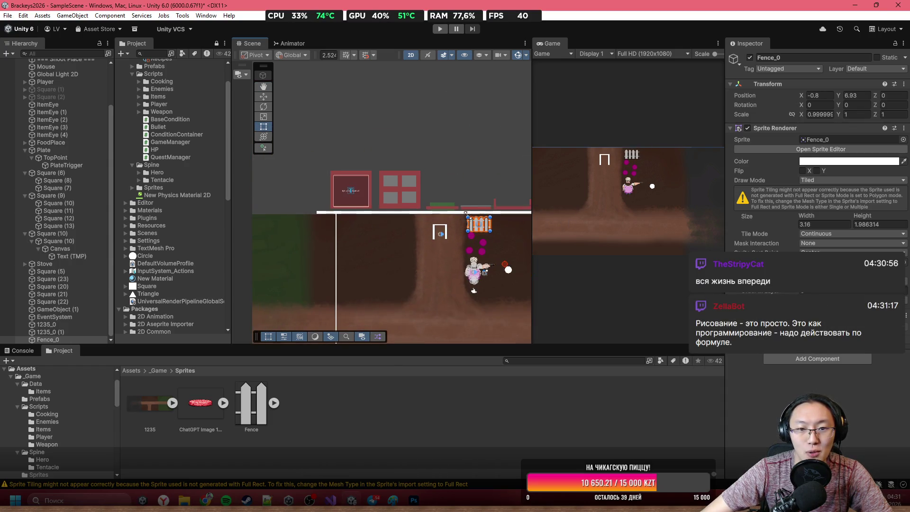
{"action": "mouse_move", "coordinate": [478, 228]}
{"action": "left_mouse_down"}
{"action": "mouse_move", "coordinate": [325, 231]}
{"action": "mouse_move", "coordinate": [495, 232]}
{"action": "mouse_move", "coordinate": [300, 231]}
{"action": "left_mouse_up"}
{"action": "scroll", "coordinate": [447, 255], "scroll_direction": "up", "scroll_amount": 5}
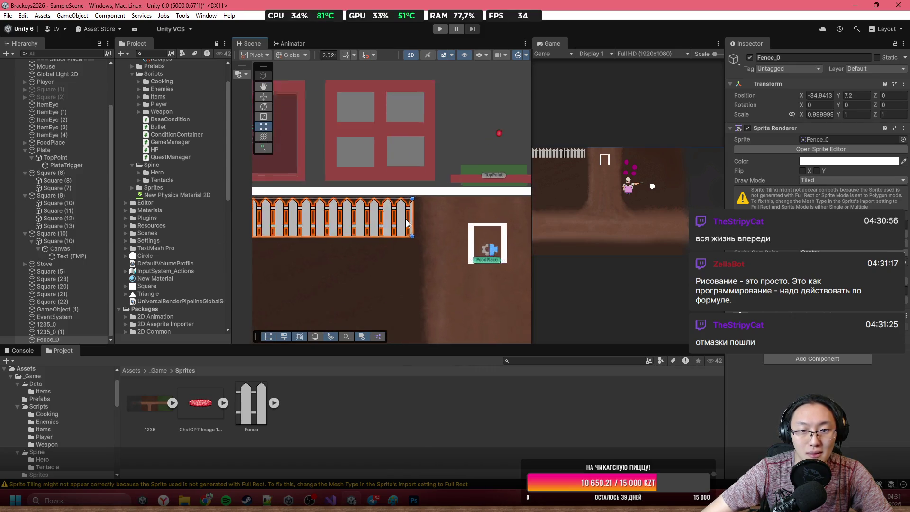
{"action": "scroll", "coordinate": [406, 221], "scroll_direction": "up", "scroll_amount": 5}
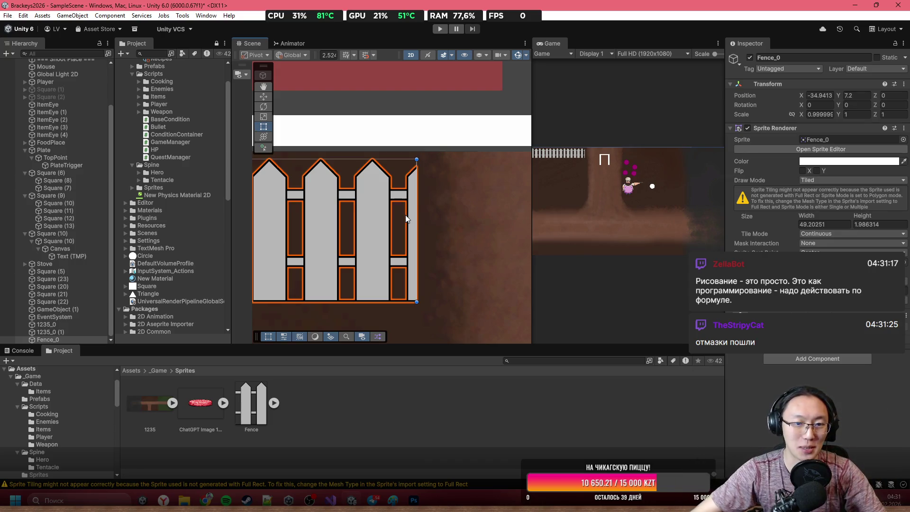
{"action": "scroll", "coordinate": [405, 215], "scroll_direction": "up", "scroll_amount": 5}
{"action": "scroll", "coordinate": [441, 159], "scroll_direction": "up", "scroll_amount": 5}
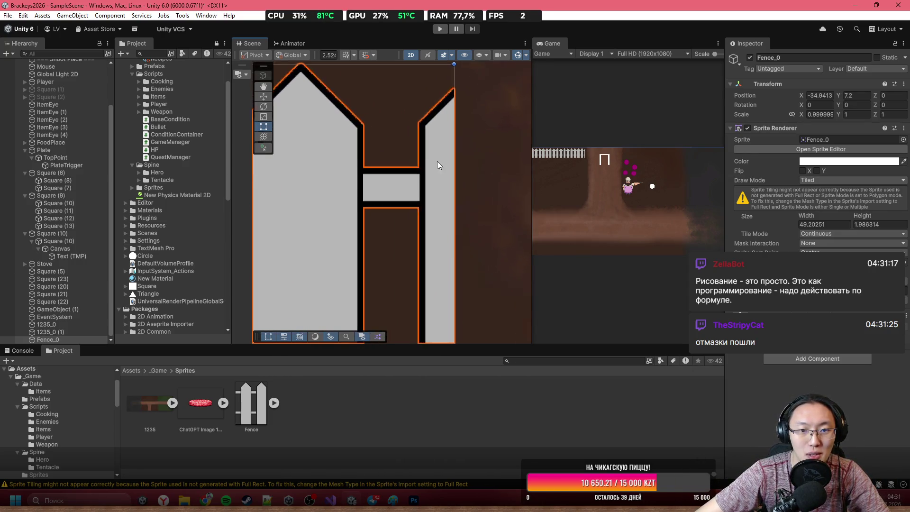
Stretch the fence to about 48.8 wide, ending on a picket, and duplicate it
{"action": "mouse_move", "coordinate": [455, 204]}
{"action": "left_mouse_down"}
{"action": "mouse_move", "coordinate": [362, 218]}
{"action": "mouse_move", "coordinate": [341, 237]}
{"action": "mouse_move", "coordinate": [315, 189]}
{"action": "mouse_move", "coordinate": [369, 174]}
{"action": "mouse_move", "coordinate": [436, 209]}
{"action": "left_mouse_up"}
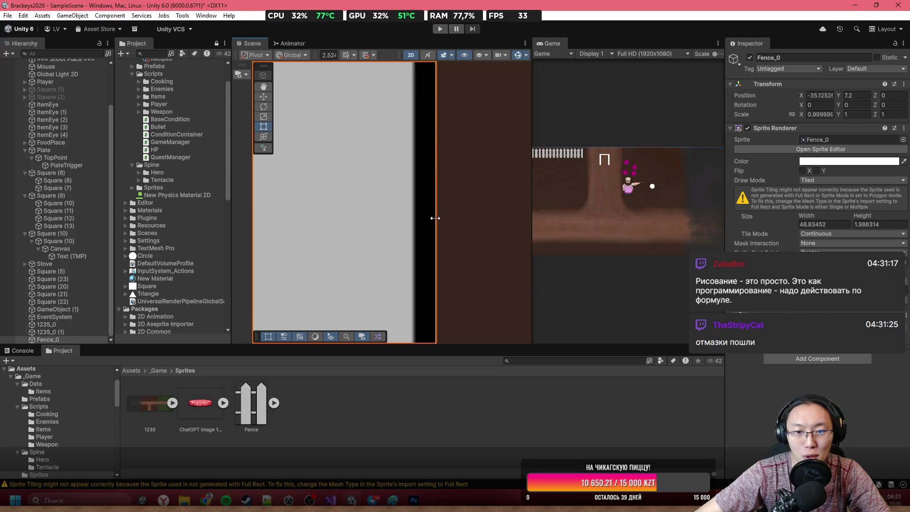
{"action": "scroll", "coordinate": [438, 225], "scroll_direction": "down", "scroll_amount": 3}
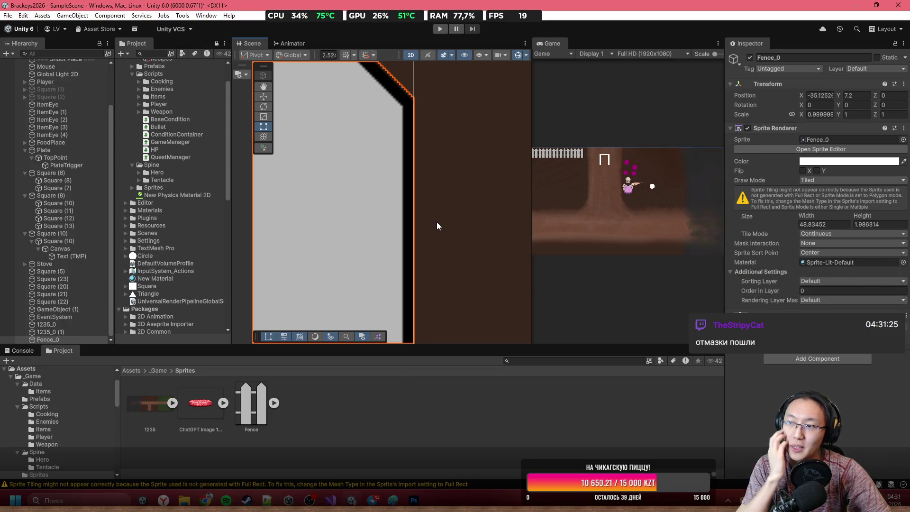
{"action": "scroll", "coordinate": [356, 164], "scroll_direction": "down", "scroll_amount": 5}
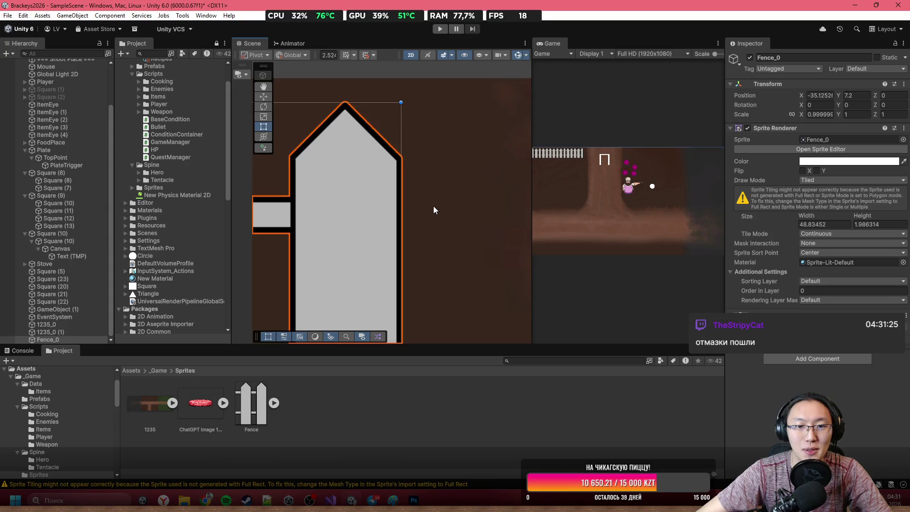
{"action": "mouse_move", "coordinate": [378, 244]}
{"action": "left_mouse_down"}
{"action": "mouse_move", "coordinate": [422, 243]}
{"action": "mouse_move", "coordinate": [374, 245]}
{"action": "left_mouse_up"}
{"action": "scroll", "coordinate": [430, 250], "scroll_direction": "down", "scroll_amount": 10}
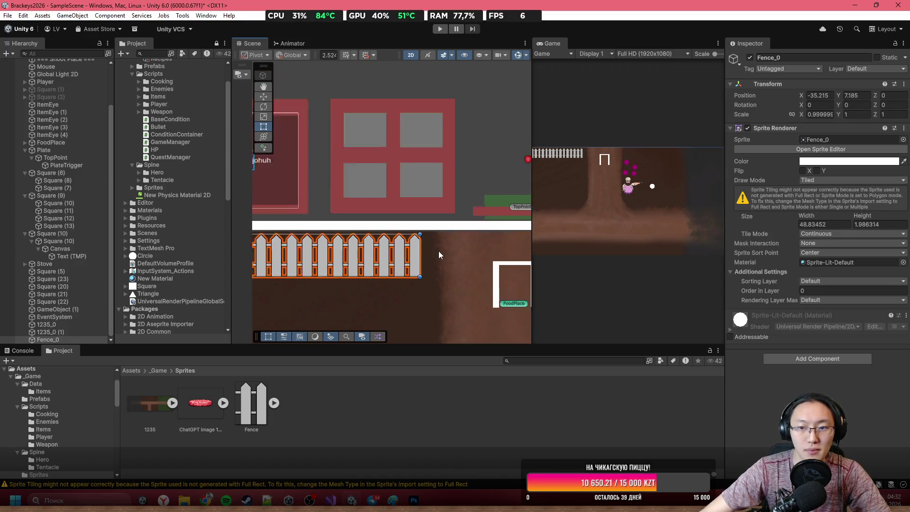
{"action": "scroll", "coordinate": [428, 247], "scroll_direction": "up", "scroll_amount": 8}
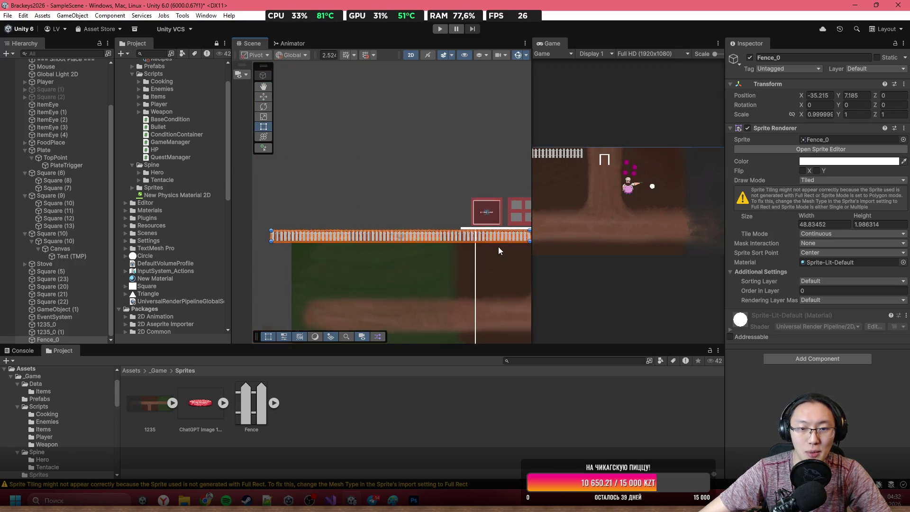
{"action": "scroll", "coordinate": [494, 224], "scroll_direction": "up", "scroll_amount": 10}
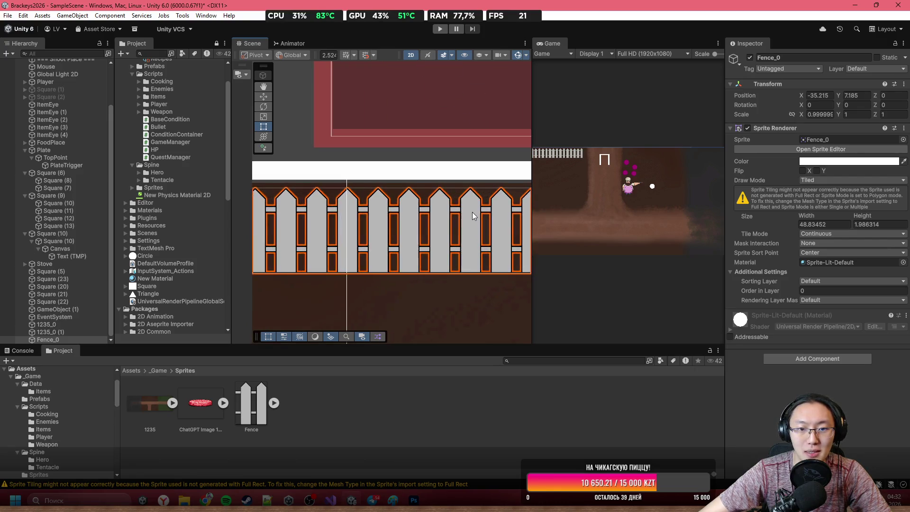
{"action": "scroll", "coordinate": [386, 217], "scroll_direction": "down", "scroll_amount": 10}
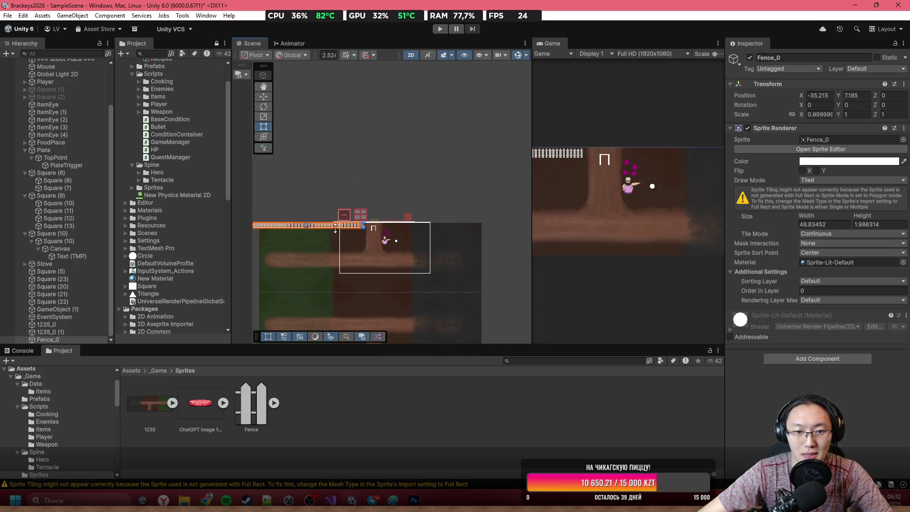
{"action": "key", "text": "ctrl+d"}
{"action": "scroll", "coordinate": [332, 226], "scroll_direction": "up", "scroll_amount": 5}
Flip the fence copy on X and move it to the right side of the top edge
{"action": "left_click_drag", "start_coordinate": [324, 228], "coordinate": [480, 147]}
{"action": "left_click", "coordinate": [802, 171]}
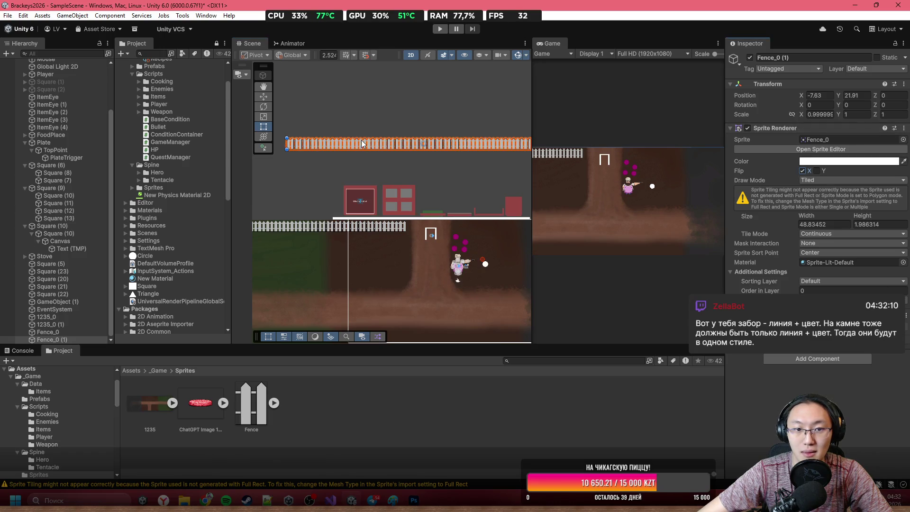
{"action": "mouse_move", "coordinate": [305, 146]}
{"action": "left_mouse_down"}
{"action": "mouse_move", "coordinate": [429, 157]}
{"action": "mouse_move", "coordinate": [474, 237]}
{"action": "left_mouse_up"}
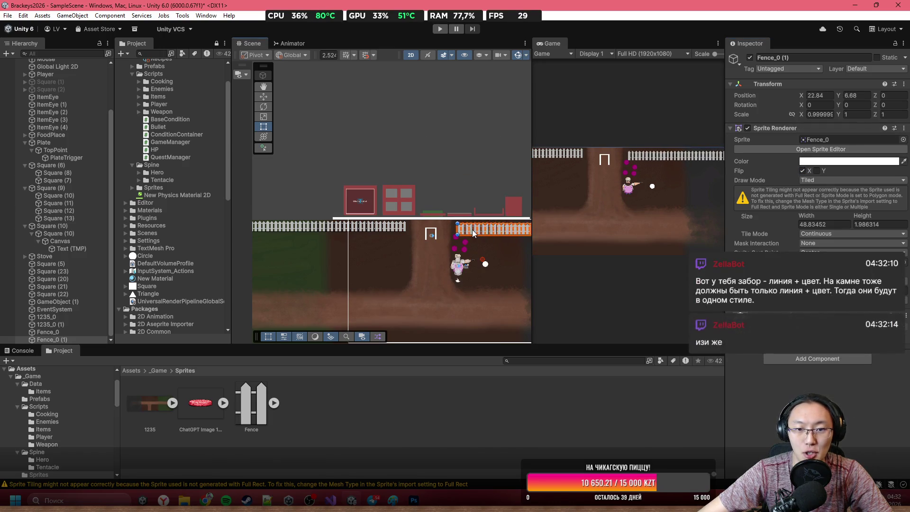
{"action": "scroll", "coordinate": [458, 230], "scroll_direction": "up", "scroll_amount": 3}
{"action": "scroll", "coordinate": [457, 229], "scroll_direction": "up", "scroll_amount": 2}
Match the copy's Y position to the original fence's 7.185 and nudge it slightly right
{"action": "left_click", "coordinate": [327, 227]}
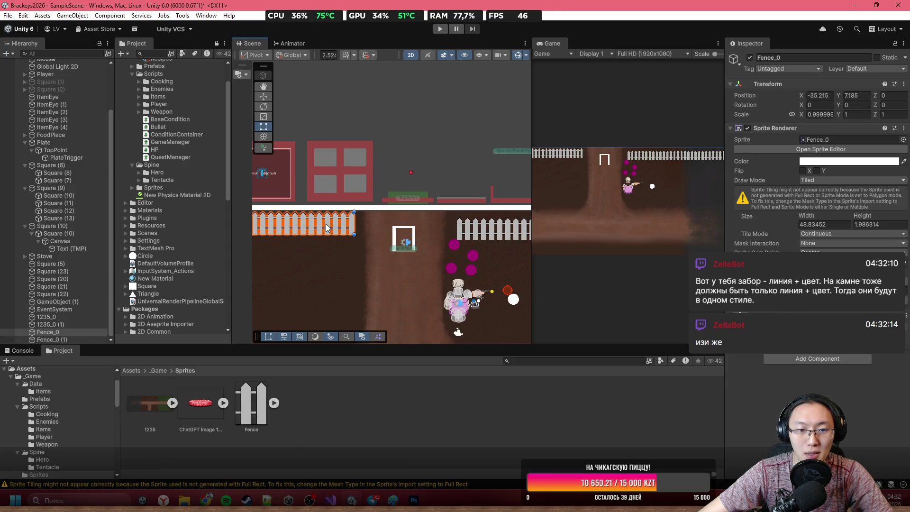
{"action": "left_click", "coordinate": [824, 95]}
{"action": "left_click", "coordinate": [859, 96]}
{"action": "left_click", "coordinate": [510, 236]}
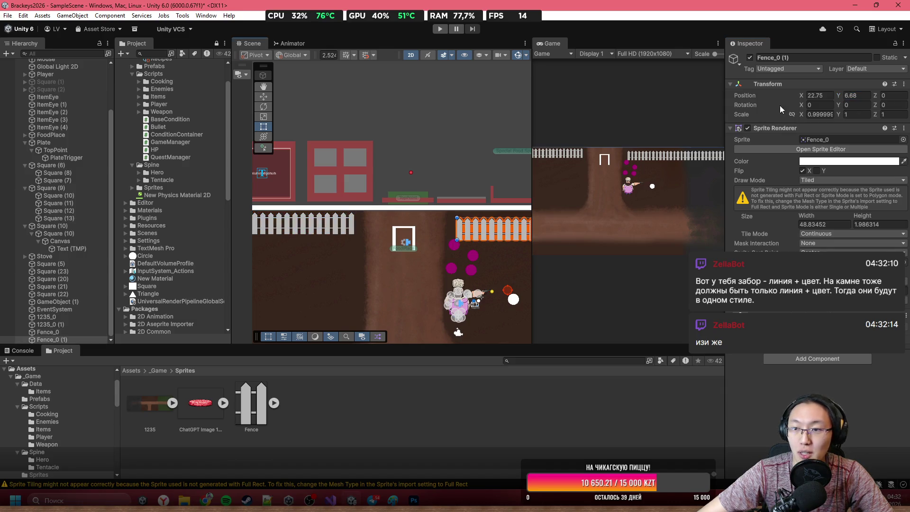
{"action": "left_click", "coordinate": [869, 95]}
{"action": "type", "text": "7.185"}
{"action": "scroll", "coordinate": [488, 208], "scroll_direction": "up", "scroll_amount": 4}
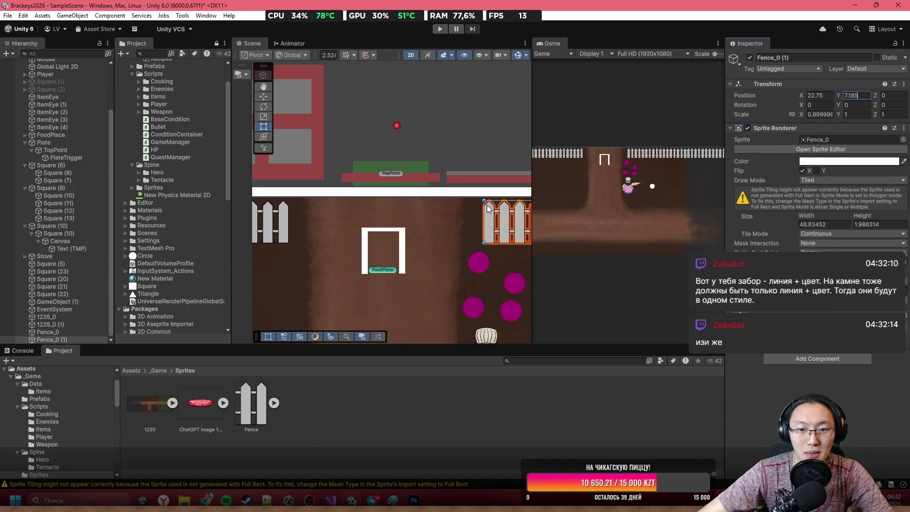
{"action": "left_click_drag", "start_coordinate": [800, 95], "coordinate": [804, 114]}
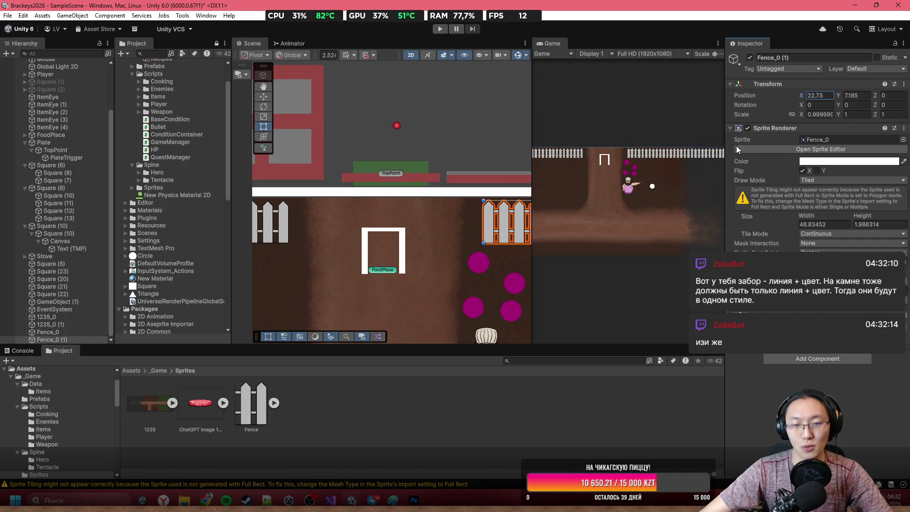
{"action": "scroll", "coordinate": [476, 272], "scroll_direction": "down", "scroll_amount": 2}
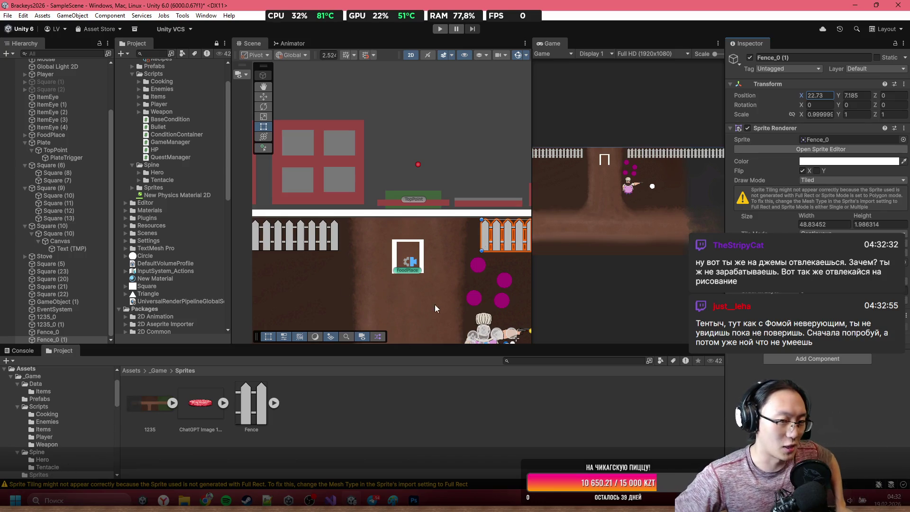
{"action": "scroll", "coordinate": [502, 218], "scroll_direction": "up", "scroll_amount": 2}
{"action": "scroll", "coordinate": [486, 239], "scroll_direction": "up", "scroll_amount": 2}
{"action": "left_click", "coordinate": [835, 97]}
{"action": "type", "text": "7"}
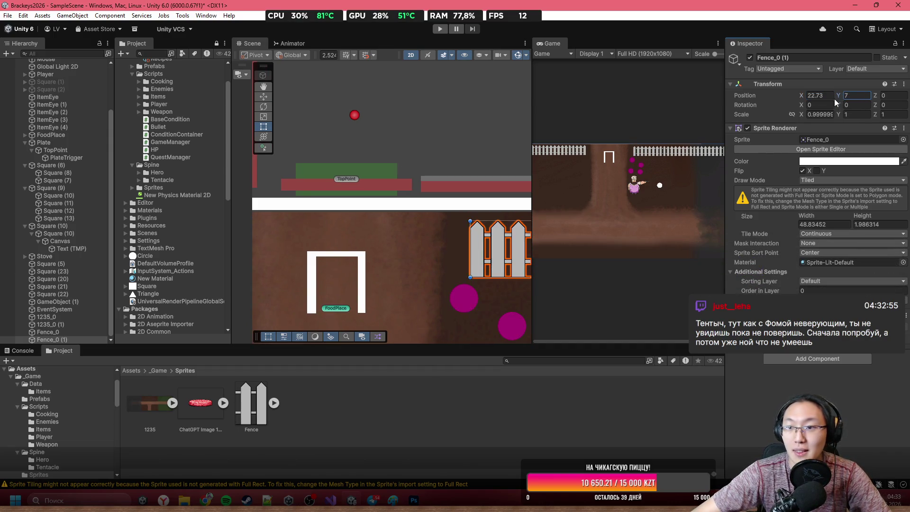
{"action": "key", "text": "ctrl+z"}
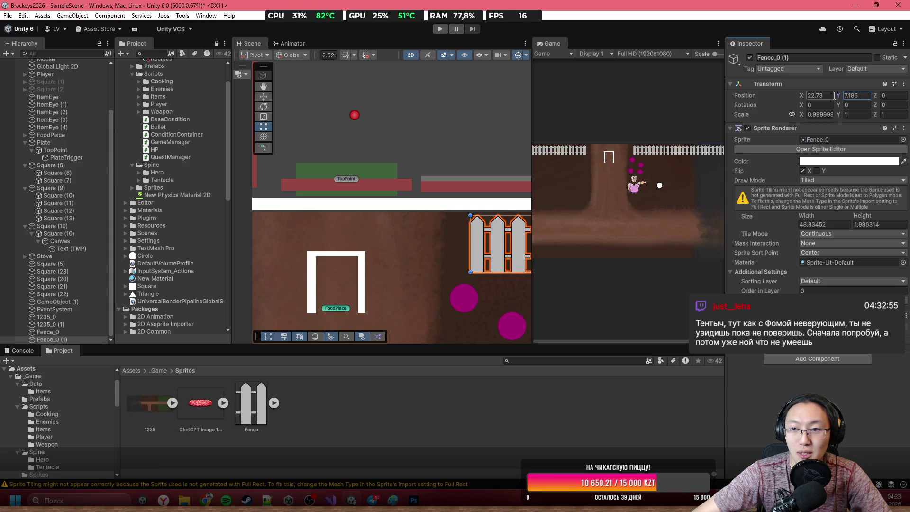
{"action": "left_click_drag", "start_coordinate": [799, 95], "coordinate": [795, 95]}
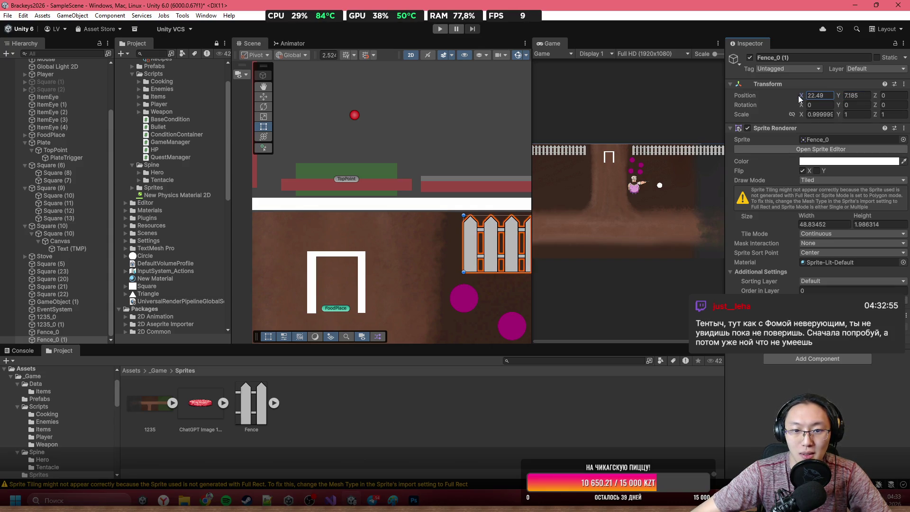
{"action": "scroll", "coordinate": [374, 263], "scroll_direction": "down", "scroll_amount": 2}
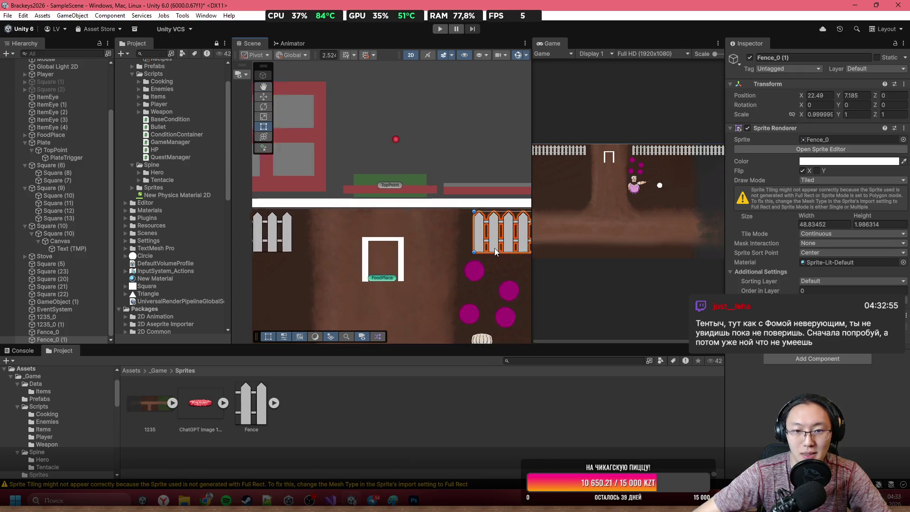
{"action": "scroll", "coordinate": [498, 233], "scroll_direction": "up", "scroll_amount": 5}
{"action": "scroll", "coordinate": [438, 246], "scroll_direction": "down", "scroll_amount": 3}
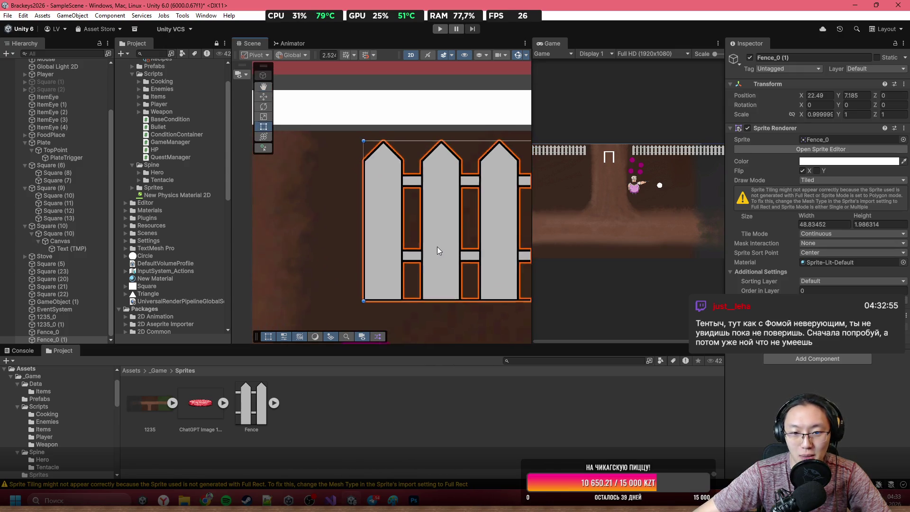
{"action": "scroll", "coordinate": [519, 200], "scroll_direction": "down", "scroll_amount": 3}
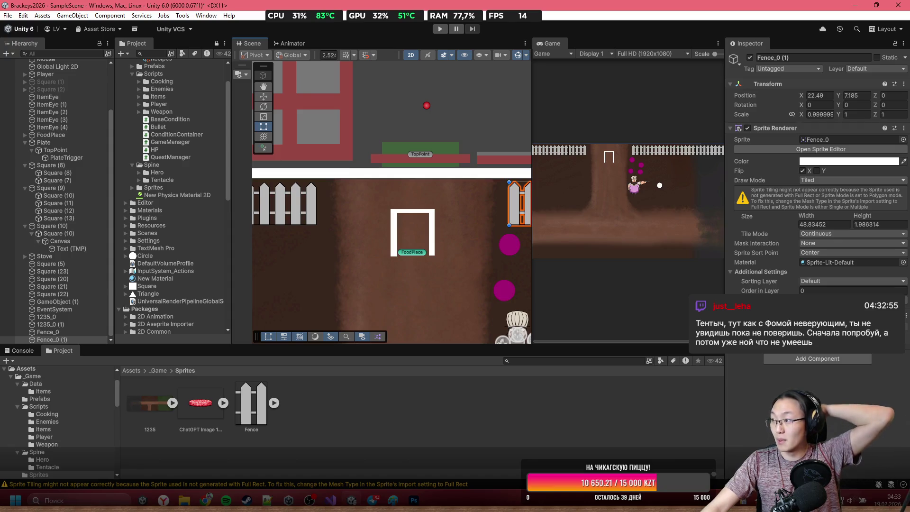
{"action": "scroll", "coordinate": [379, 209], "scroll_direction": "up", "scroll_amount": 3}
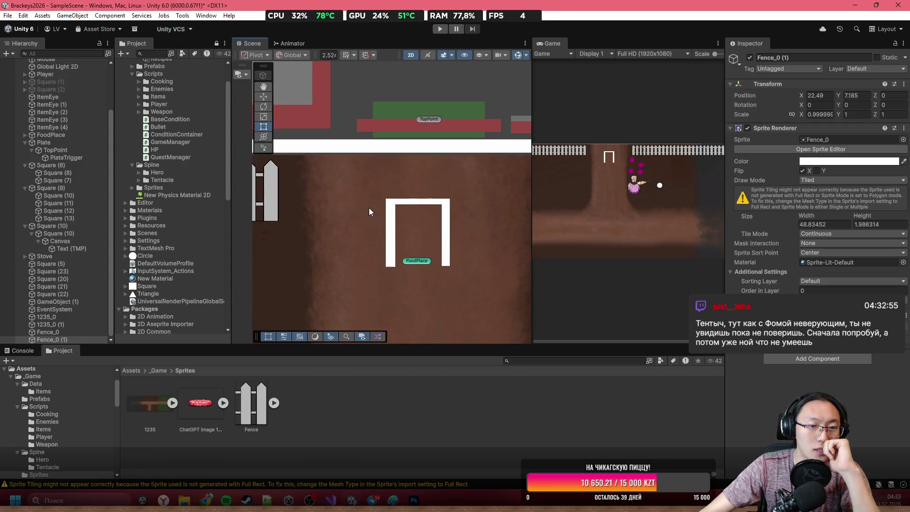
{"action": "left_click_drag", "start_coordinate": [445, 220], "coordinate": [383, 222]}
{"action": "scroll", "coordinate": [372, 223], "scroll_direction": "down", "scroll_amount": 3}
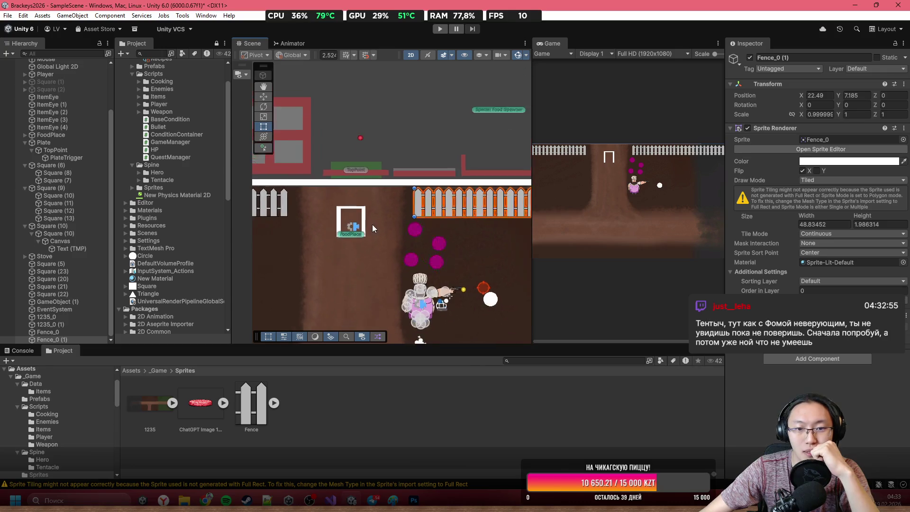
{"action": "scroll", "coordinate": [377, 199], "scroll_direction": "up", "scroll_amount": 2}
{"action": "scroll", "coordinate": [422, 197], "scroll_direction": "down", "scroll_amount": 2}
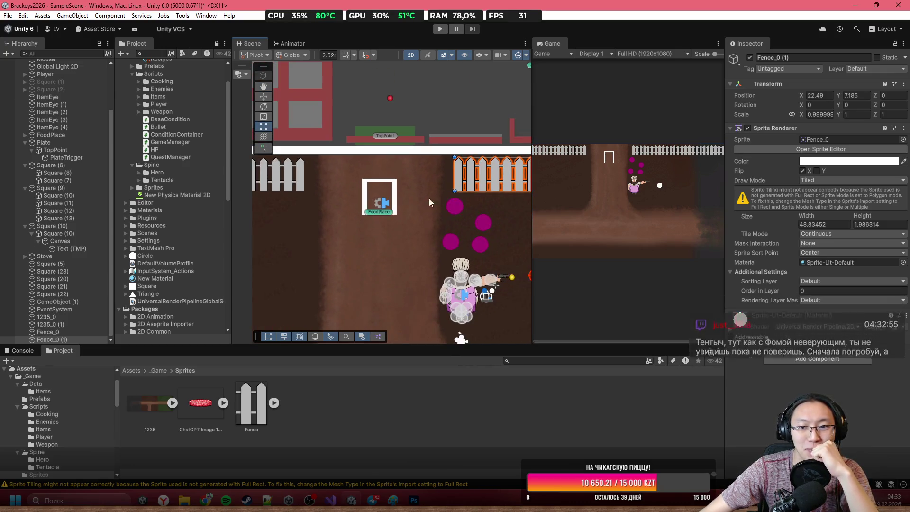
{"action": "scroll", "coordinate": [426, 216], "scroll_direction": "down", "scroll_amount": 8}
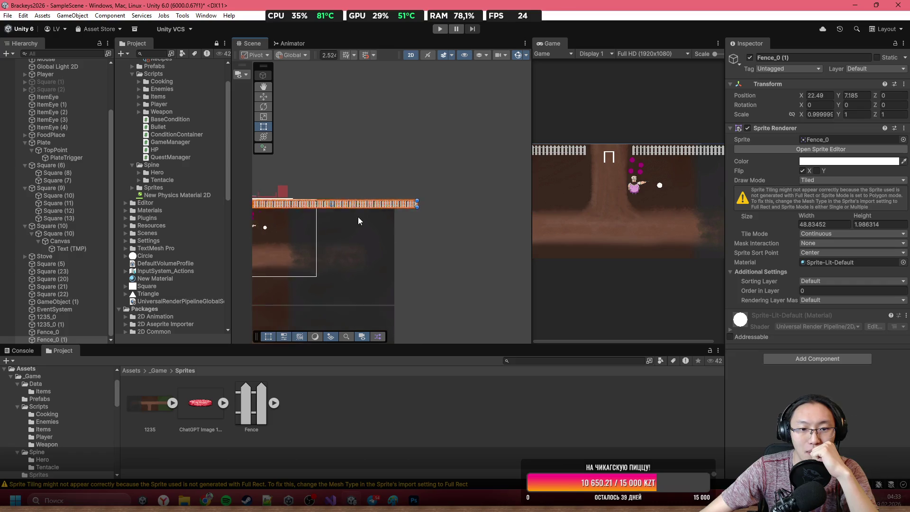
{"action": "left_click", "coordinate": [454, 238]}
{"action": "scroll", "coordinate": [427, 227], "scroll_direction": "up", "scroll_amount": 5}
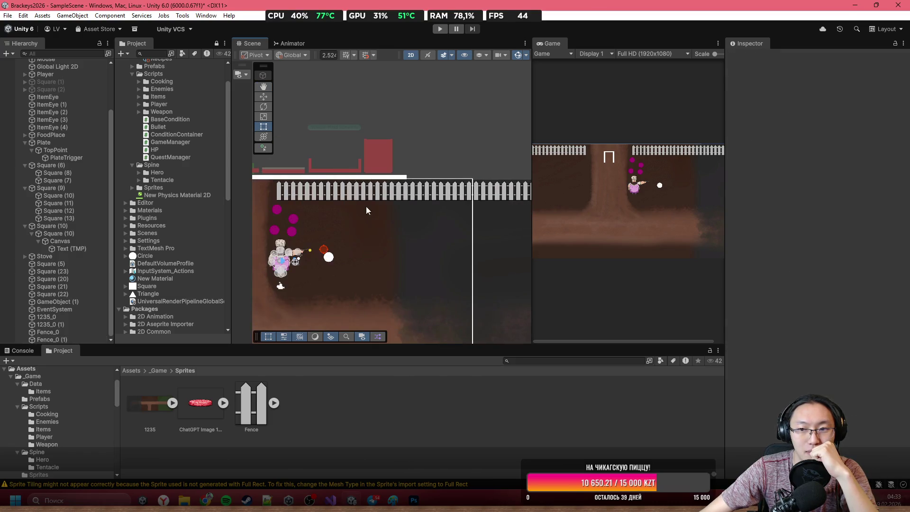
{"action": "scroll", "coordinate": [403, 201], "scroll_direction": "up", "scroll_amount": 3}
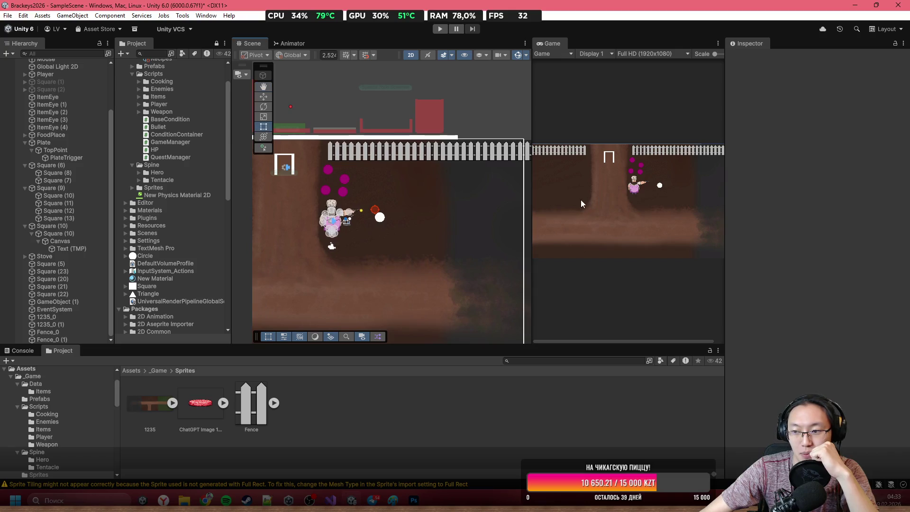
Drag the Scene/Game splitter right and refocus the Scene view on the level
{"action": "left_click_drag", "start_coordinate": [531, 219], "coordinate": [579, 218]}
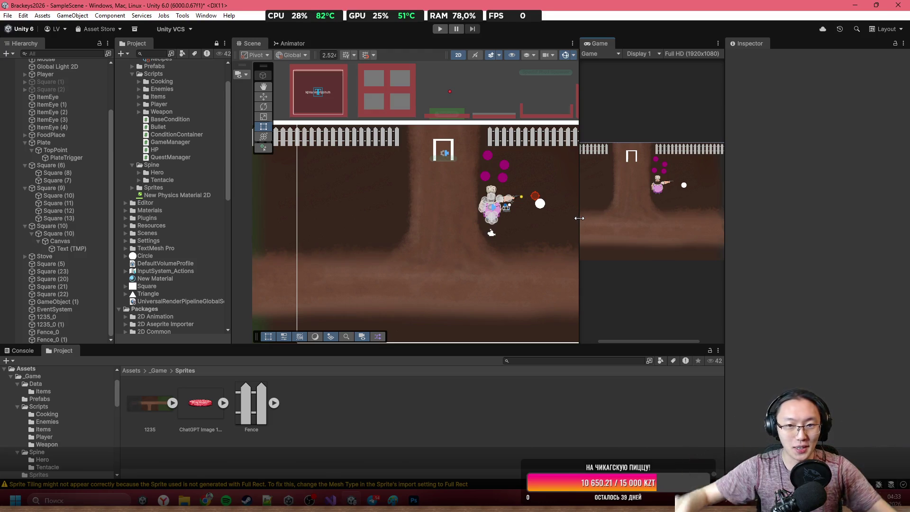
{"action": "scroll", "coordinate": [440, 204], "scroll_direction": "down", "scroll_amount": 3}
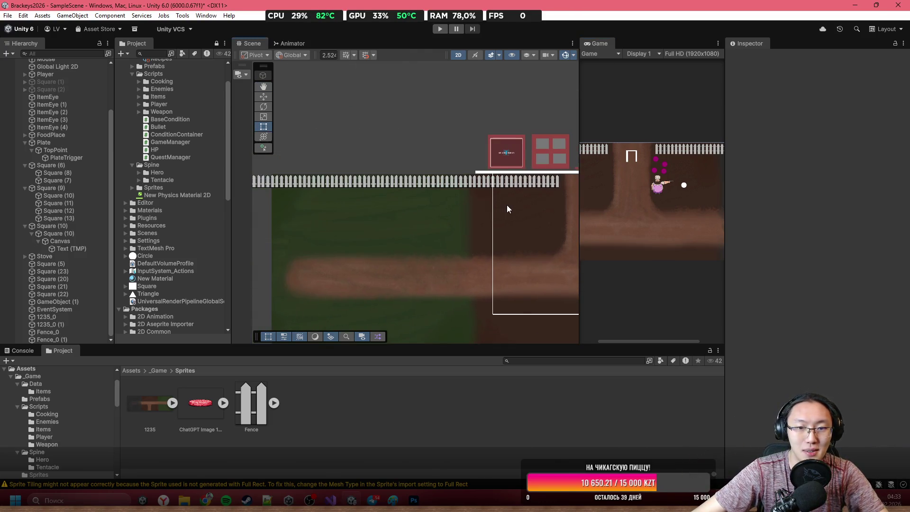
{"action": "scroll", "coordinate": [356, 192], "scroll_direction": "down", "scroll_amount": 2}
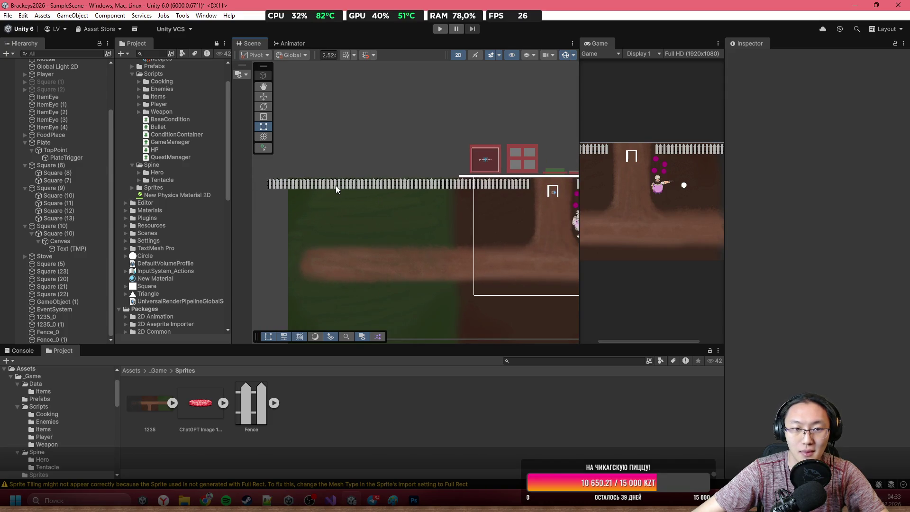
{"action": "key", "text": "f"}
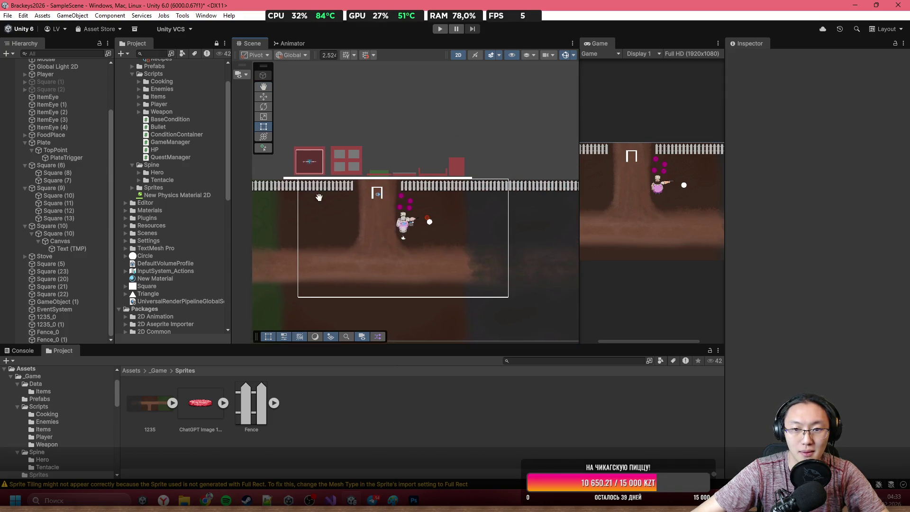
Check the right fence sprite, then pan the Scene view along the level's top edge
{"action": "left_click", "coordinate": [523, 190]}
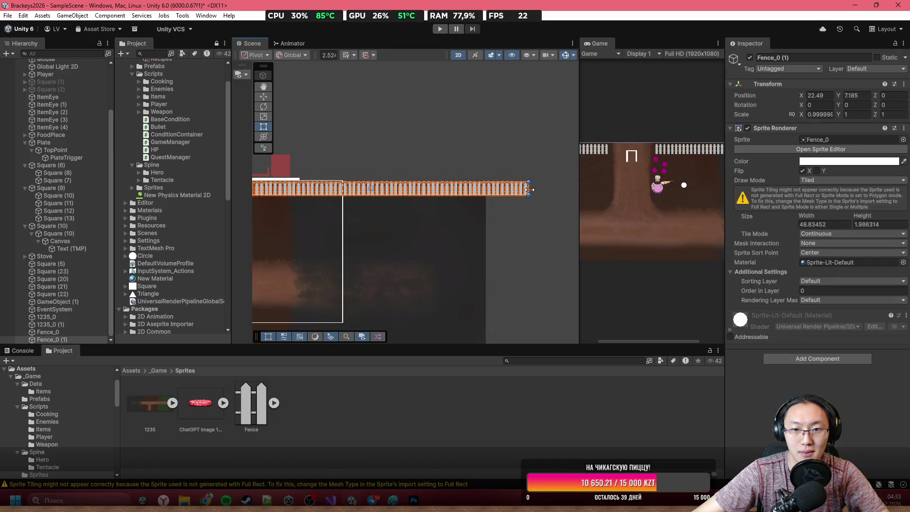
{"action": "scroll", "coordinate": [495, 199], "scroll_direction": "down", "scroll_amount": 1}
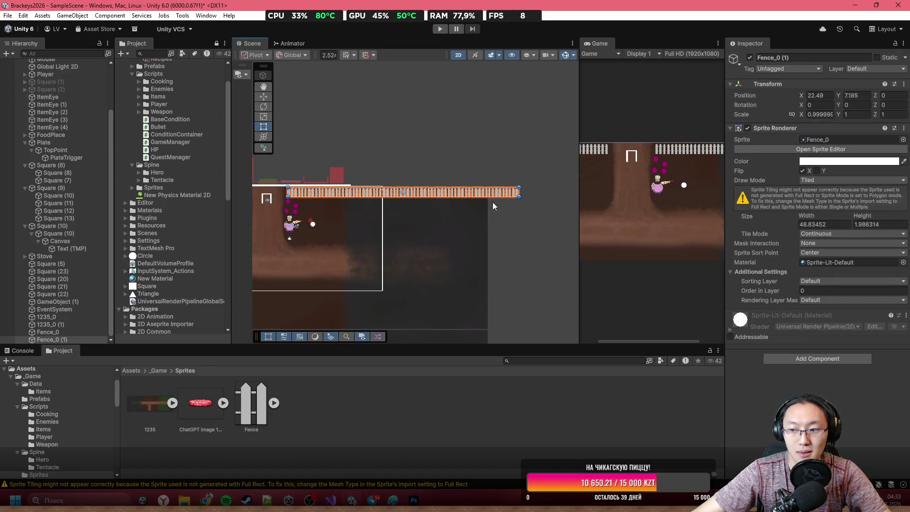
{"action": "scroll", "coordinate": [504, 200], "scroll_direction": "up", "scroll_amount": 2}
{"action": "scroll", "coordinate": [471, 203], "scroll_direction": "up", "scroll_amount": 1}
{"action": "scroll", "coordinate": [476, 205], "scroll_direction": "up", "scroll_amount": 2}
{"action": "left_click", "coordinate": [467, 98]}
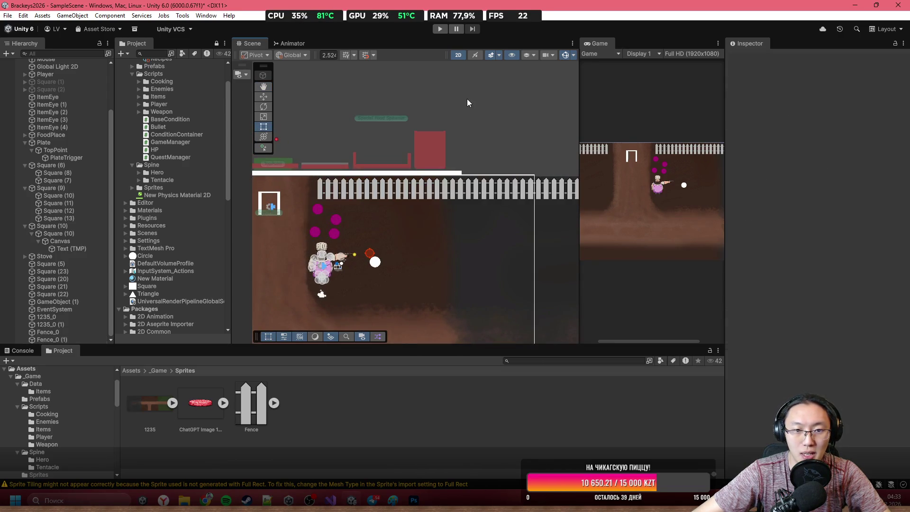
{"action": "left_click_drag", "start_coordinate": [467, 99], "coordinate": [546, 107]}
{"action": "left_click_drag", "start_coordinate": [345, 142], "coordinate": [483, 143]}
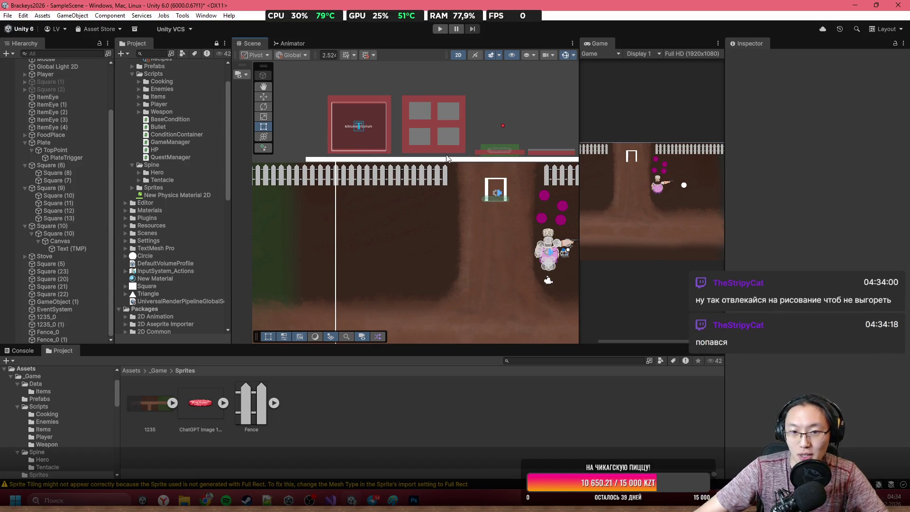
{"action": "scroll", "coordinate": [411, 181], "scroll_direction": "up", "scroll_amount": 4}
{"action": "scroll", "coordinate": [457, 181], "scroll_direction": "up", "scroll_amount": 3}
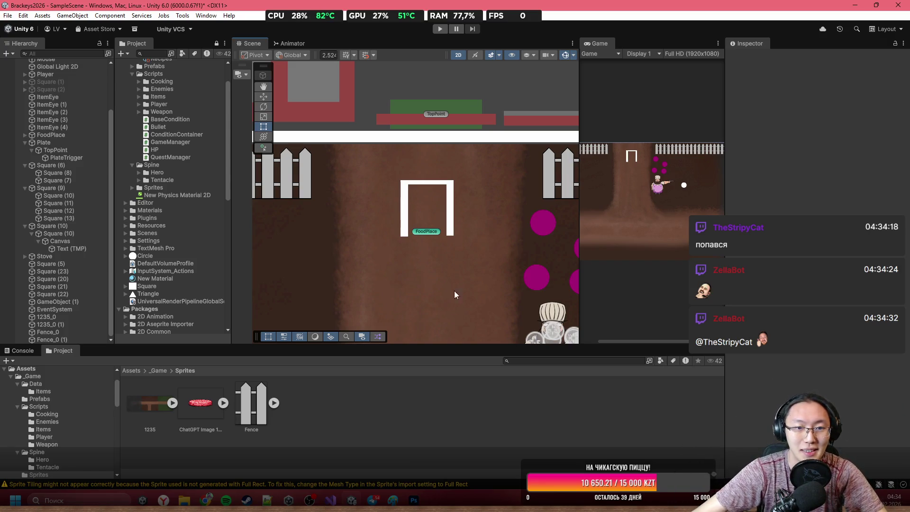
Add a Box Collider 2D to Fence_0 by searching 'box' in Add Component
{"action": "scroll", "coordinate": [455, 289], "scroll_direction": "down", "scroll_amount": 3}
{"action": "left_click", "coordinate": [368, 222]}
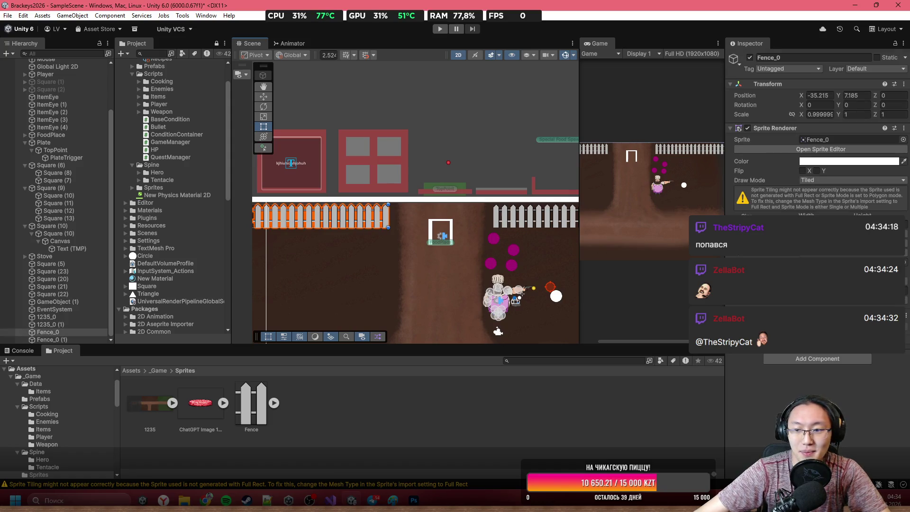
{"action": "left_click", "coordinate": [825, 361]}
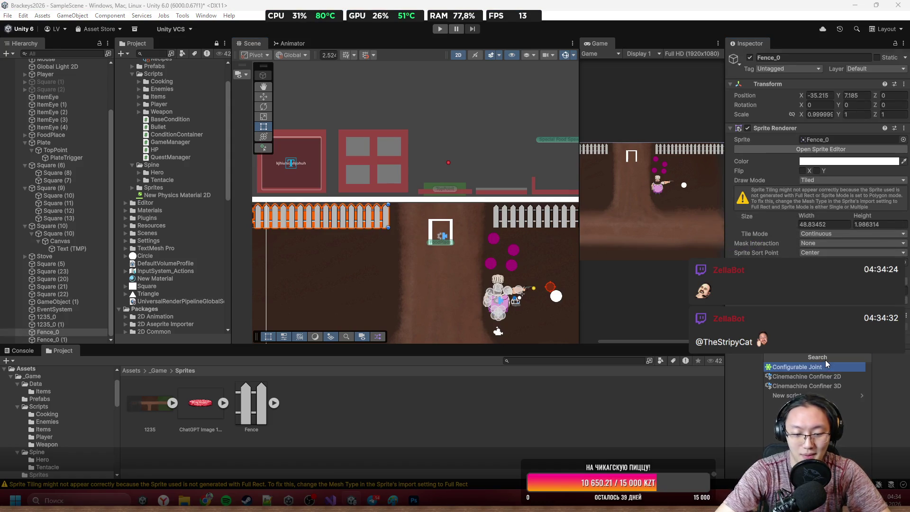
{"action": "type", "text": "box"}
{"action": "key", "text": "Return"}
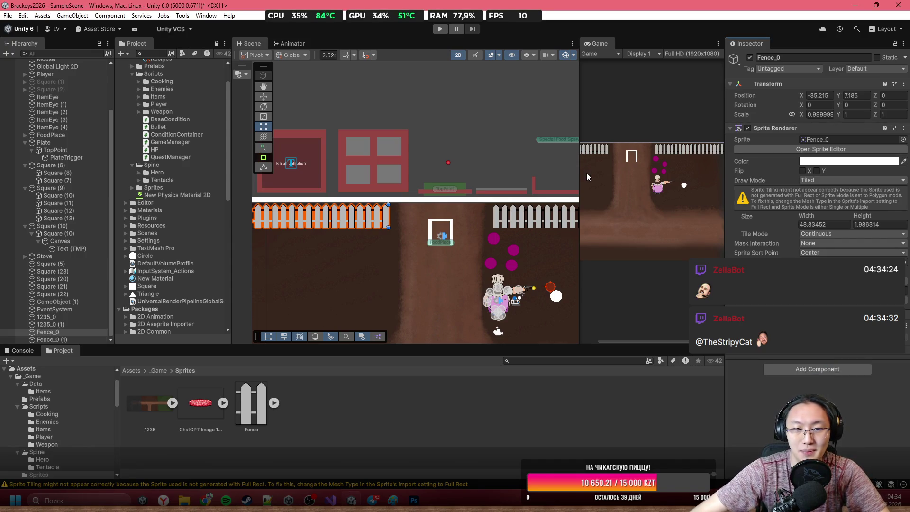
Select the mirrored fence Fence_0 (1) and frame the whole fence row
{"action": "left_click", "coordinate": [545, 218]}
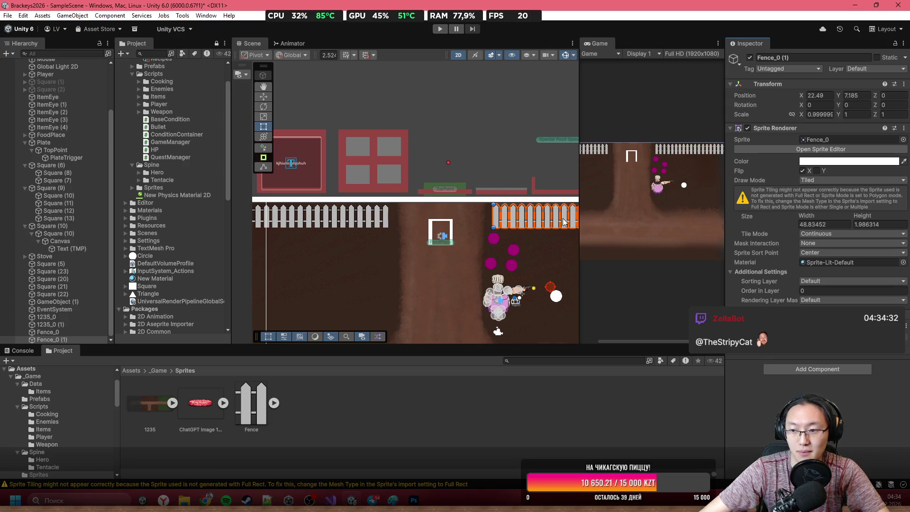
{"action": "mouse_move", "coordinate": [496, 186]}
{"action": "left_mouse_down"}
{"action": "mouse_move", "coordinate": [511, 228]}
{"action": "mouse_move", "coordinate": [465, 213]}
{"action": "left_mouse_up"}
{"action": "scroll", "coordinate": [464, 213], "scroll_direction": "down", "scroll_amount": 6}
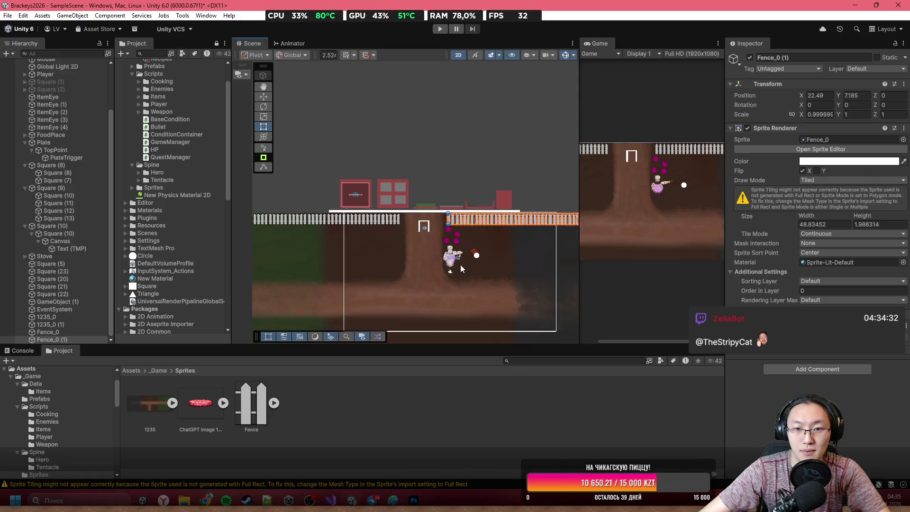
{"action": "scroll", "coordinate": [459, 261], "scroll_direction": "up", "scroll_amount": 5}
{"action": "left_click", "coordinate": [504, 184]}
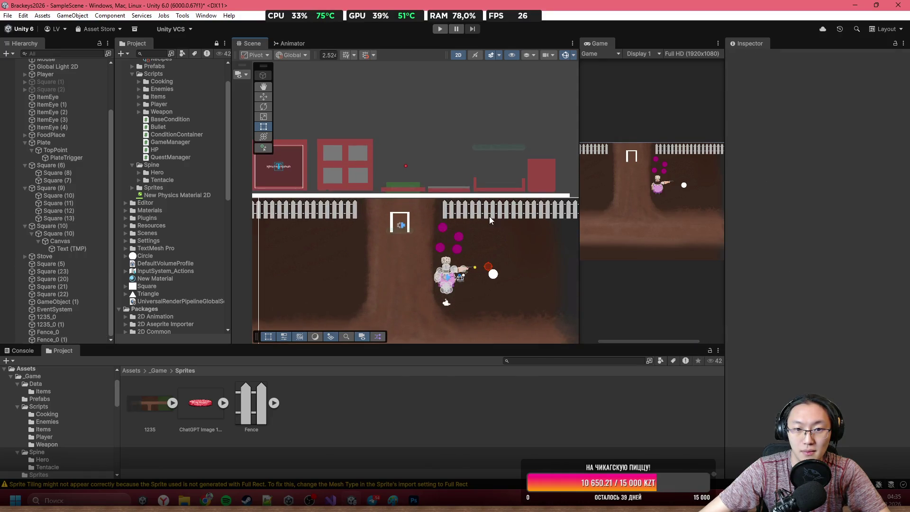
{"action": "left_click", "coordinate": [478, 209]}
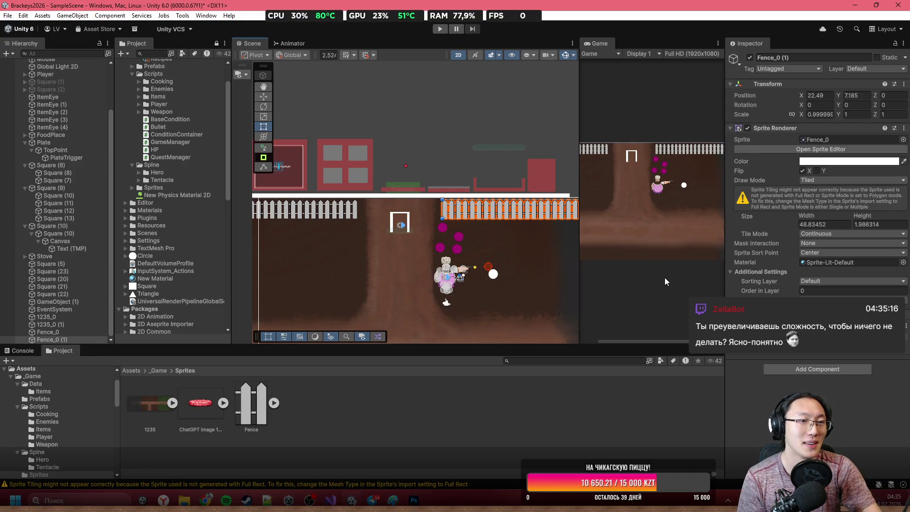
{"action": "scroll", "coordinate": [434, 222], "scroll_direction": "up", "scroll_amount": 5}
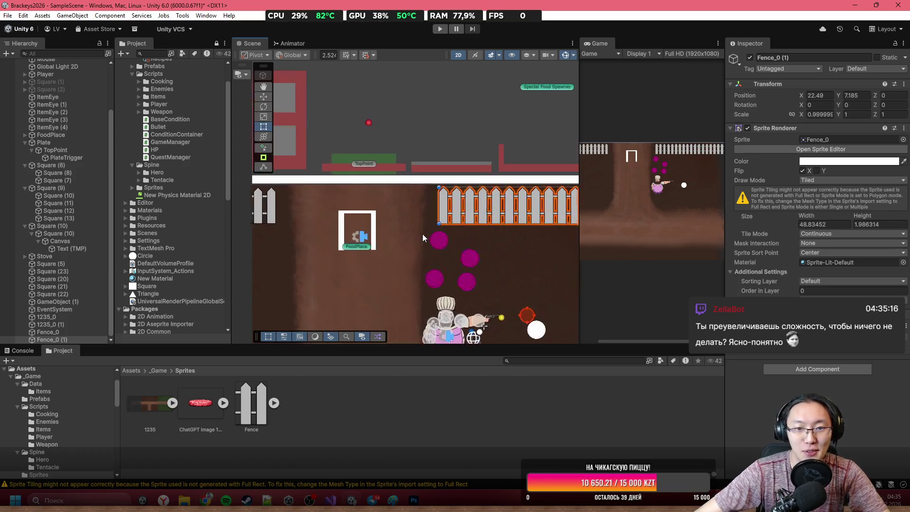
{"action": "left_click", "coordinate": [515, 119]}
{"action": "scroll", "coordinate": [515, 120], "scroll_direction": "up", "scroll_amount": 2}
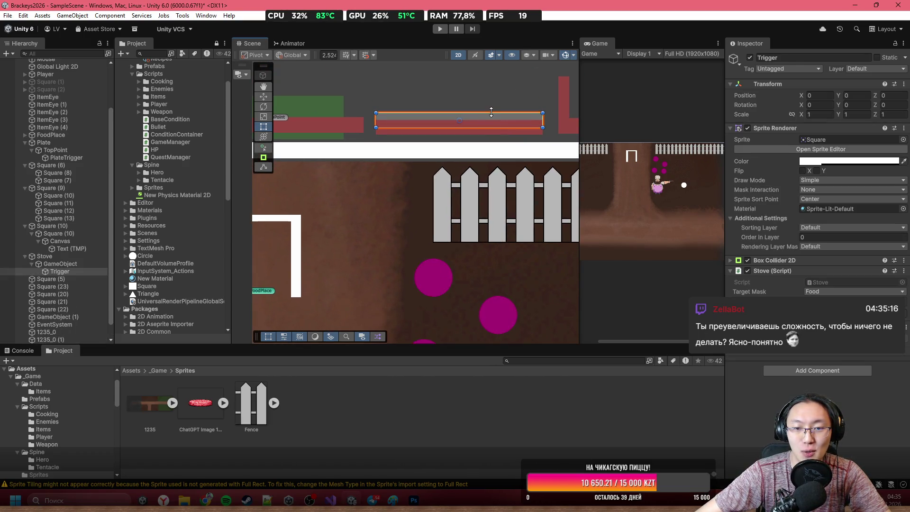
{"action": "left_click", "coordinate": [490, 102]}
{"action": "scroll", "coordinate": [430, 122], "scroll_direction": "down", "scroll_amount": 3}
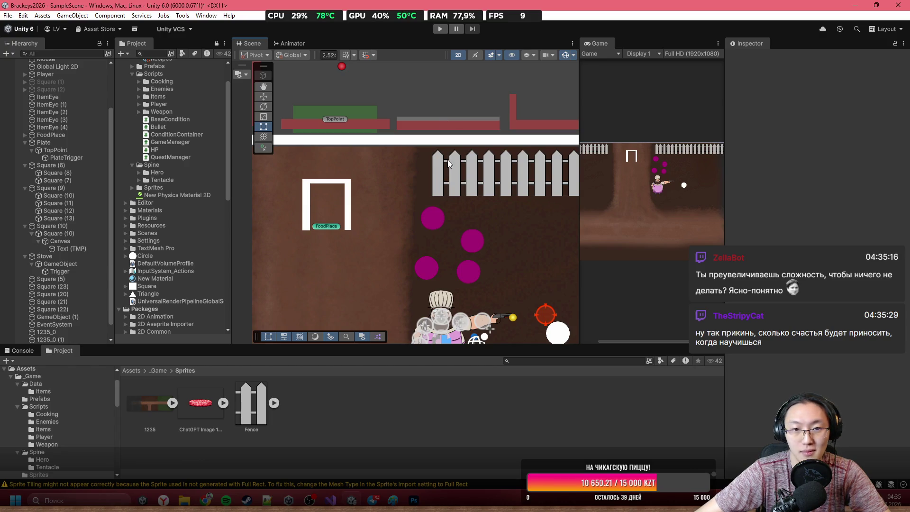
{"action": "scroll", "coordinate": [473, 217], "scroll_direction": "up", "scroll_amount": 5}
{"action": "scroll", "coordinate": [398, 213], "scroll_direction": "down", "scroll_amount": 6}
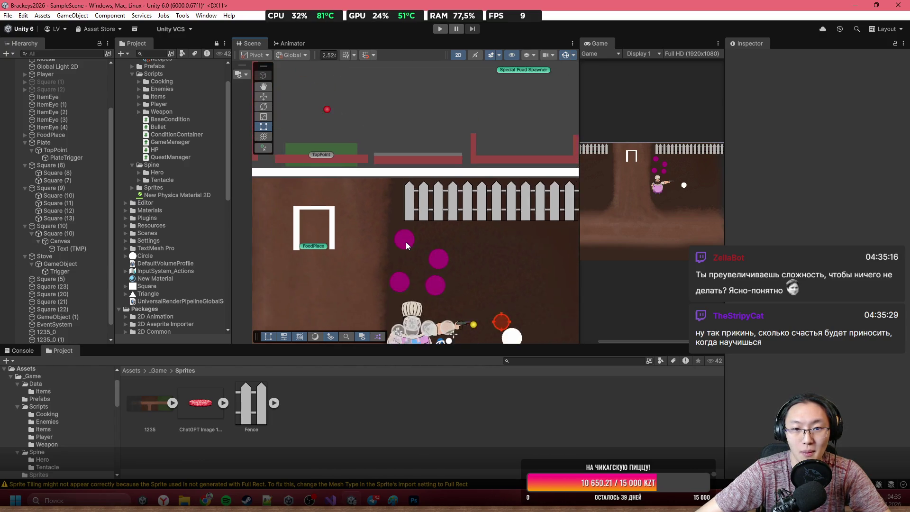
{"action": "scroll", "coordinate": [406, 242], "scroll_direction": "down", "scroll_amount": 3}
{"action": "mouse_move", "coordinate": [407, 246]}
{"action": "left_mouse_down"}
{"action": "mouse_move", "coordinate": [403, 267]}
{"action": "mouse_move", "coordinate": [426, 250]}
{"action": "mouse_move", "coordinate": [470, 243]}
{"action": "left_mouse_up"}
{"action": "scroll", "coordinate": [426, 249], "scroll_direction": "up", "scroll_amount": 3}
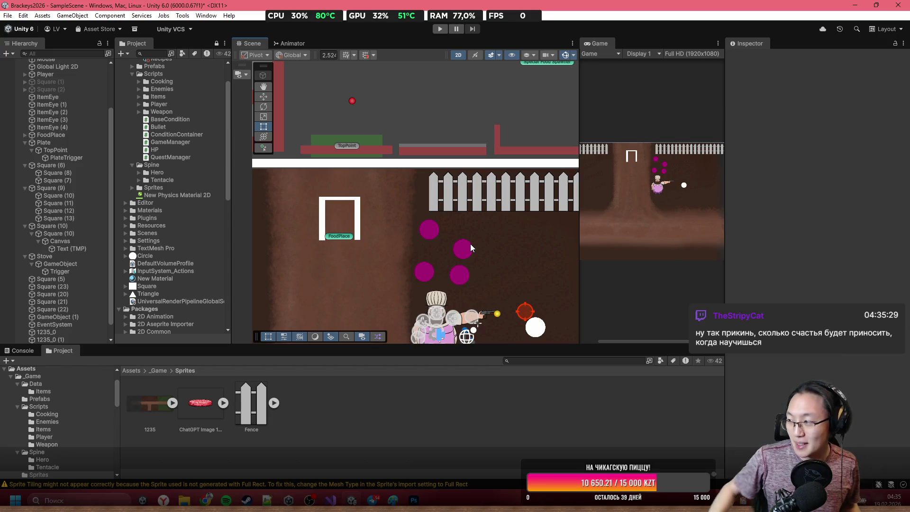
{"action": "scroll", "coordinate": [456, 263], "scroll_direction": "up", "scroll_amount": 3}
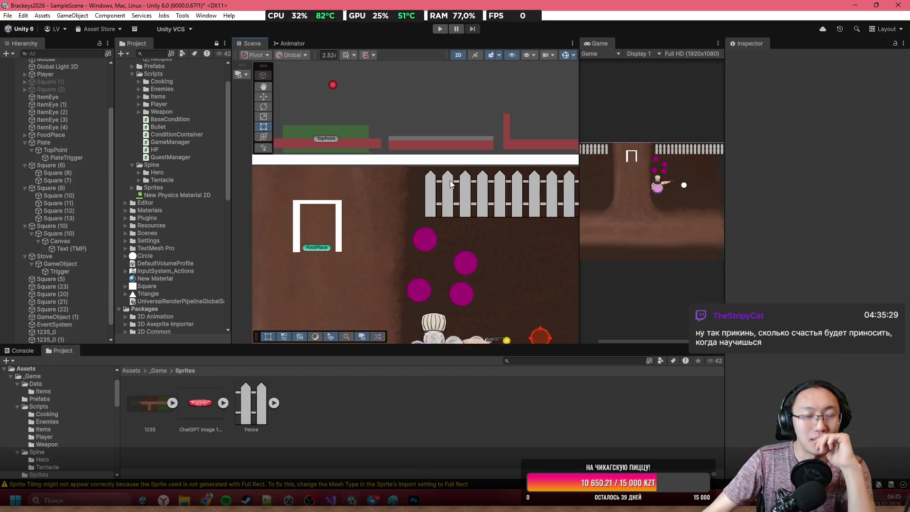
{"action": "scroll", "coordinate": [399, 183], "scroll_direction": "down", "scroll_amount": 6}
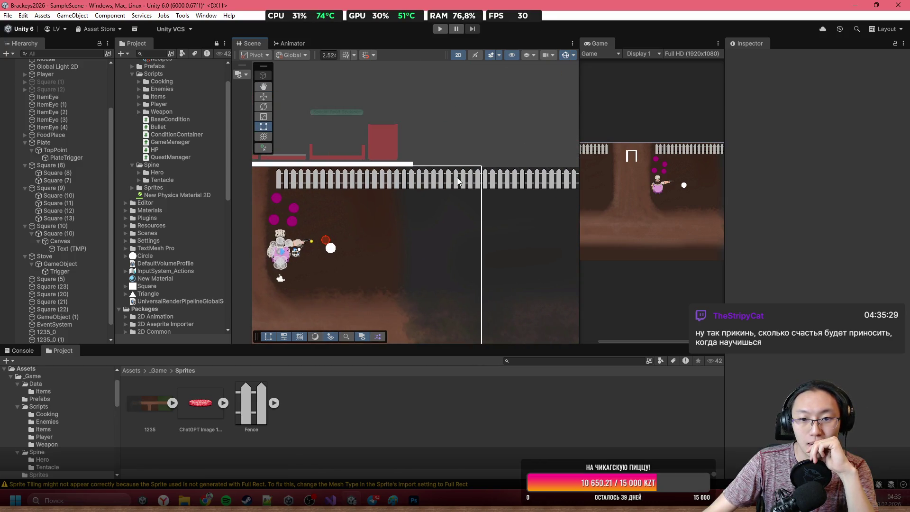
{"action": "scroll", "coordinate": [456, 177], "scroll_direction": "up", "scroll_amount": 2}
{"action": "mouse_move", "coordinate": [551, 168]}
{"action": "left_mouse_down"}
{"action": "mouse_move", "coordinate": [589, 136]}
{"action": "mouse_move", "coordinate": [463, 201]}
{"action": "left_mouse_up"}
{"action": "scroll", "coordinate": [464, 200], "scroll_direction": "up", "scroll_amount": 2}
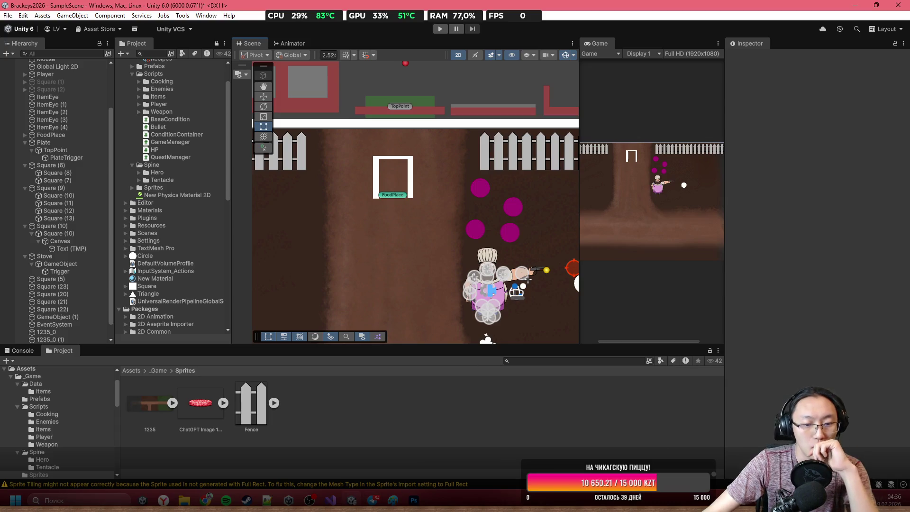
{"action": "left_click", "coordinate": [413, 500]}
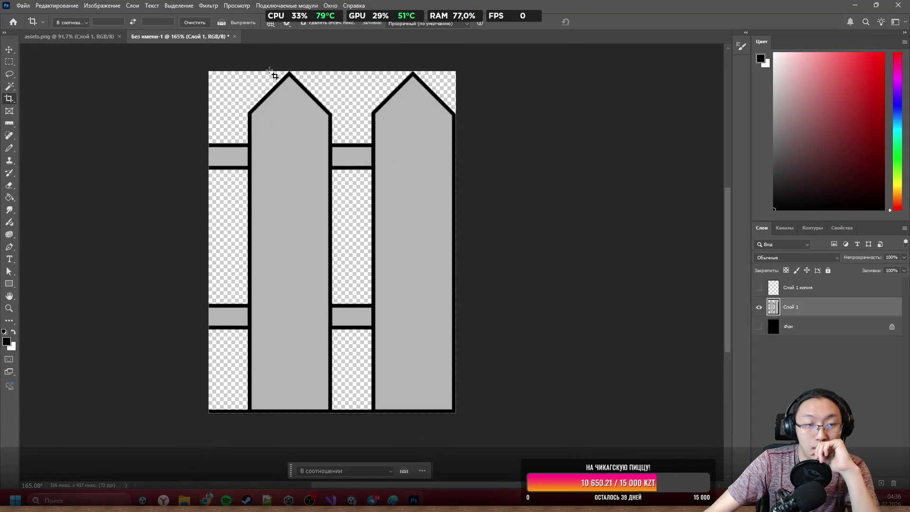
In assets.png, marquee the X-braced gate and cut it to a new layer
{"action": "left_click", "coordinate": [71, 36]}
{"action": "scroll", "coordinate": [456, 199], "scroll_direction": "down", "scroll_amount": 2}
{"action": "scroll", "coordinate": [374, 211], "scroll_direction": "up", "scroll_amount": 3}
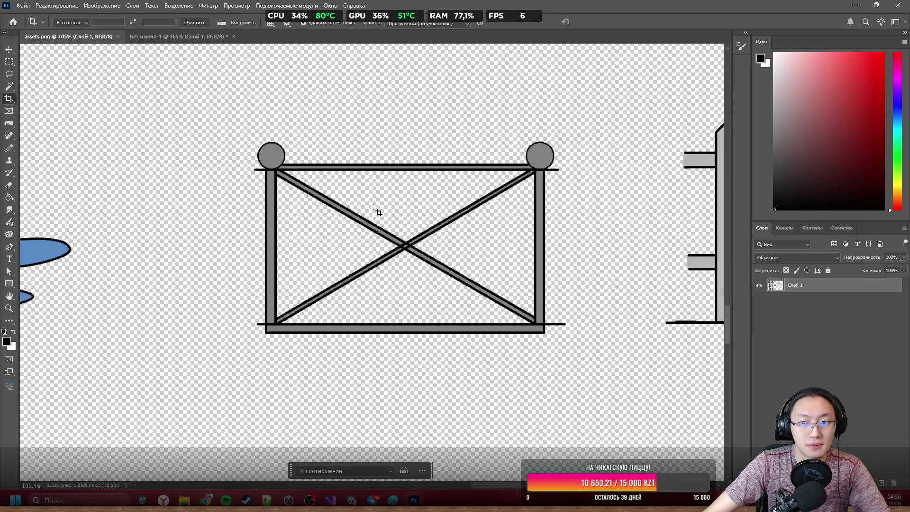
{"action": "left_click", "coordinate": [9, 62]}
{"action": "scroll", "coordinate": [572, 170], "scroll_direction": "up", "scroll_amount": 1}
{"action": "mouse_move", "coordinate": [562, 149]}
{"action": "left_mouse_down"}
{"action": "mouse_move", "coordinate": [446, 327]}
{"action": "mouse_move", "coordinate": [220, 360]}
{"action": "mouse_move", "coordinate": [240, 365]}
{"action": "left_mouse_up"}
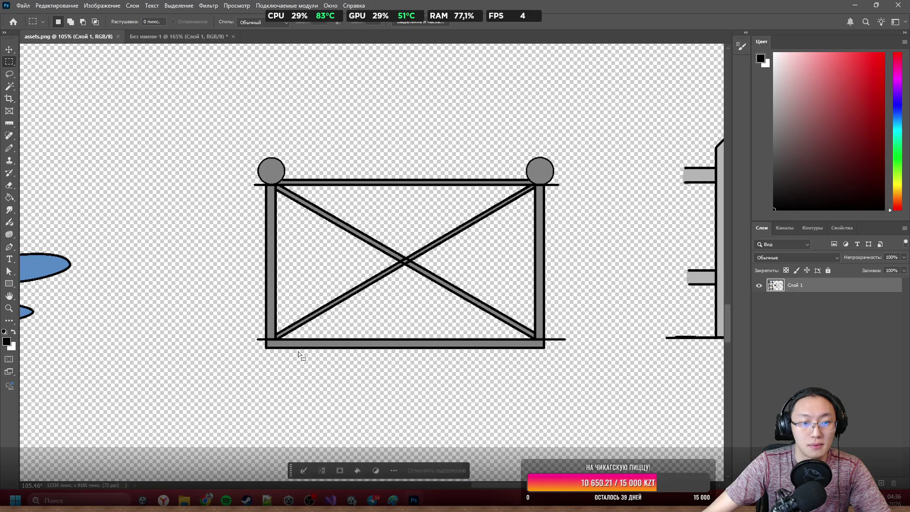
{"action": "right_click", "coordinate": [403, 232]}
{"action": "left_click", "coordinate": [462, 307]}
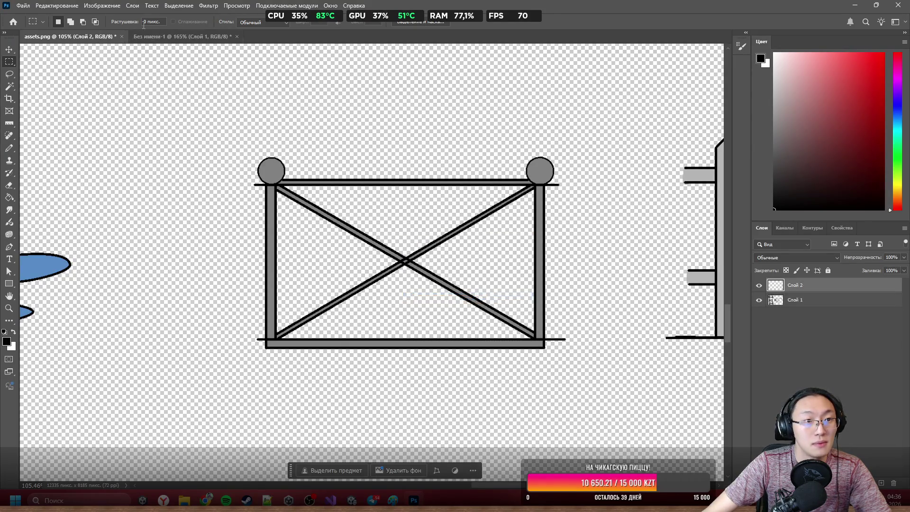
Select the gate area and close the untitled fence document without saving
{"action": "left_click_drag", "start_coordinate": [216, 139], "coordinate": [610, 418]}
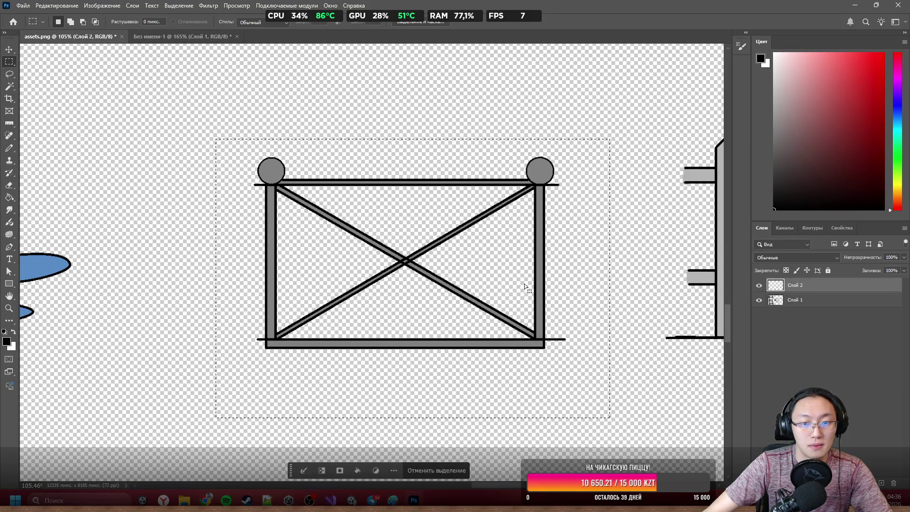
{"action": "left_click", "coordinate": [165, 40]}
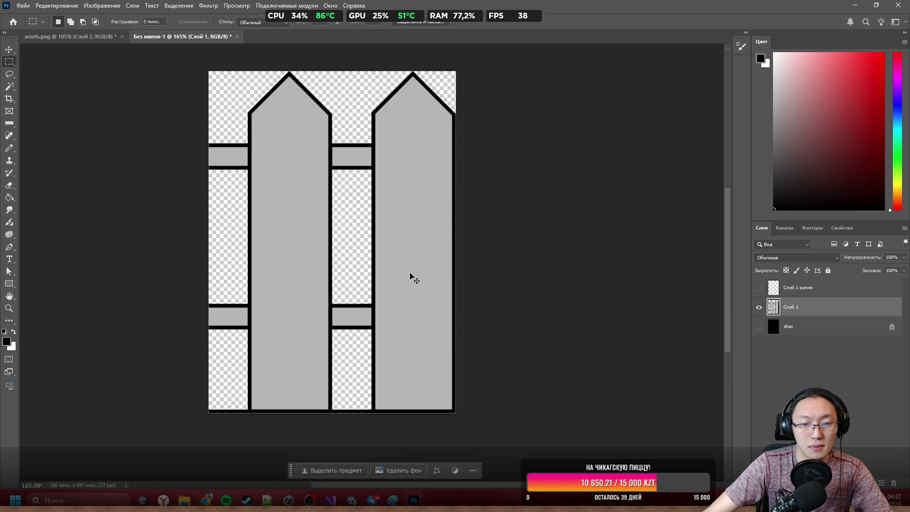
{"action": "left_click", "coordinate": [237, 36]}
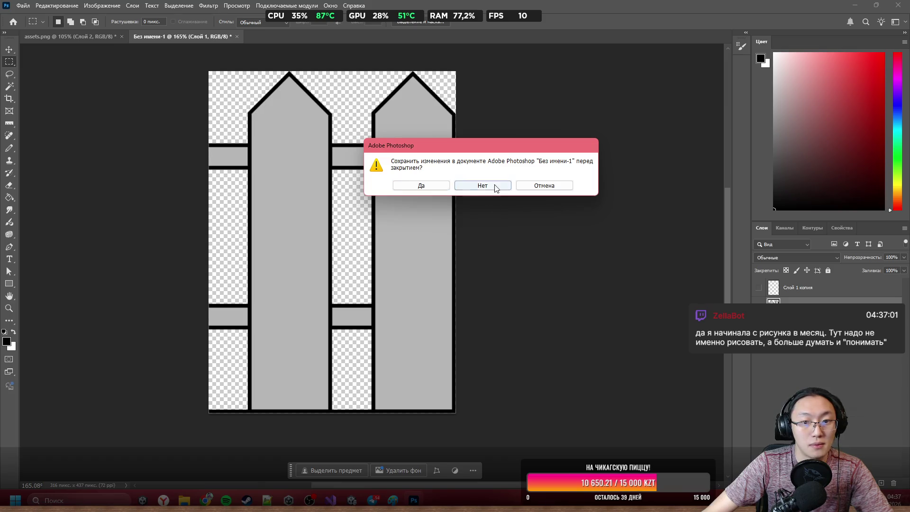
{"action": "left_click", "coordinate": [482, 186]}
Create a new document from the clipboard, paste the gate in, and hide the black background
{"action": "left_click", "coordinate": [23, 5]}
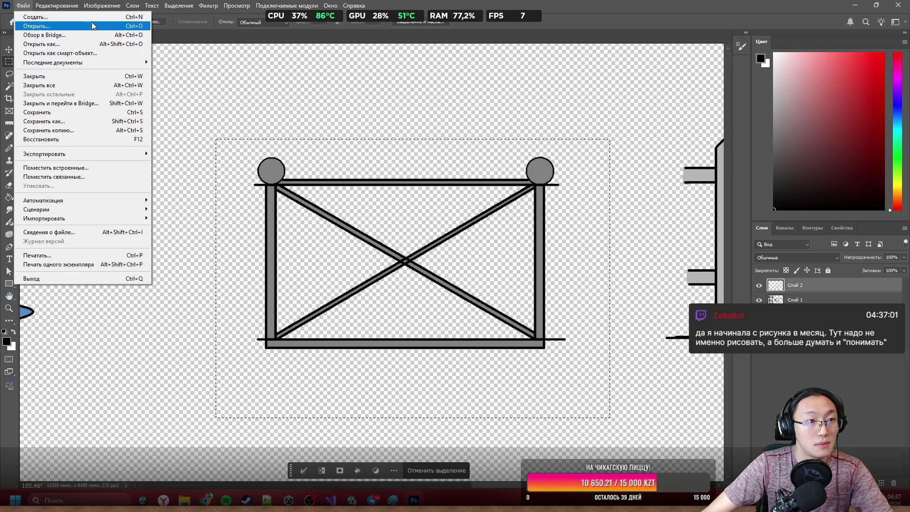
{"action": "left_click", "coordinate": [90, 17]}
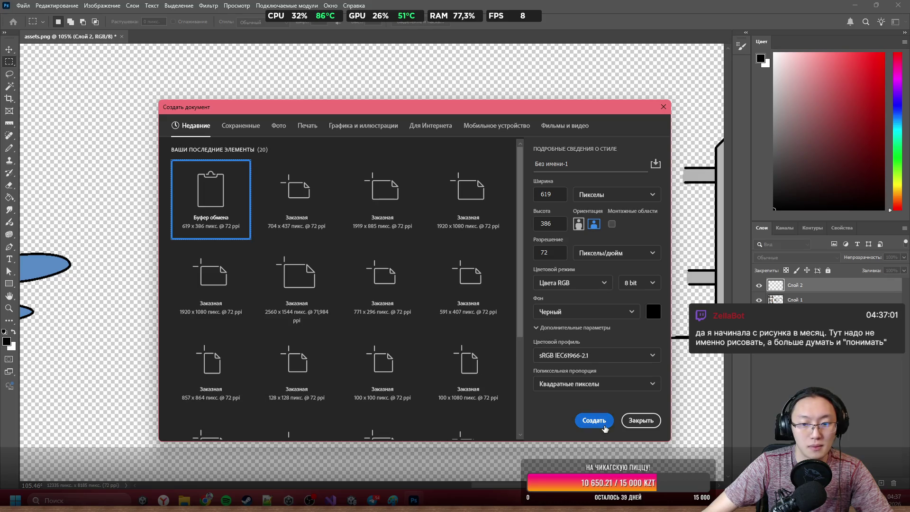
{"action": "left_click", "coordinate": [594, 420]}
{"action": "key", "text": "ctrl+v"}
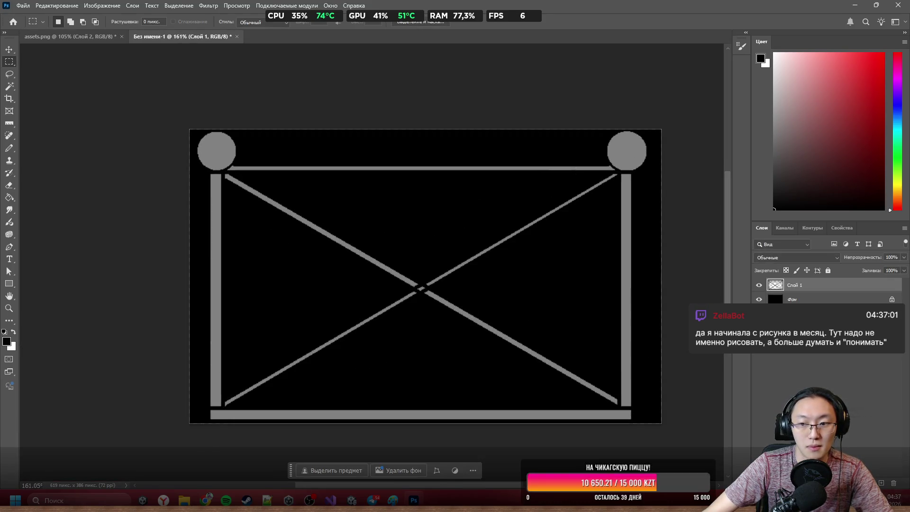
{"action": "left_click", "coordinate": [759, 299]}
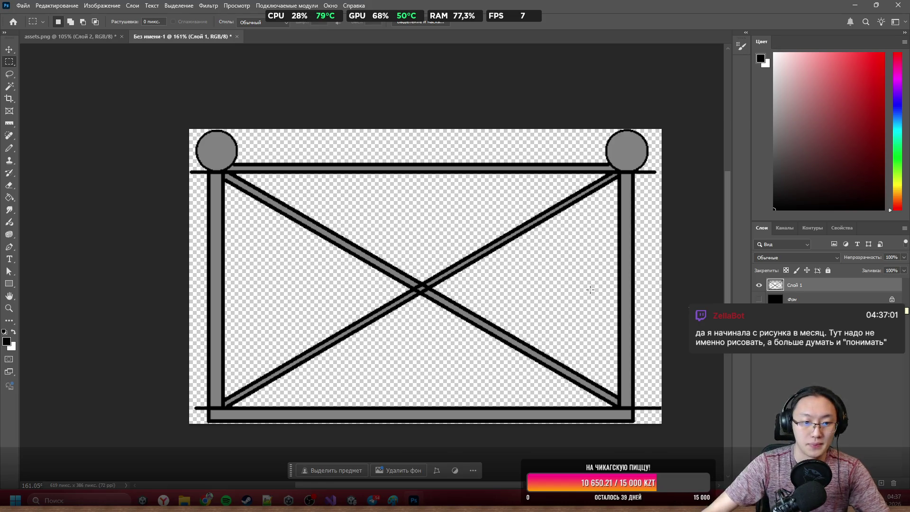
Erase the bar stub left of the top-left post and pencil in black pixels beside it
{"action": "key", "text": "e"}
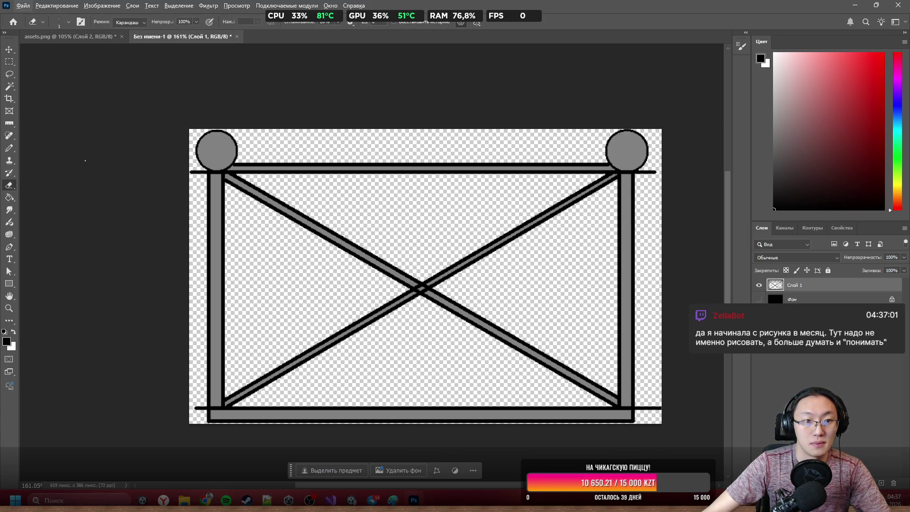
{"action": "scroll", "coordinate": [85, 160], "scroll_direction": "up", "scroll_amount": 10}
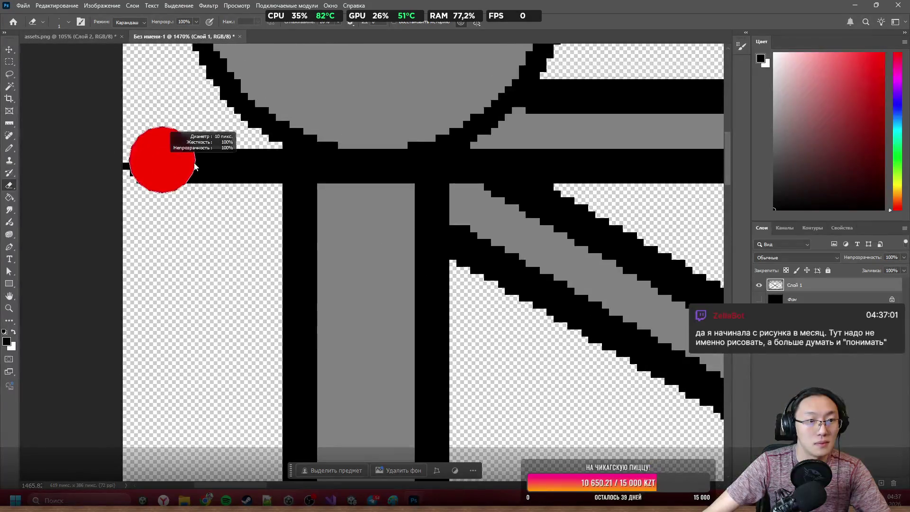
{"action": "mouse_move", "coordinate": [152, 164]}
{"action": "left_mouse_down"}
{"action": "mouse_move", "coordinate": [122, 159]}
{"action": "mouse_move", "coordinate": [254, 173]}
{"action": "left_mouse_up"}
{"action": "key", "text": "b"}
{"action": "left_click_drag", "start_coordinate": [289, 169], "coordinate": [286, 196]}
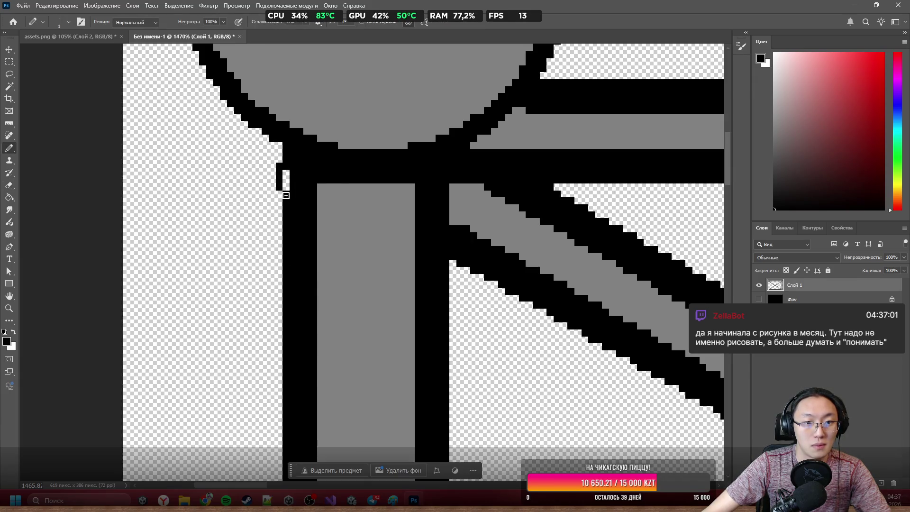
Erase the bottom bar's left end where it sticks out past the post
{"action": "key", "text": "e"}
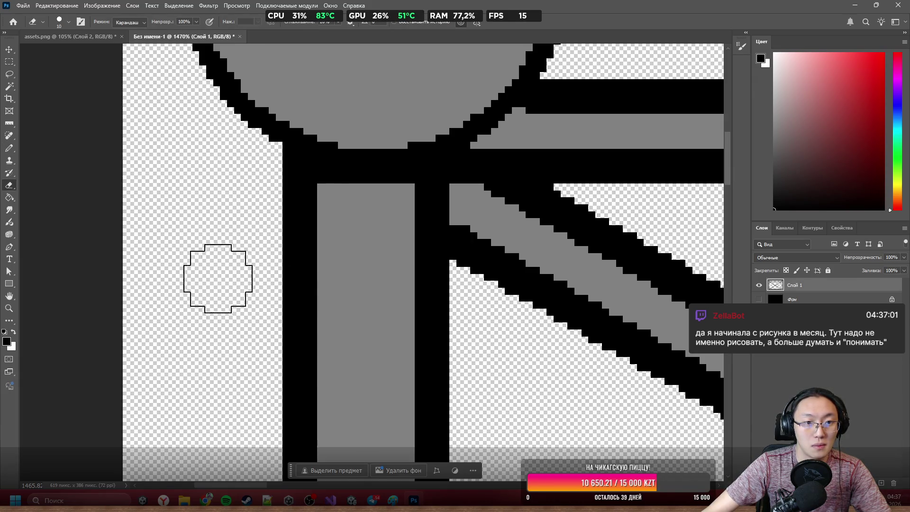
{"action": "scroll", "coordinate": [259, 279], "scroll_direction": "down", "scroll_amount": 5}
{"action": "scroll", "coordinate": [309, 269], "scroll_direction": "down", "scroll_amount": 10}
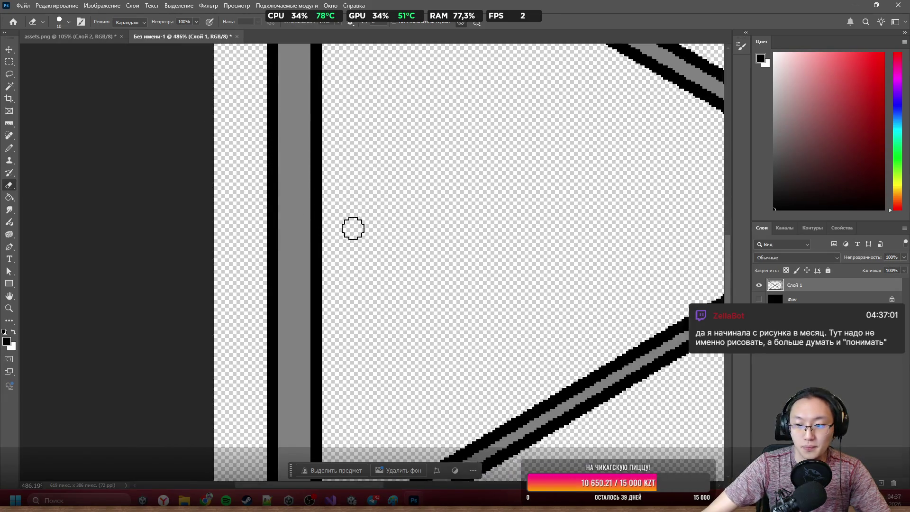
{"action": "scroll", "coordinate": [300, 295], "scroll_direction": "down", "scroll_amount": 3}
{"action": "scroll", "coordinate": [283, 316], "scroll_direction": "down", "scroll_amount": 3}
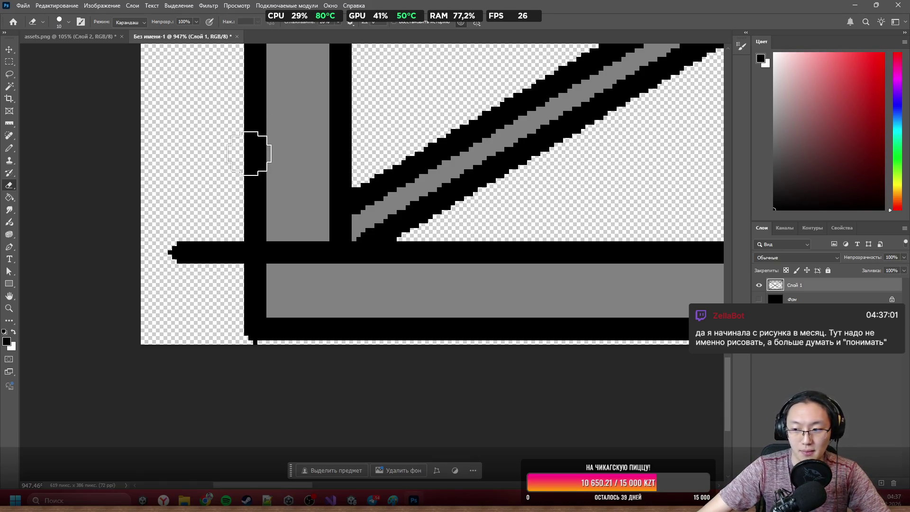
{"action": "mouse_move", "coordinate": [205, 230]}
{"action": "left_mouse_down"}
{"action": "mouse_move", "coordinate": [200, 249]}
{"action": "mouse_move", "coordinate": [216, 252]}
{"action": "left_mouse_up"}
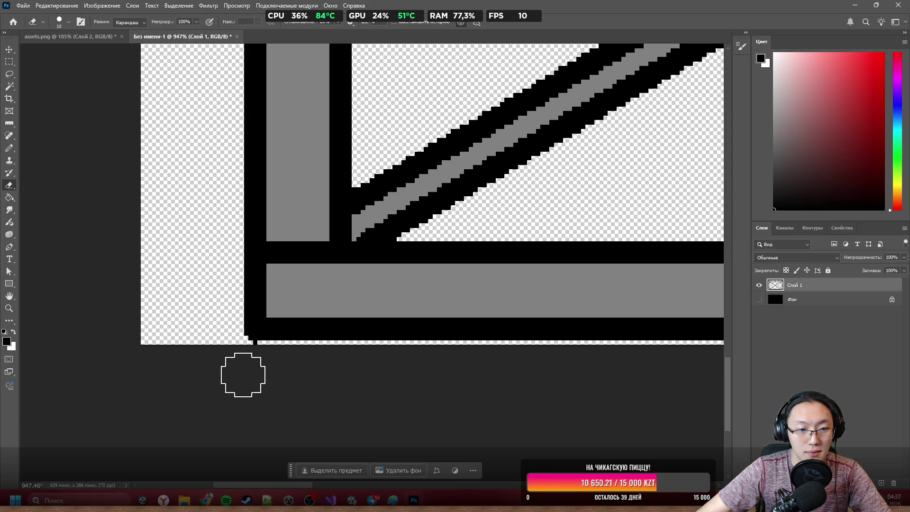
{"action": "scroll", "coordinate": [153, 270], "scroll_direction": "down", "scroll_amount": 5}
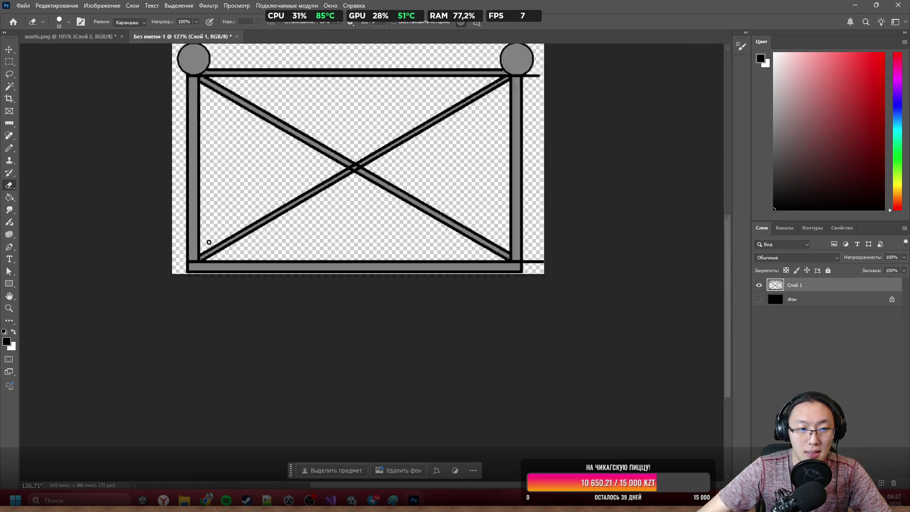
{"action": "scroll", "coordinate": [561, 278], "scroll_direction": "up", "scroll_amount": 3}
{"action": "scroll", "coordinate": [528, 220], "scroll_direction": "up", "scroll_amount": 5}
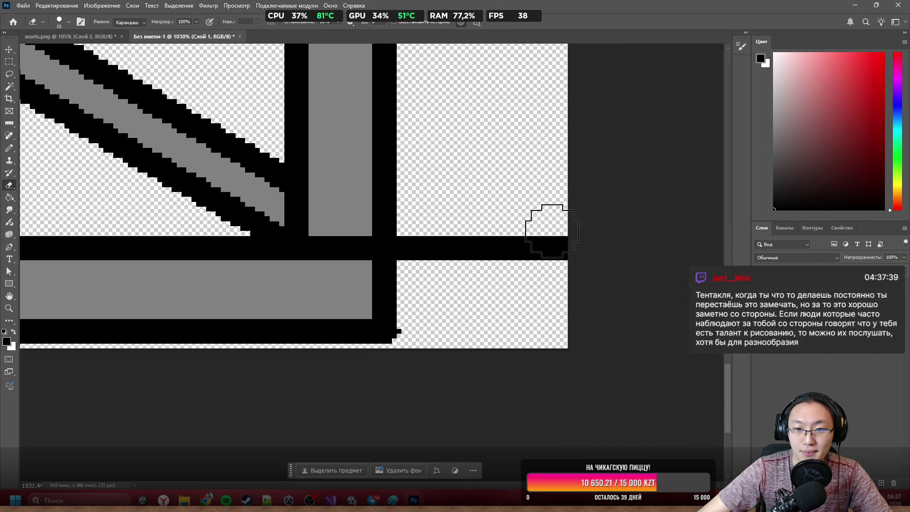
{"action": "scroll", "coordinate": [552, 233], "scroll_direction": "up", "scroll_amount": 2}
Erase the bar overhangs right of the bottom-right post and the top-right circle
{"action": "mouse_move", "coordinate": [521, 254]}
{"action": "left_mouse_down"}
{"action": "mouse_move", "coordinate": [376, 248]}
{"action": "mouse_move", "coordinate": [337, 256]}
{"action": "mouse_move", "coordinate": [342, 385]}
{"action": "left_mouse_up"}
{"action": "scroll", "coordinate": [341, 385], "scroll_direction": "down", "scroll_amount": 5}
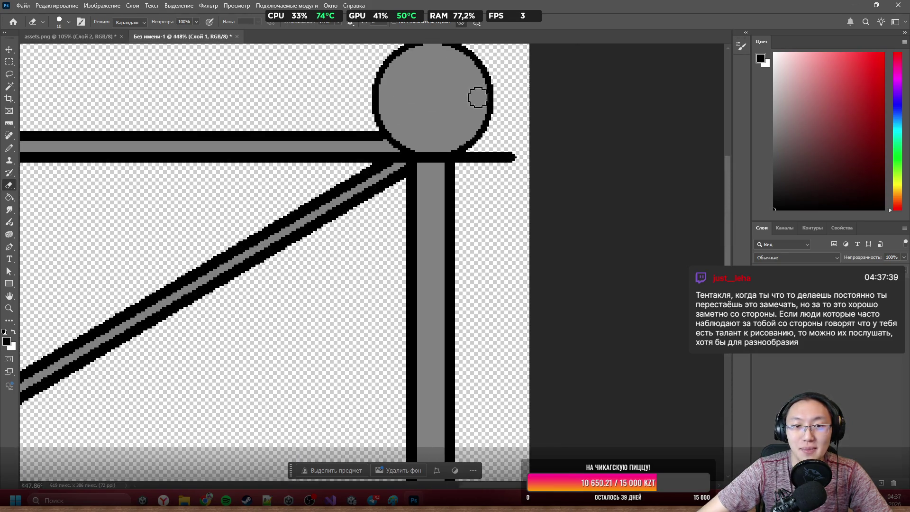
{"action": "scroll", "coordinate": [507, 149], "scroll_direction": "up", "scroll_amount": 5}
{"action": "left_click_drag", "start_coordinate": [517, 189], "coordinate": [415, 207]}
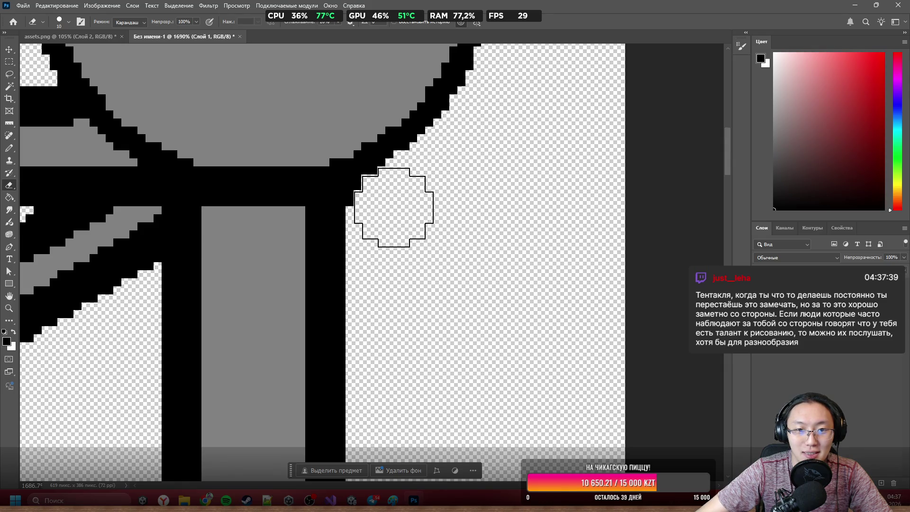
{"action": "scroll", "coordinate": [391, 214], "scroll_direction": "down", "scroll_amount": 10}
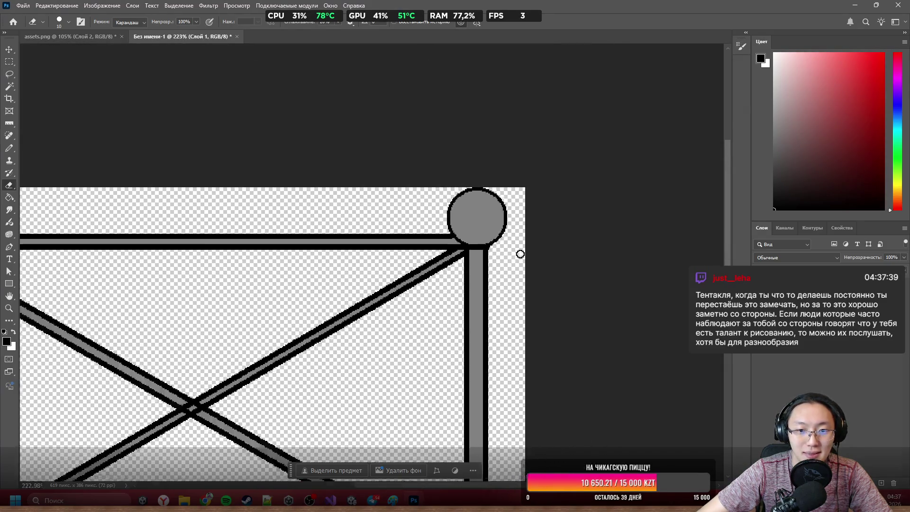
{"action": "scroll", "coordinate": [114, 262], "scroll_direction": "up", "scroll_amount": 4}
{"action": "scroll", "coordinate": [159, 264], "scroll_direction": "up", "scroll_amount": 1}
{"action": "scroll", "coordinate": [474, 246], "scroll_direction": "down", "scroll_amount": 4}
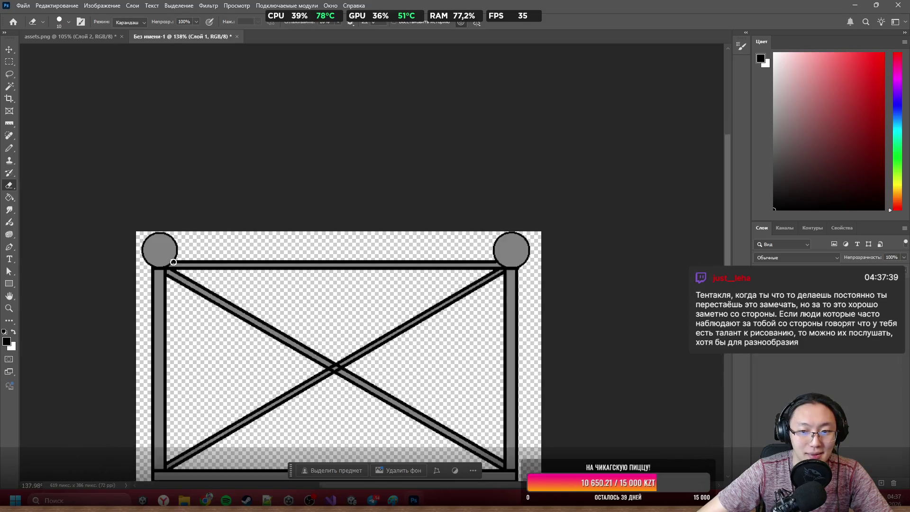
{"action": "scroll", "coordinate": [466, 233], "scroll_direction": "up", "scroll_amount": 5}
{"action": "scroll", "coordinate": [465, 233], "scroll_direction": "up", "scroll_amount": 3}
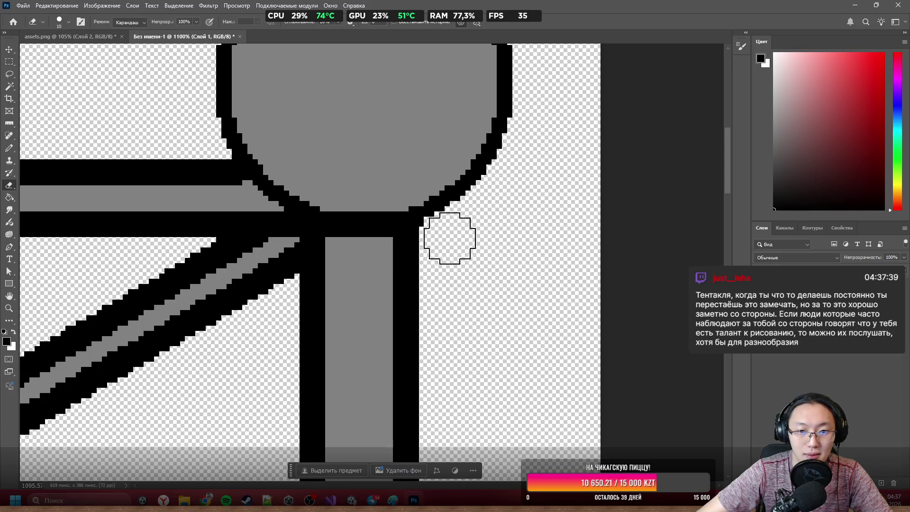
{"action": "scroll", "coordinate": [445, 237], "scroll_direction": "down", "scroll_amount": 8}
{"action": "scroll", "coordinate": [404, 210], "scroll_direction": "up", "scroll_amount": 3}
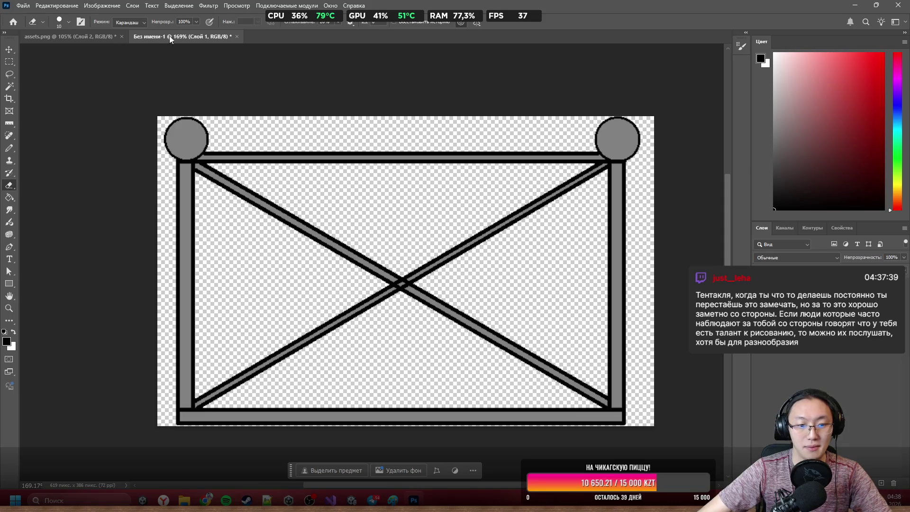
Export the gate as a PNG into the Graveyard Burgers folder and return to Unity
{"action": "left_click", "coordinate": [21, 6]}
{"action": "mouse_move", "coordinate": [71, 152]}
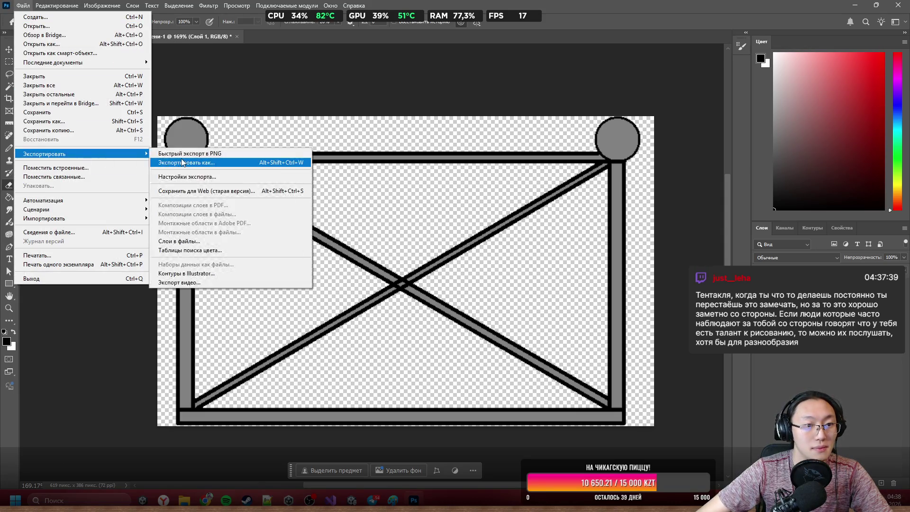
{"action": "left_click", "coordinate": [190, 150]}
{"action": "type", "text": "Fence"}
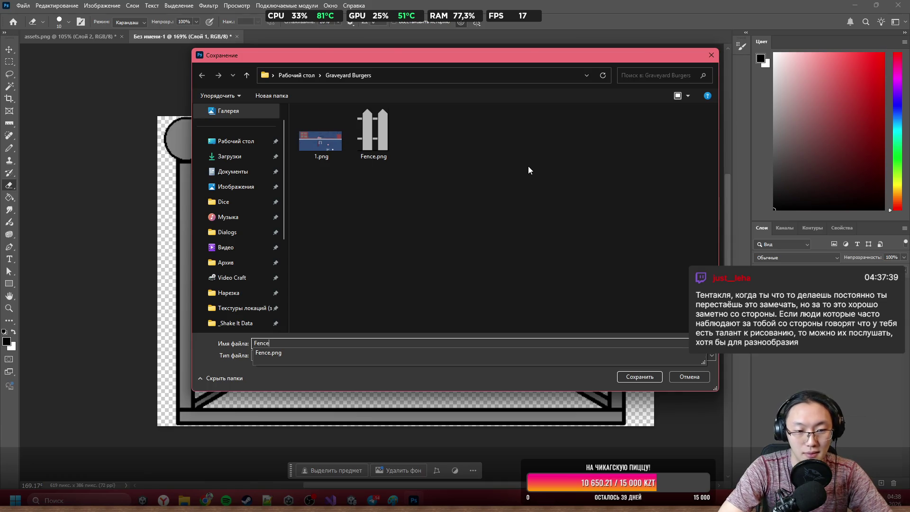
{"action": "key", "text": "Return"}
{"action": "key", "text": "Return"}
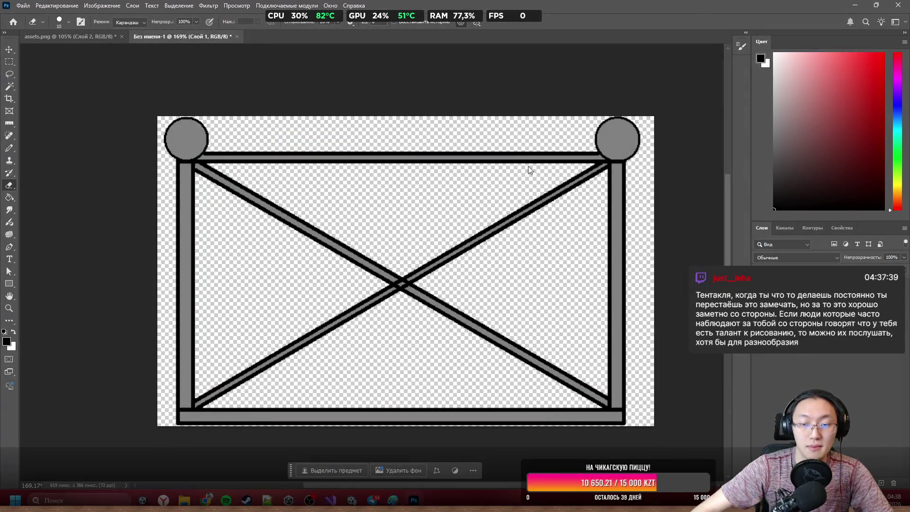
{"action": "left_click", "coordinate": [855, 5]}
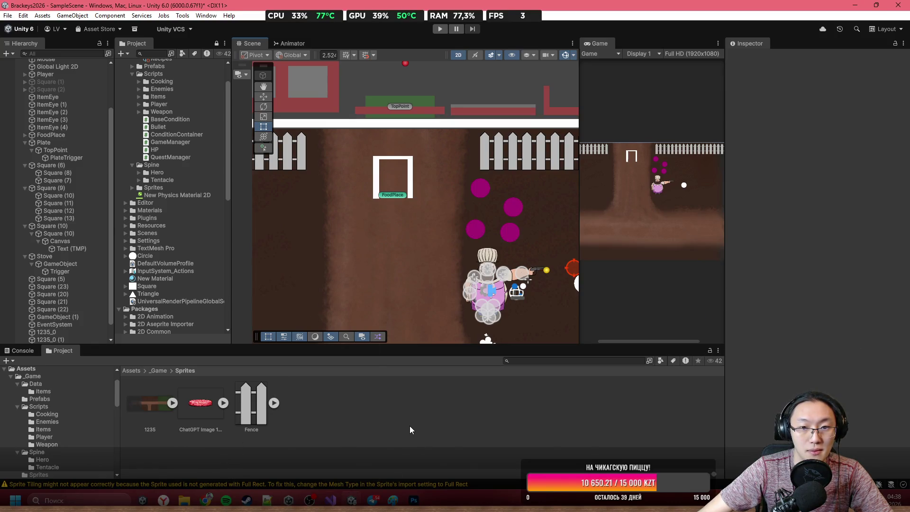
Drag FenceDoor.png from the Graveyard Burgers folder into Sprites, then inspect Fence's import settings
{"action": "scroll", "coordinate": [406, 199], "scroll_direction": "down", "scroll_amount": 3}
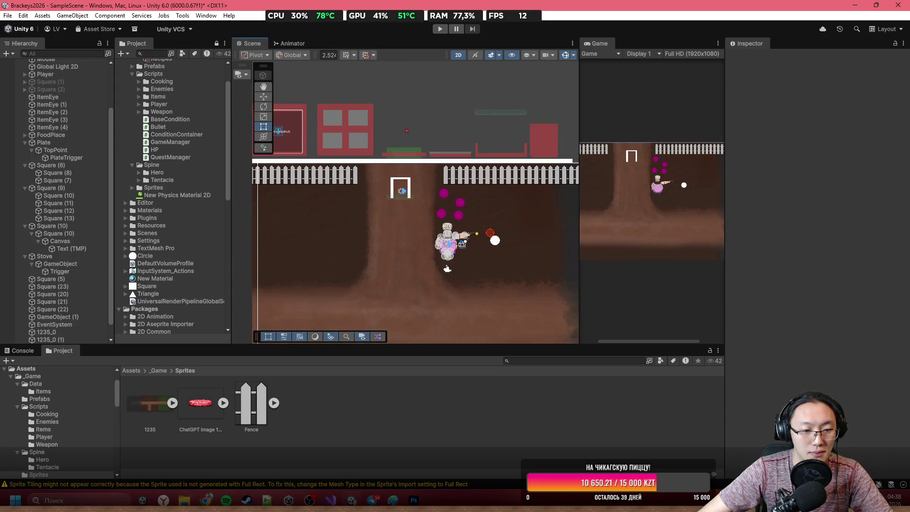
{"action": "key", "text": "alt+Tab"}
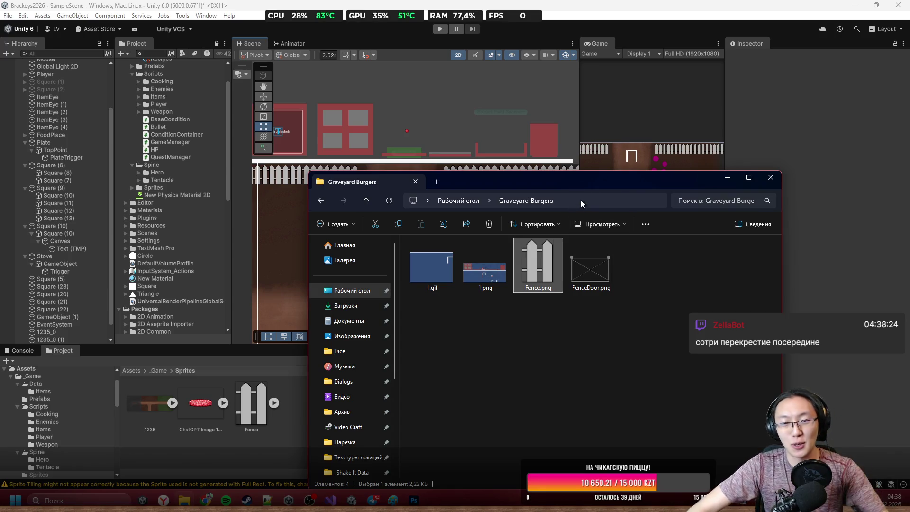
{"action": "left_click", "coordinate": [595, 266]}
{"action": "left_click_drag", "start_coordinate": [628, 183], "coordinate": [755, 167]}
{"action": "left_click_drag", "start_coordinate": [717, 254], "coordinate": [364, 416]}
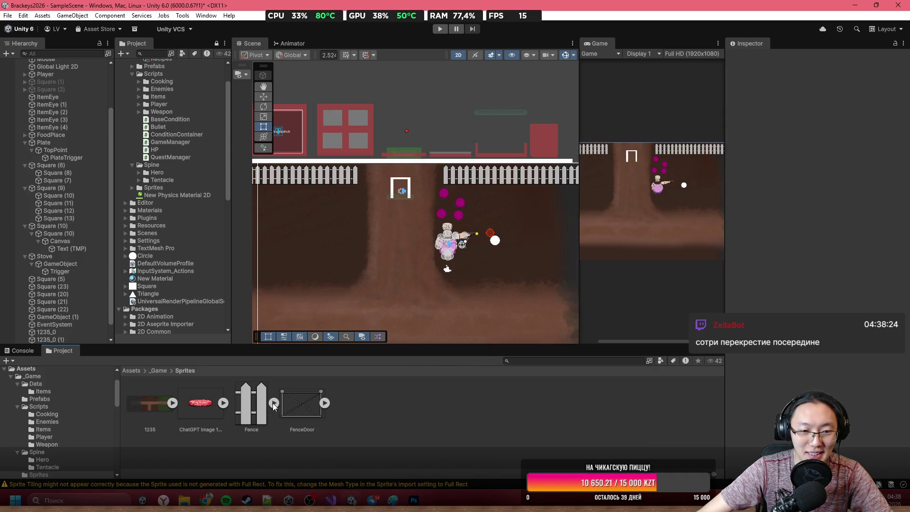
{"action": "left_click", "coordinate": [249, 402]}
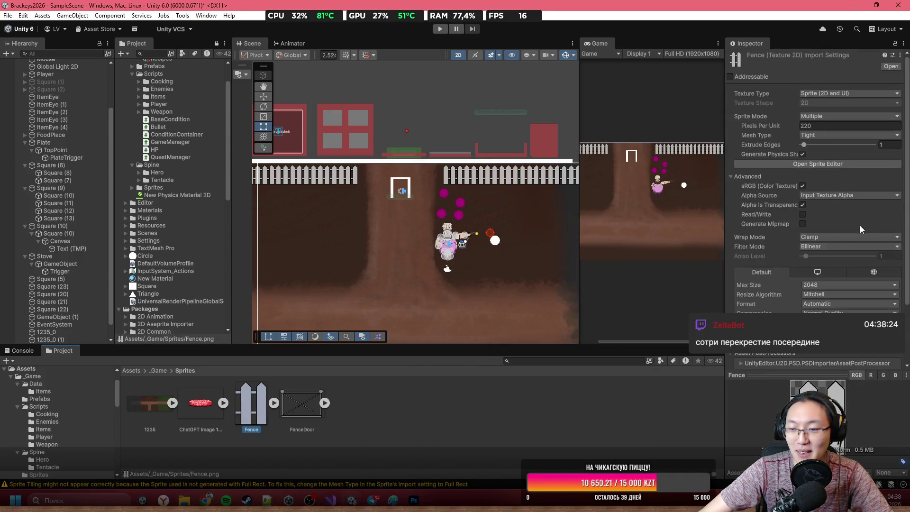
{"action": "scroll", "coordinate": [844, 237], "scroll_direction": "down", "scroll_amount": 3}
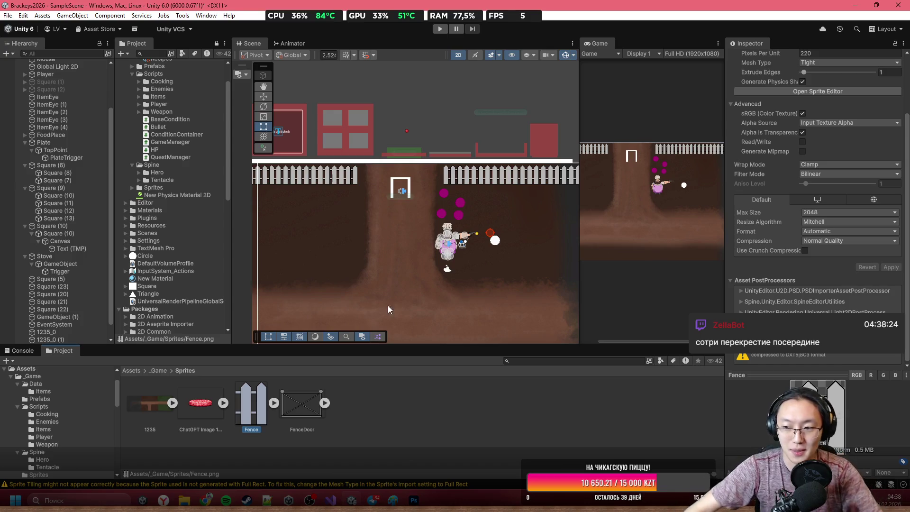
Place the FenceDoor gate in the fence gap and scale it to sit above FoodPlace
{"action": "mouse_move", "coordinate": [313, 403]}
{"action": "left_mouse_down"}
{"action": "mouse_move", "coordinate": [406, 187]}
{"action": "mouse_move", "coordinate": [406, 169]}
{"action": "mouse_move", "coordinate": [397, 169]}
{"action": "mouse_move", "coordinate": [428, 195]}
{"action": "left_mouse_up"}
{"action": "scroll", "coordinate": [397, 169], "scroll_direction": "up", "scroll_amount": 1}
{"action": "scroll", "coordinate": [397, 169], "scroll_direction": "up", "scroll_amount": 1}
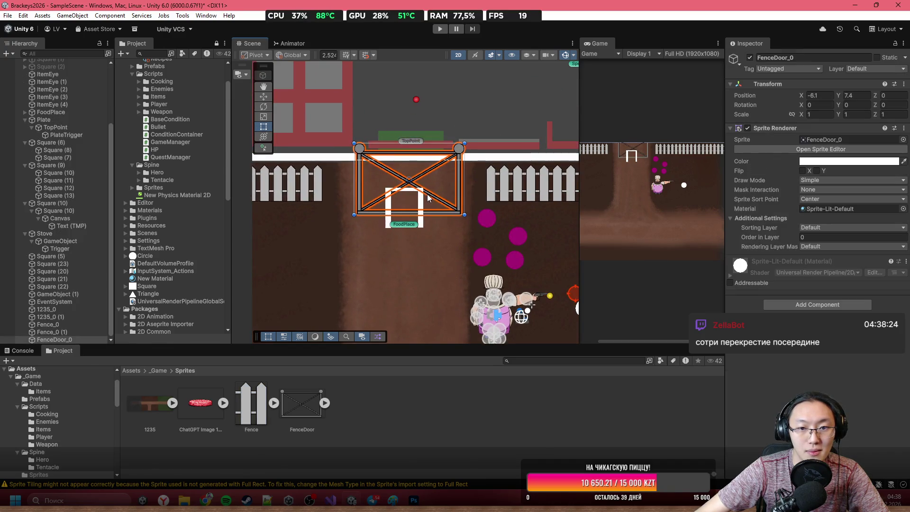
{"action": "scroll", "coordinate": [428, 194], "scroll_direction": "up", "scroll_amount": 3}
{"action": "mouse_move", "coordinate": [498, 121]}
{"action": "left_mouse_down"}
{"action": "mouse_move", "coordinate": [451, 201]}
{"action": "mouse_move", "coordinate": [417, 177]}
{"action": "left_mouse_up"}
{"action": "mouse_move", "coordinate": [395, 221]}
{"action": "left_mouse_down"}
{"action": "mouse_move", "coordinate": [417, 186]}
{"action": "mouse_move", "coordinate": [431, 195]}
{"action": "left_mouse_up"}
{"action": "left_click", "coordinate": [445, 244]}
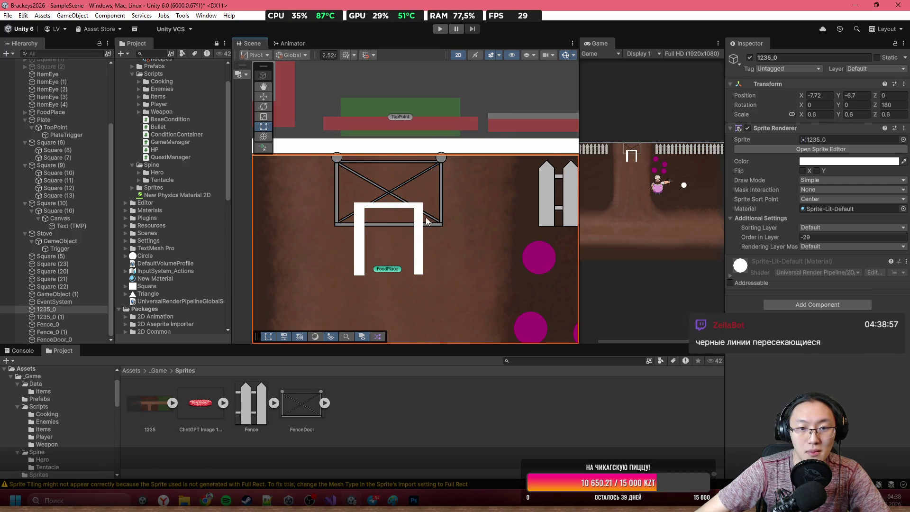
{"action": "scroll", "coordinate": [426, 220], "scroll_direction": "down", "scroll_amount": 2}
Stretch the left fence section's right edge so it meets the gate
{"action": "left_click", "coordinate": [288, 211]}
{"action": "left_click_drag", "start_coordinate": [288, 210], "coordinate": [344, 213]}
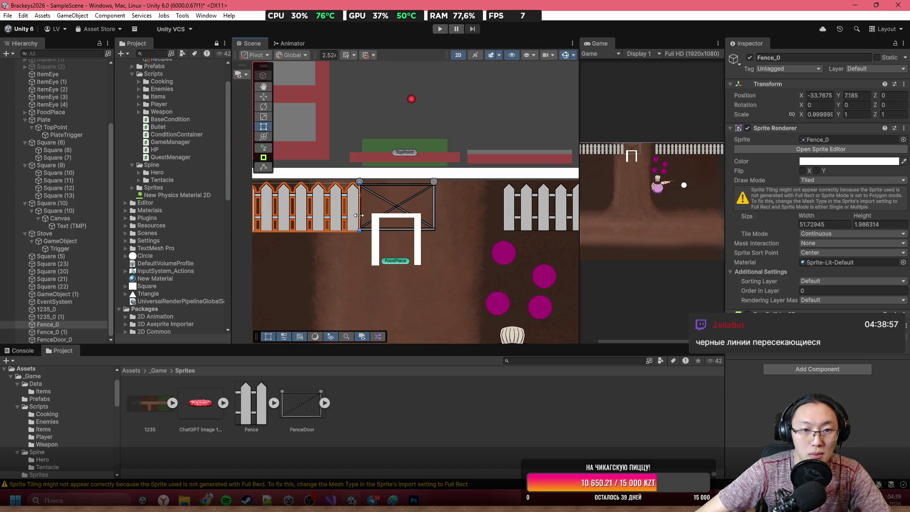
{"action": "left_click", "coordinate": [413, 195]}
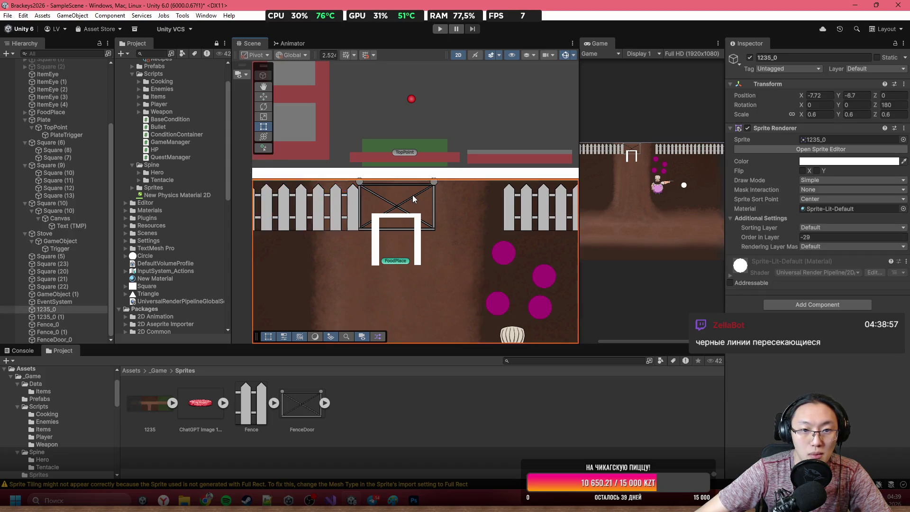
{"action": "scroll", "coordinate": [413, 194], "scroll_direction": "up", "scroll_amount": 5}
{"action": "scroll", "coordinate": [408, 211], "scroll_direction": "up", "scroll_amount": 3}
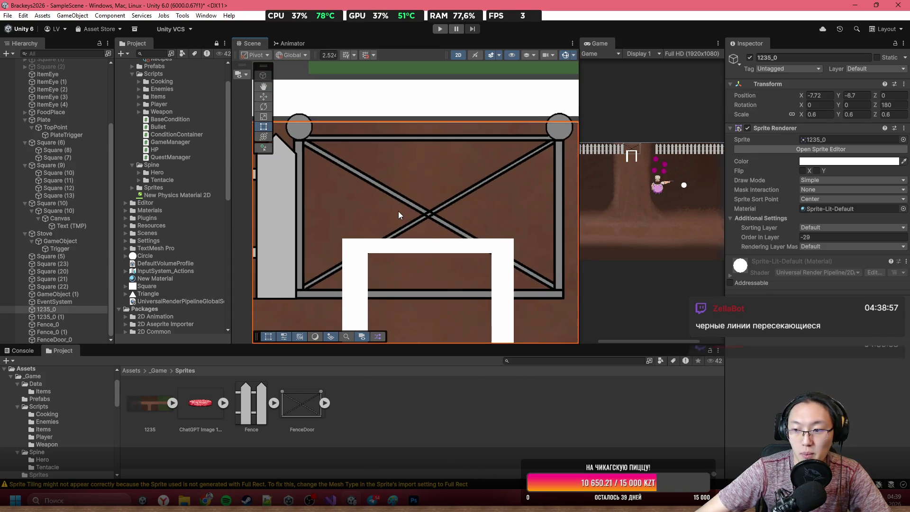
{"action": "scroll", "coordinate": [476, 216], "scroll_direction": "up", "scroll_amount": 2}
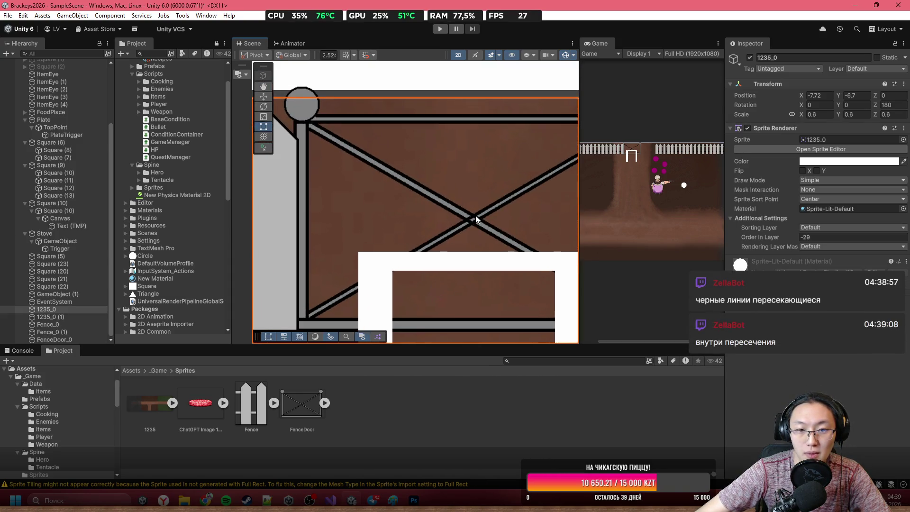
{"action": "scroll", "coordinate": [475, 217], "scroll_direction": "down", "scroll_amount": 2}
{"action": "scroll", "coordinate": [472, 218], "scroll_direction": "up", "scroll_amount": 1}
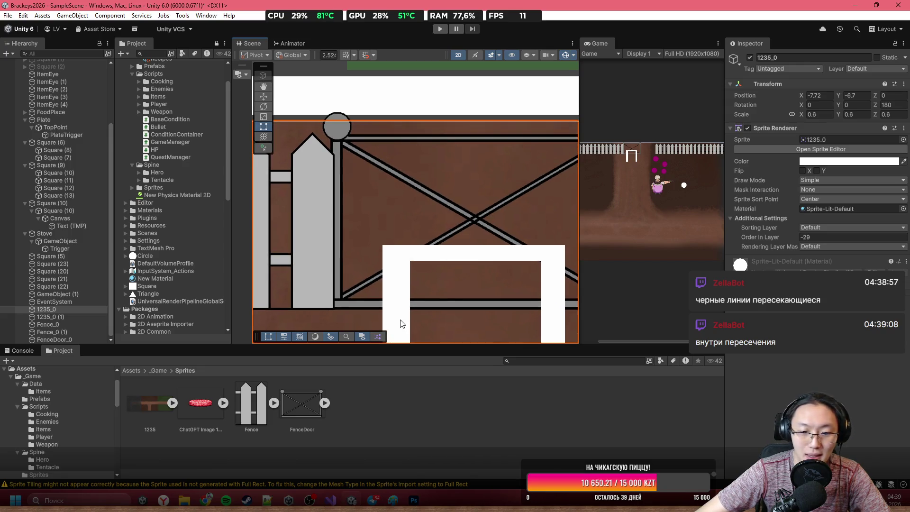
Show the FenceDoor asset in Explorer and bring up FenceDoor.png's options
{"action": "right_click", "coordinate": [306, 395]}
{"action": "left_click", "coordinate": [407, 137]}
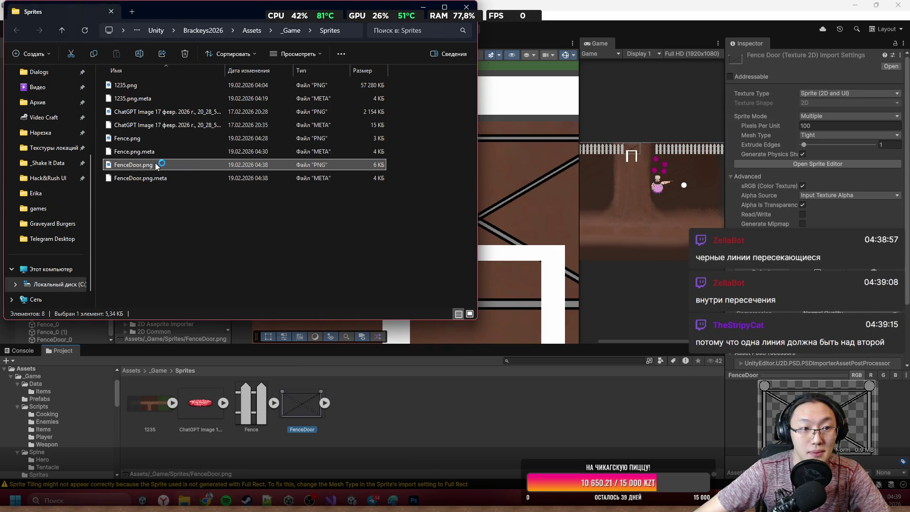
{"action": "right_click", "coordinate": [156, 166]}
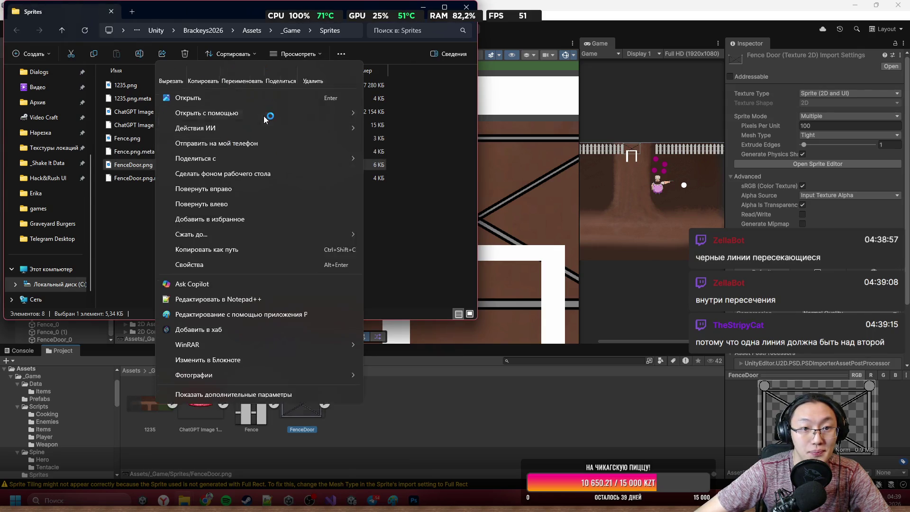
Open FenceDoor.png in Photoshop, accepting the working-space colour profile
{"action": "mouse_move", "coordinate": [266, 119]}
{"action": "left_click", "coordinate": [413, 123]}
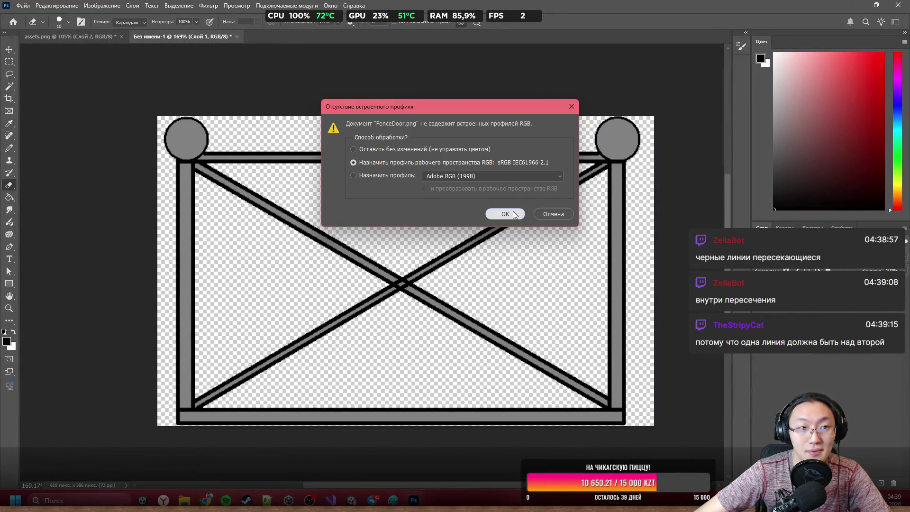
{"action": "left_click", "coordinate": [505, 213]}
{"action": "scroll", "coordinate": [380, 313], "scroll_direction": "up", "scroll_amount": 10}
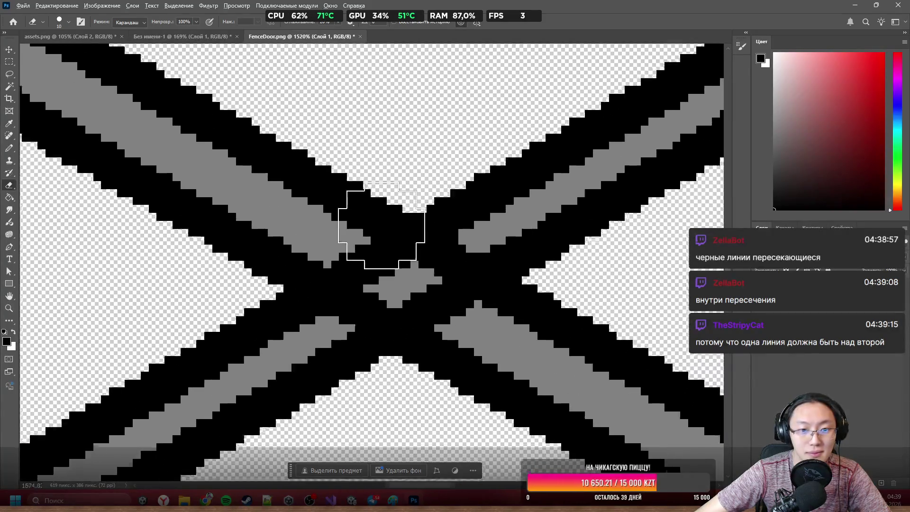
{"action": "scroll", "coordinate": [381, 225], "scroll_direction": "up", "scroll_amount": 2}
Repaint the brace crossing with a 4 px Pencil so one grey brace runs over the other
{"action": "key", "text": "b"}
{"action": "right_click", "coordinate": [392, 240], "text": "alt"}
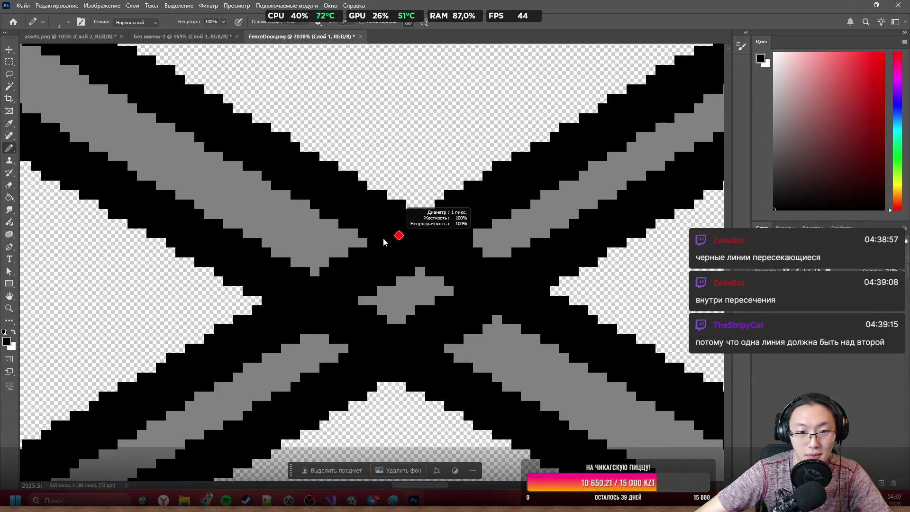
{"action": "mouse_move", "coordinate": [355, 239]}
{"action": "left_mouse_down"}
{"action": "mouse_move", "coordinate": [315, 238]}
{"action": "mouse_move", "coordinate": [377, 279]}
{"action": "mouse_move", "coordinate": [290, 226]}
{"action": "mouse_move", "coordinate": [496, 349]}
{"action": "left_mouse_up"}
{"action": "left_click", "coordinate": [290, 227], "text": "alt"}
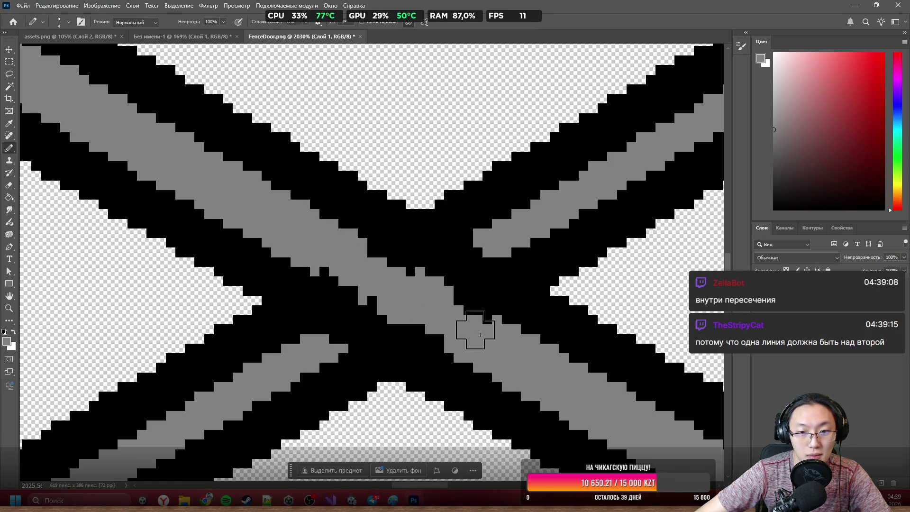
{"action": "left_click", "coordinate": [357, 266], "text": "shift"}
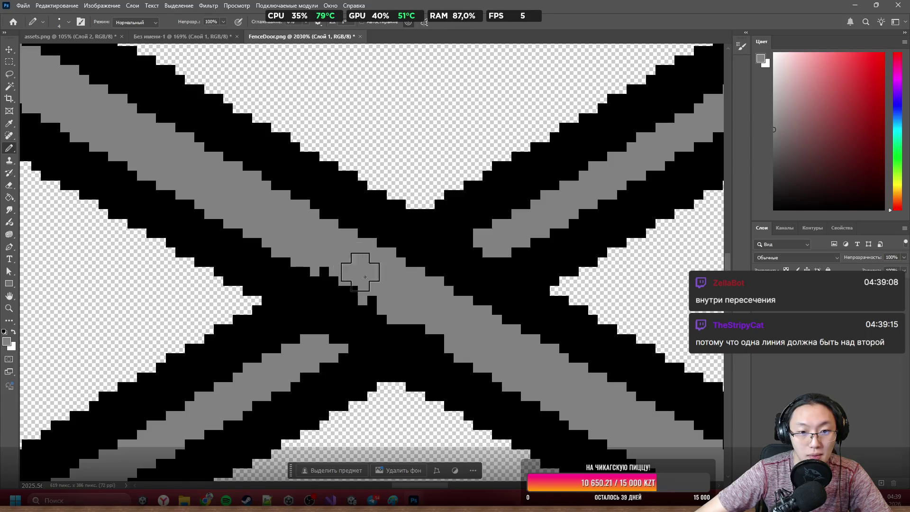
{"action": "left_click", "coordinate": [474, 350], "text": "shift"}
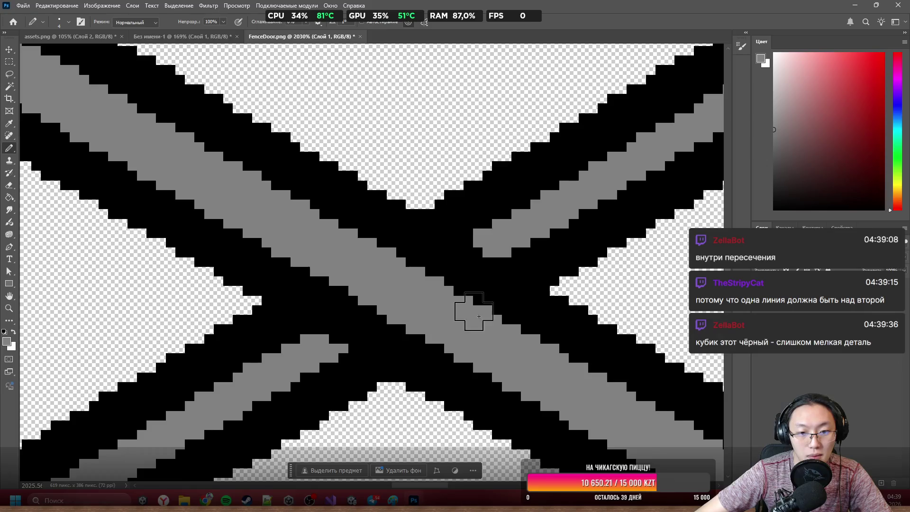
{"action": "scroll", "coordinate": [478, 316], "scroll_direction": "down", "scroll_amount": 15}
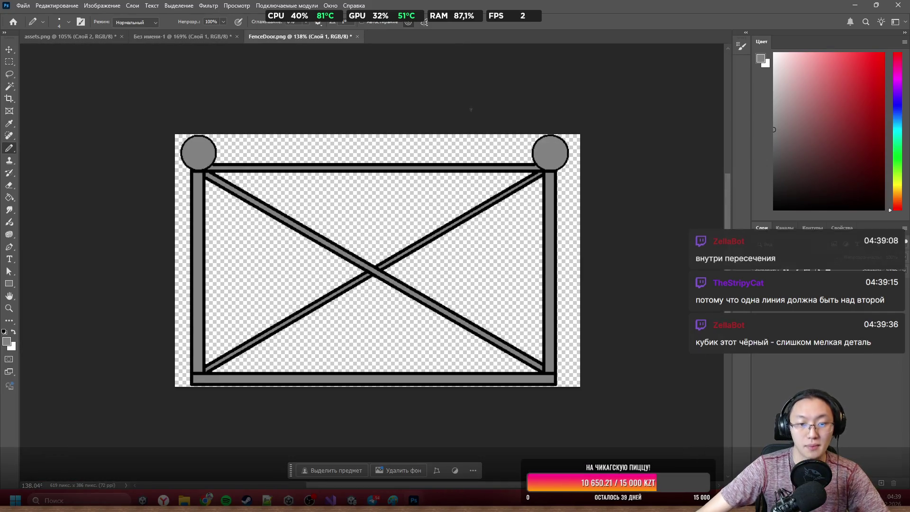
Save the edited gate image, close it, and minimize Photoshop
{"action": "key", "text": "ctrl+s"}
{"action": "left_click", "coordinate": [353, 36]}
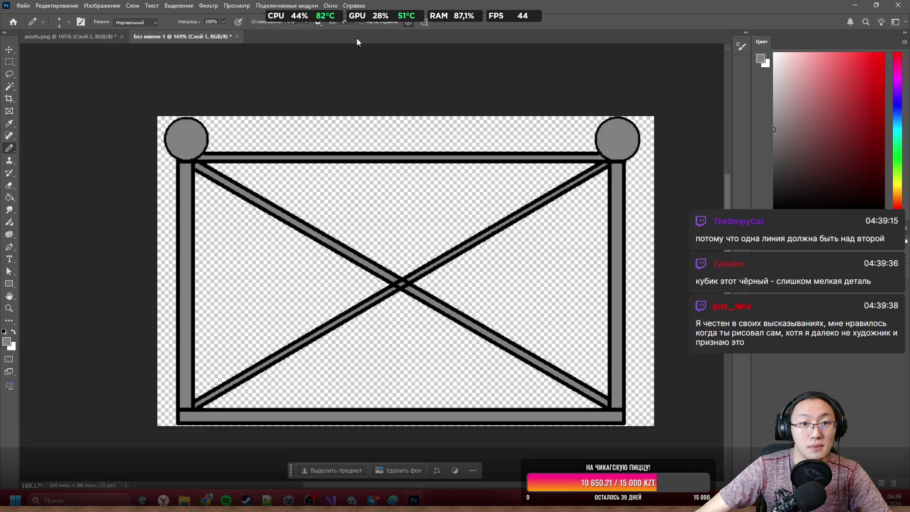
{"action": "left_click", "coordinate": [855, 5]}
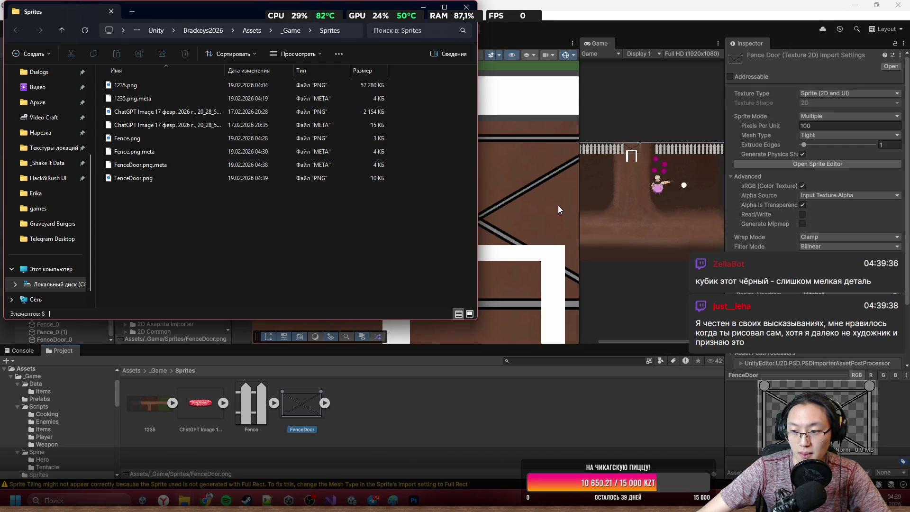
Stretch the right fence section leftward until it reaches the gate
{"action": "left_click", "coordinate": [555, 243]}
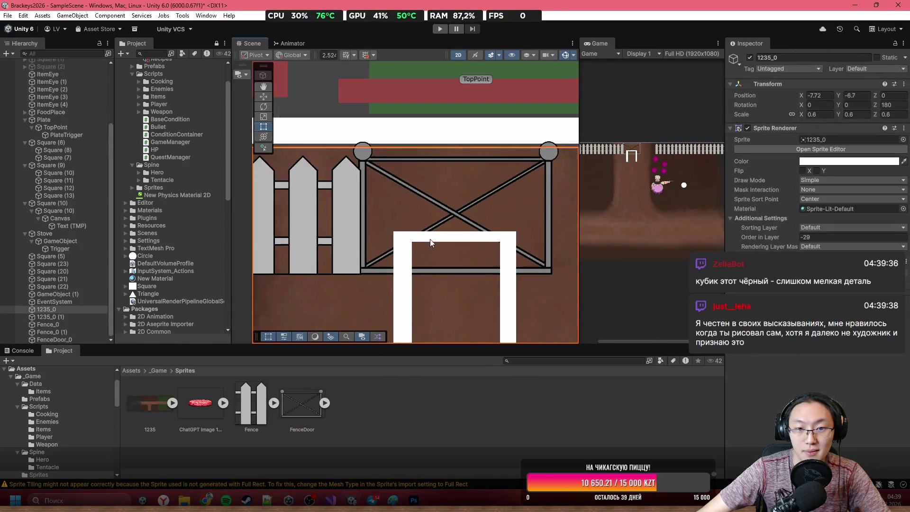
{"action": "scroll", "coordinate": [431, 243], "scroll_direction": "down", "scroll_amount": 2}
{"action": "scroll", "coordinate": [499, 213], "scroll_direction": "right", "scroll_amount": 3}
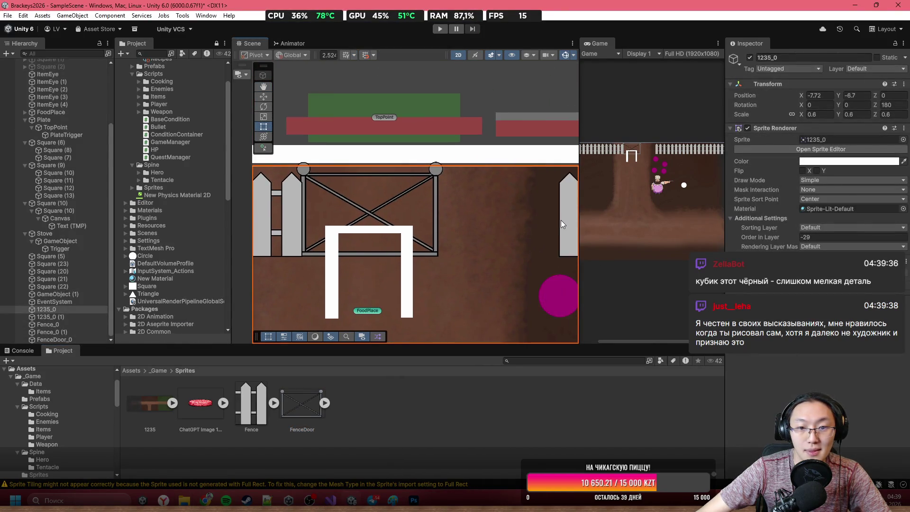
{"action": "left_click", "coordinate": [565, 220]}
{"action": "scroll", "coordinate": [561, 220], "scroll_direction": "up", "scroll_amount": 2}
{"action": "left_click_drag", "start_coordinate": [560, 222], "coordinate": [406, 224]}
{"action": "scroll", "coordinate": [407, 216], "scroll_direction": "up", "scroll_amount": 5}
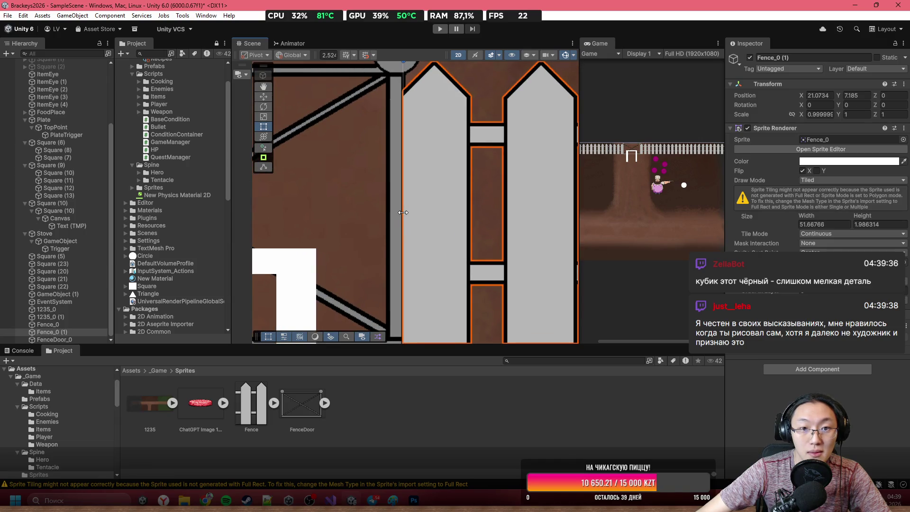
Nudge the FenceDoor gate slightly lower and check its placement
{"action": "left_click", "coordinate": [400, 215]}
{"action": "left_click_drag", "start_coordinate": [397, 215], "coordinate": [395, 228]}
{"action": "scroll", "coordinate": [395, 229], "scroll_direction": "down", "scroll_amount": 3}
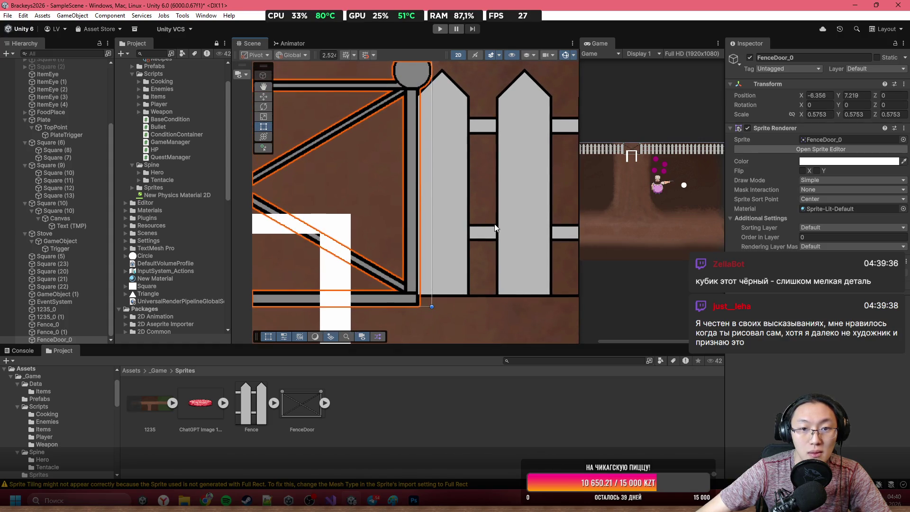
{"action": "scroll", "coordinate": [426, 204], "scroll_direction": "down", "scroll_amount": 5}
{"action": "left_click", "coordinate": [504, 293]}
{"action": "scroll", "coordinate": [322, 217], "scroll_direction": "up", "scroll_amount": 3}
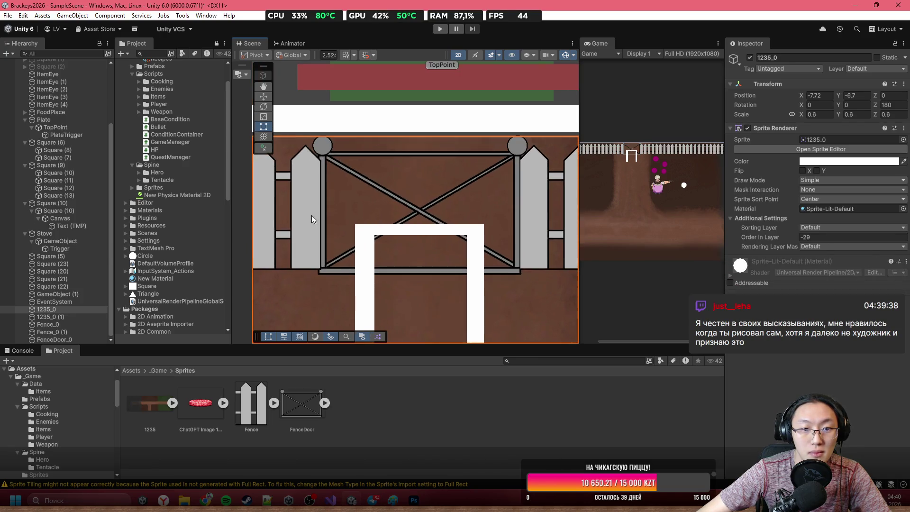
{"action": "scroll", "coordinate": [439, 221], "scroll_direction": "up", "scroll_amount": 3}
Give the fence sections Order in Layer -1 so they draw behind the gate
{"action": "left_click", "coordinate": [427, 227]}
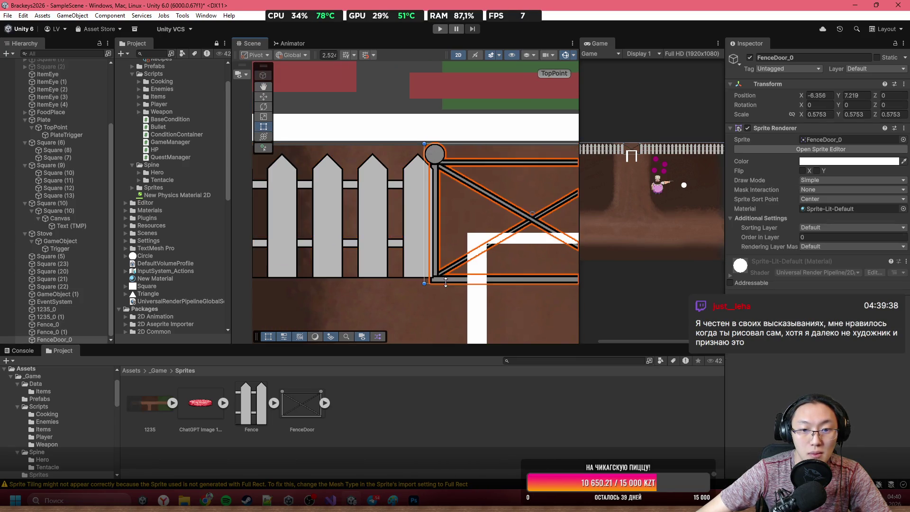
{"action": "scroll", "coordinate": [393, 201], "scroll_direction": "up", "scroll_amount": 2}
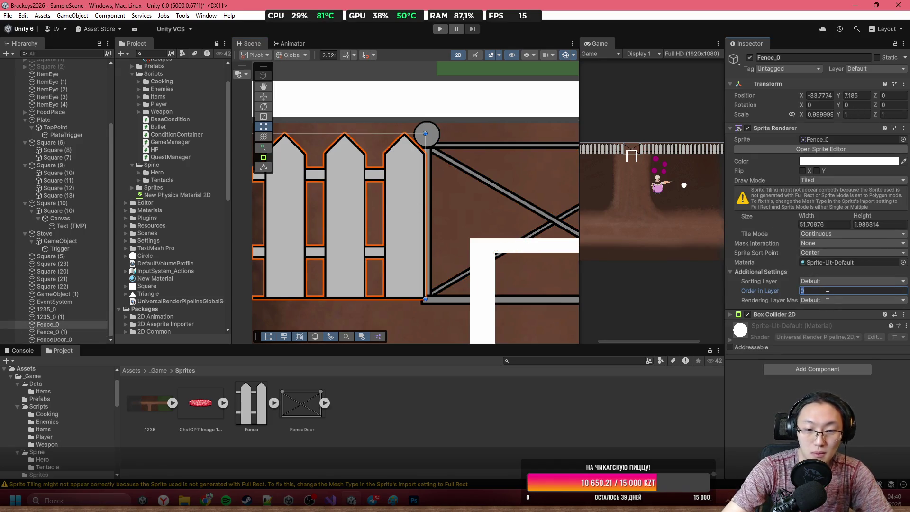
{"action": "type", "text": "-1"}
{"action": "scroll", "coordinate": [487, 167], "scroll_direction": "down", "scroll_amount": 2}
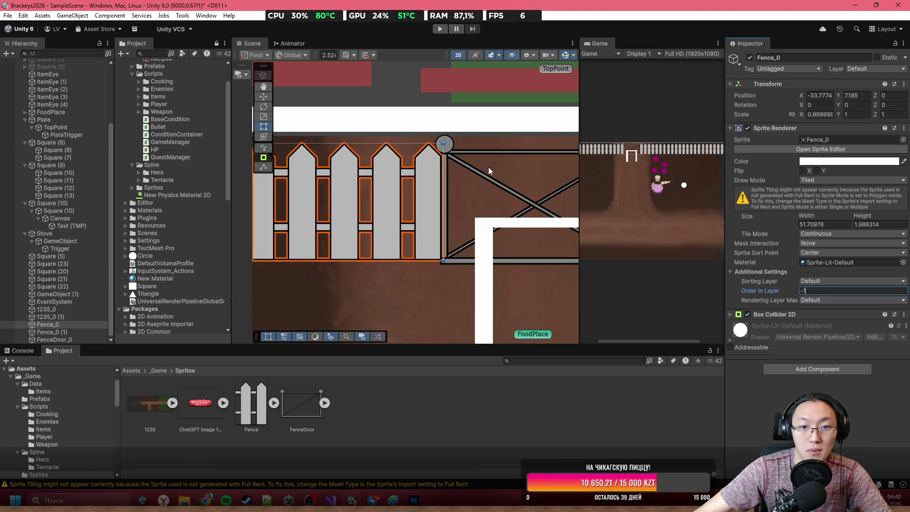
{"action": "left_click_drag", "start_coordinate": [487, 167], "coordinate": [434, 177]}
{"action": "left_click", "coordinate": [449, 180]}
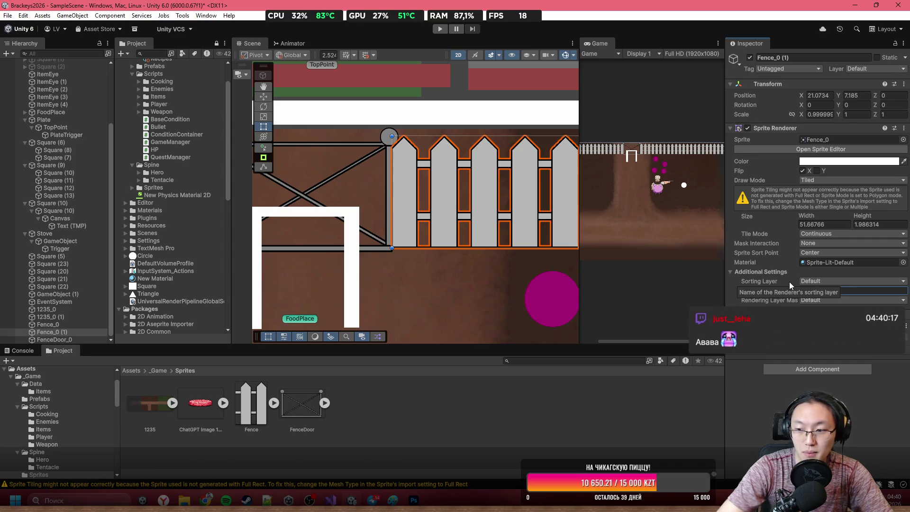
{"action": "scroll", "coordinate": [498, 157], "scroll_direction": "down", "scroll_amount": 2}
{"action": "scroll", "coordinate": [499, 158], "scroll_direction": "down", "scroll_amount": 2}
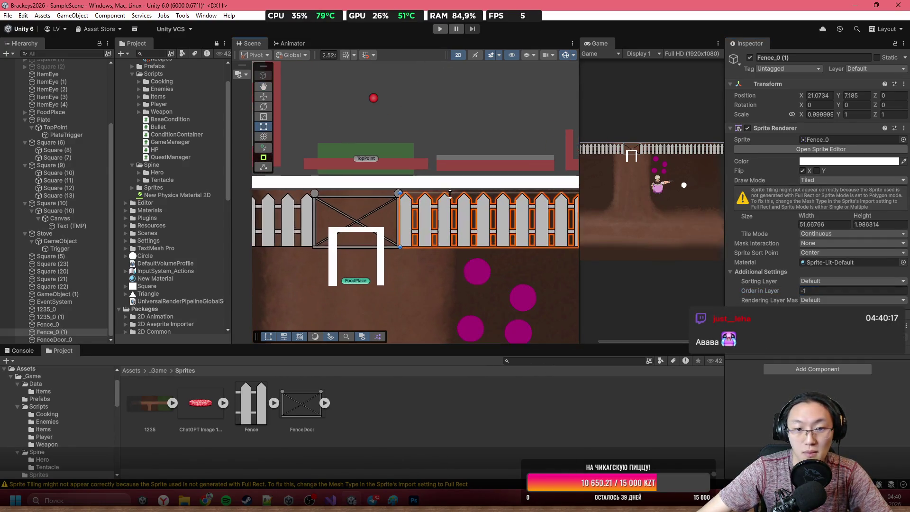
Select the green TopPoint plate trigger, then switch over to Photoshop
{"action": "left_click", "coordinate": [411, 153]}
{"action": "scroll", "coordinate": [365, 138], "scroll_direction": "up", "scroll_amount": 2}
{"action": "scroll", "coordinate": [482, 113], "scroll_direction": "down", "scroll_amount": 3}
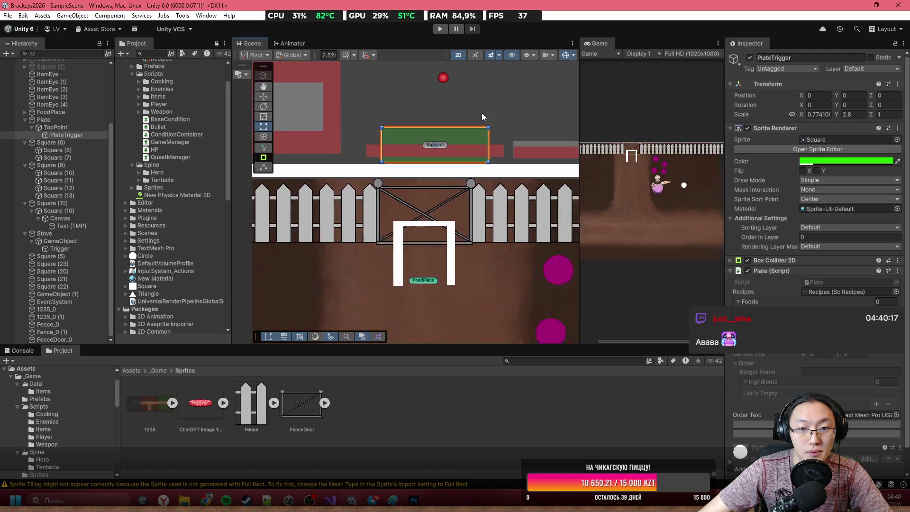
{"action": "scroll", "coordinate": [507, 95], "scroll_direction": "up", "scroll_amount": 2}
{"action": "scroll", "coordinate": [498, 116], "scroll_direction": "down", "scroll_amount": 5}
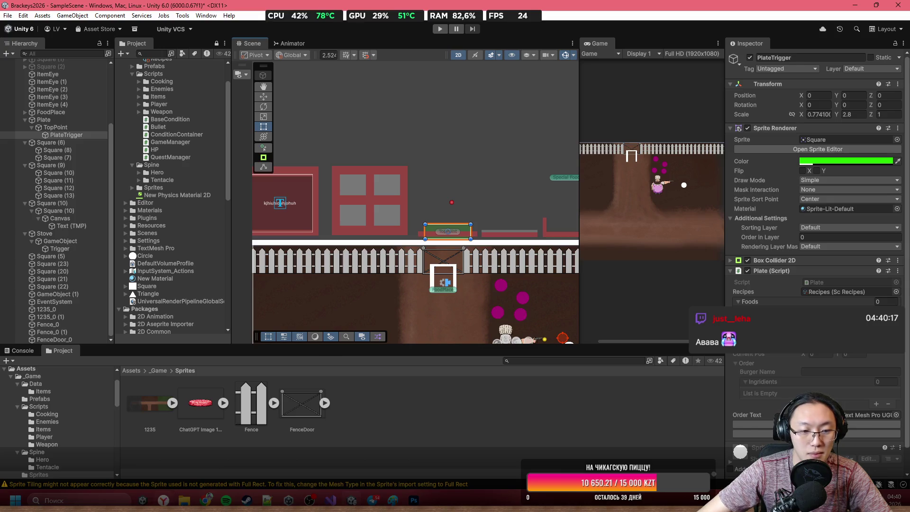
{"action": "left_click", "coordinate": [411, 500]}
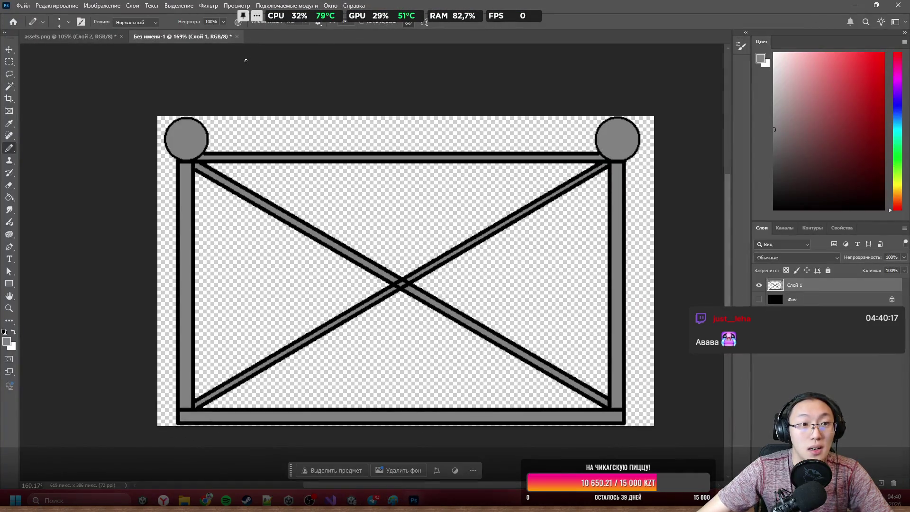
Discard the untitled gate drawing and make the cart artwork layer active
{"action": "left_click", "coordinate": [236, 37]}
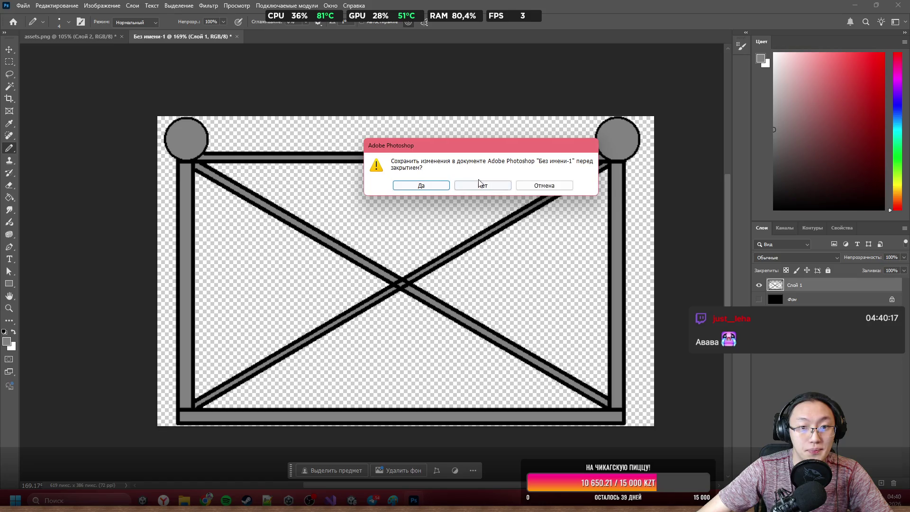
{"action": "left_click", "coordinate": [484, 185]}
{"action": "scroll", "coordinate": [500, 283], "scroll_direction": "down", "scroll_amount": 10}
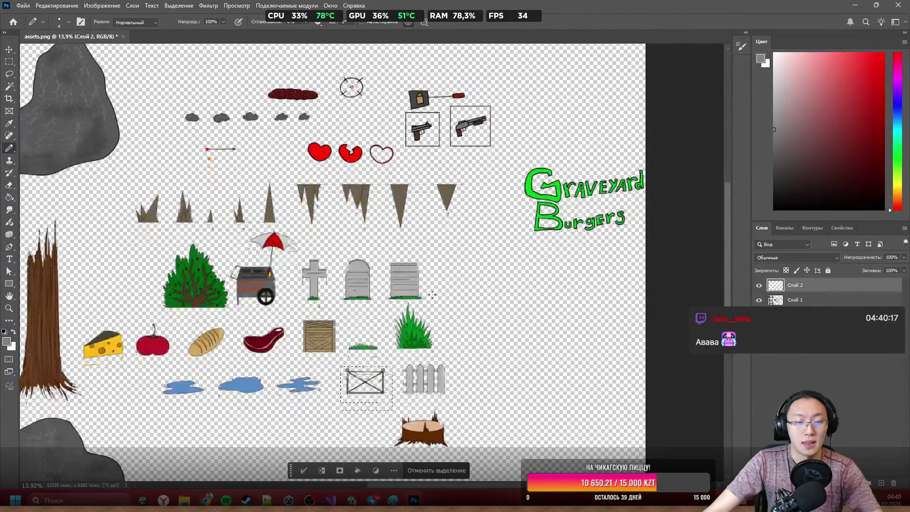
{"action": "scroll", "coordinate": [409, 266], "scroll_direction": "up", "scroll_amount": 5}
{"action": "right_click", "coordinate": [447, 244], "text": "ctrl"}
{"action": "left_click", "coordinate": [462, 254]}
{"action": "scroll", "coordinate": [490, 248], "scroll_direction": "down", "scroll_amount": 3}
{"action": "scroll", "coordinate": [199, 252], "scroll_direction": "up", "scroll_amount": 3}
{"action": "scroll", "coordinate": [317, 214], "scroll_direction": "left", "scroll_amount": 3}
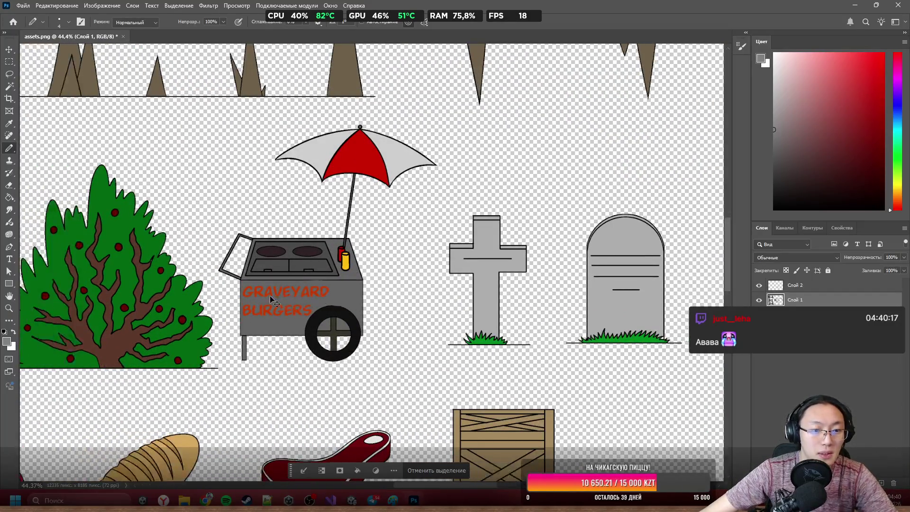
{"action": "scroll", "coordinate": [328, 369], "scroll_direction": "left", "scroll_amount": 2}
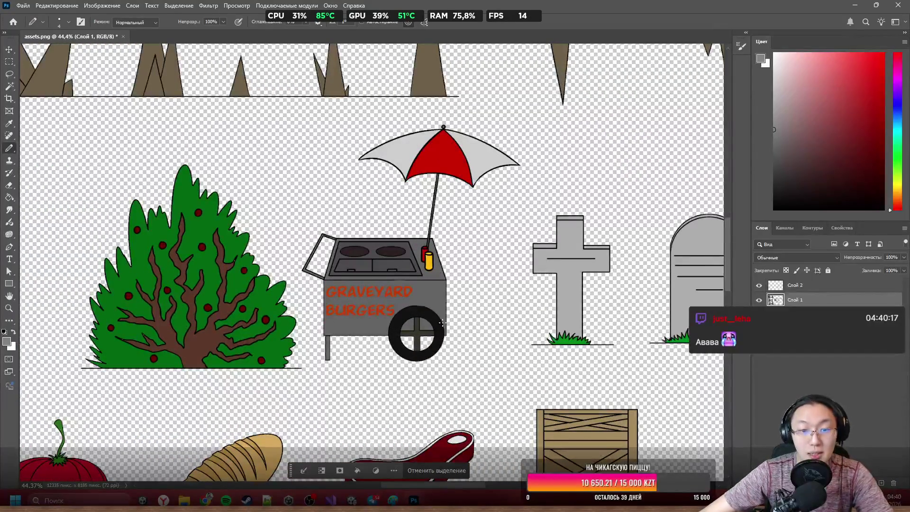
Lasso the burger cart and umbrella and cut them onto a new layer named Foodcort
{"action": "key", "text": "l"}
{"action": "left_click_drag", "start_coordinate": [482, 331], "coordinate": [537, 152]}
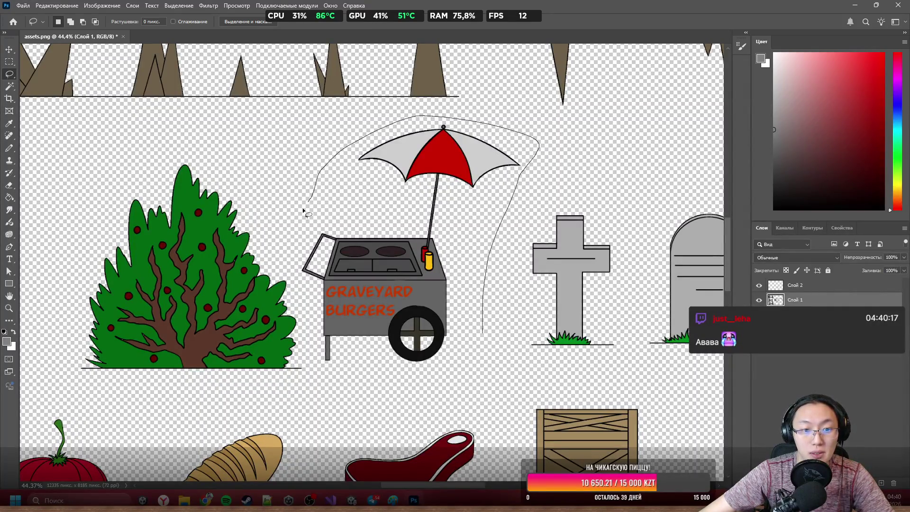
{"action": "left_click_drag", "start_coordinate": [340, 378], "coordinate": [341, 379]}
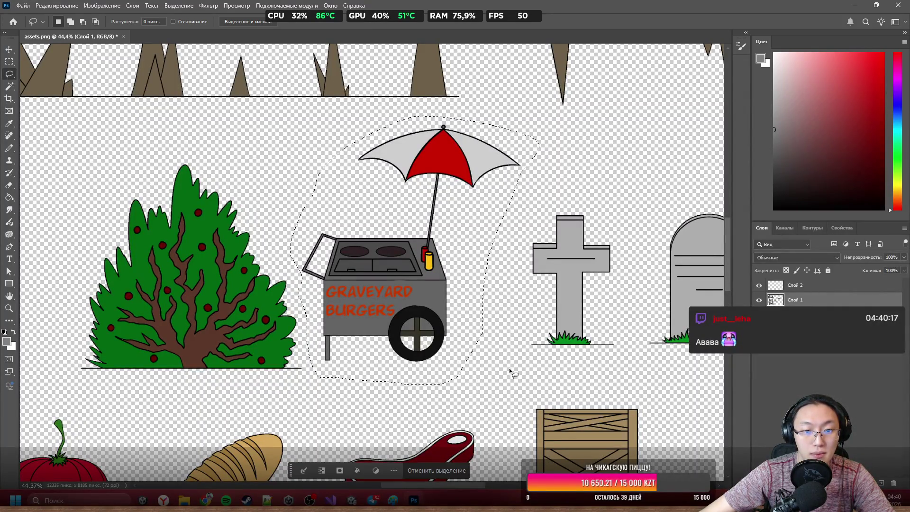
{"action": "right_click", "coordinate": [372, 262]}
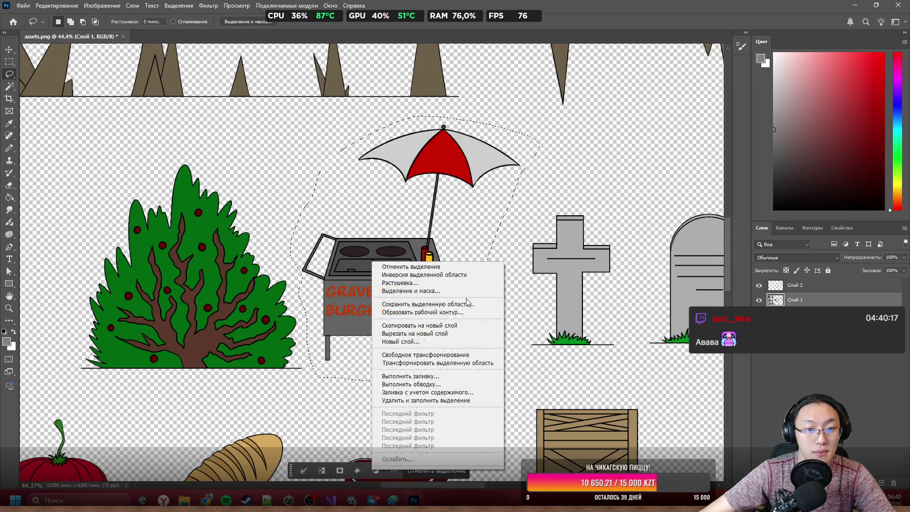
{"action": "left_click", "coordinate": [440, 334]}
{"action": "type", "text": "FoodCart"}
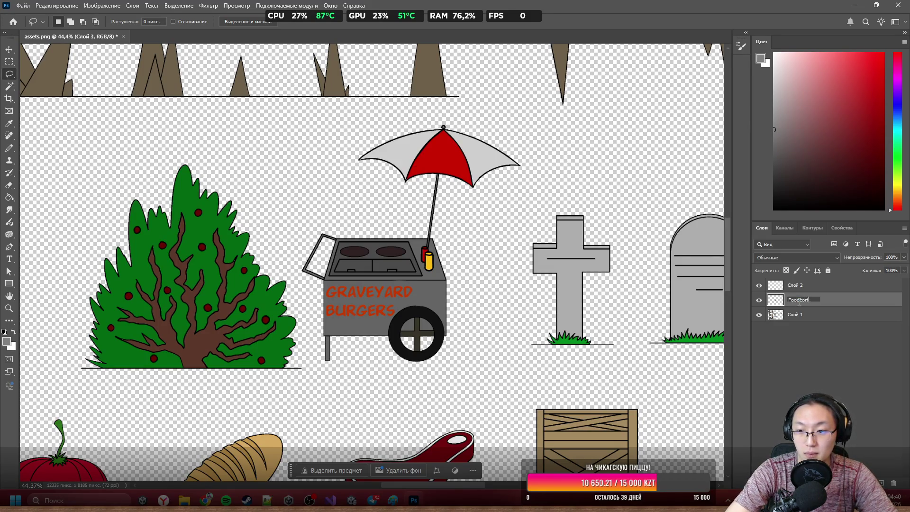
{"action": "key", "text": "Return"}
Quick Export the Foodcort layer as Foodcort.png into the Graveyard Burgers folder
{"action": "right_click", "coordinate": [800, 303]}
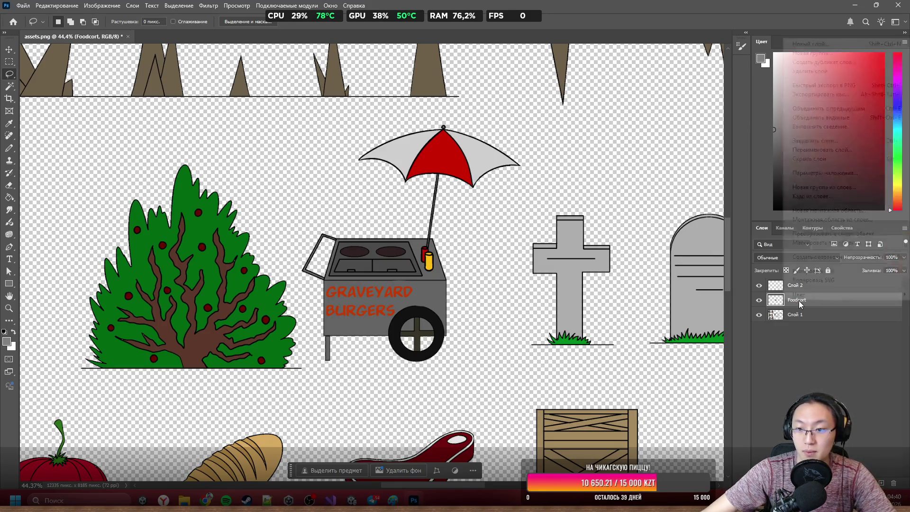
{"action": "left_click", "coordinate": [836, 85]}
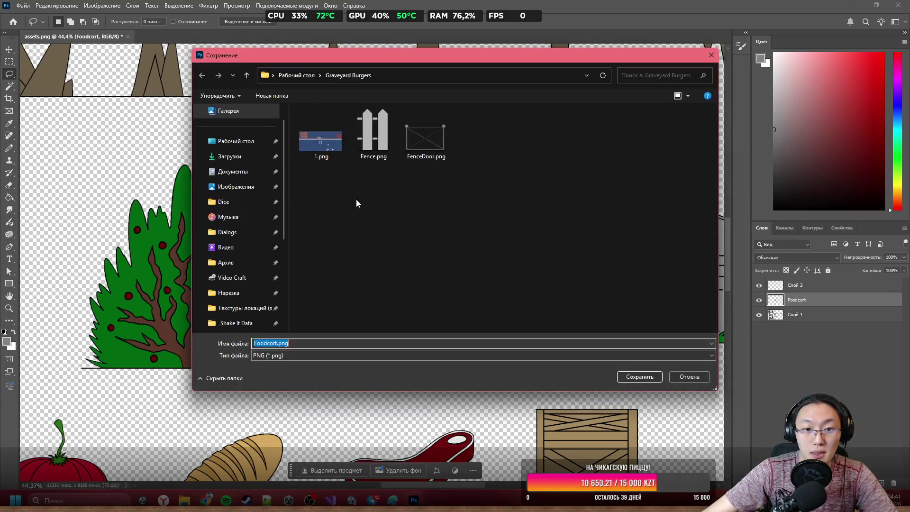
{"action": "left_click", "coordinate": [637, 376]}
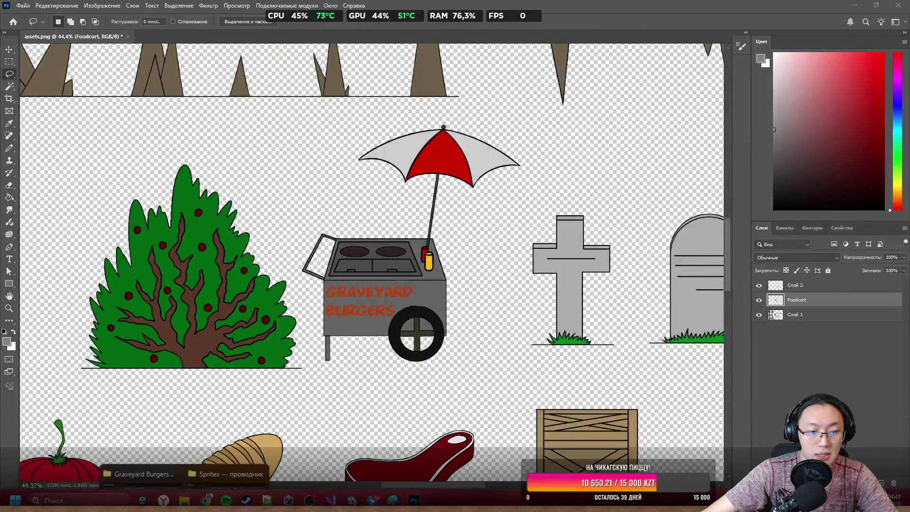
{"action": "mouse_move", "coordinate": [184, 500]}
{"action": "left_click", "coordinate": [148, 445]}
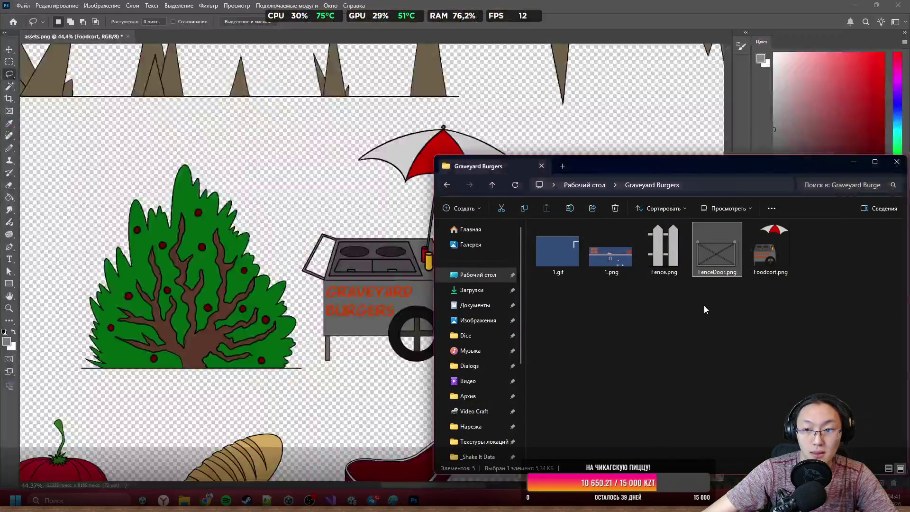
Bring the exported Foodcort sprite into Unity and drop it into the scene
{"action": "left_click", "coordinate": [753, 246]}
{"action": "left_click", "coordinate": [855, 5]}
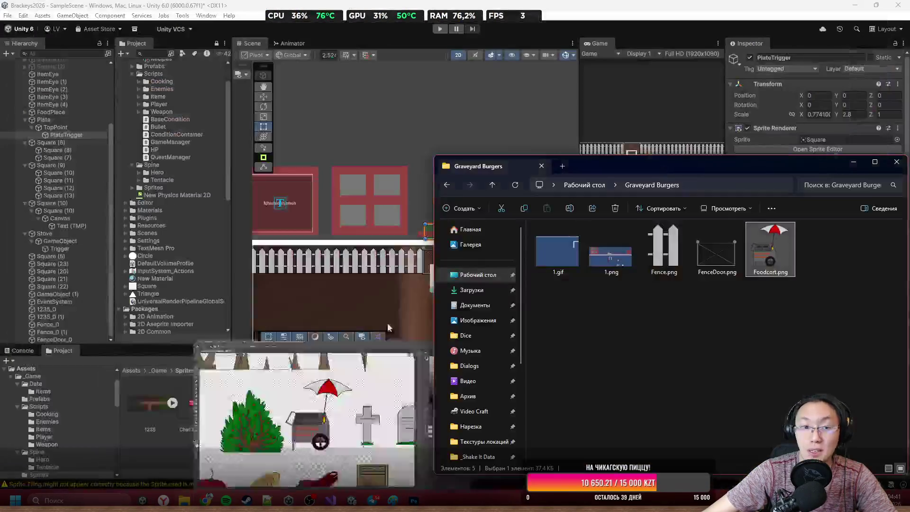
{"action": "scroll", "coordinate": [284, 322], "scroll_direction": "down", "scroll_amount": 1}
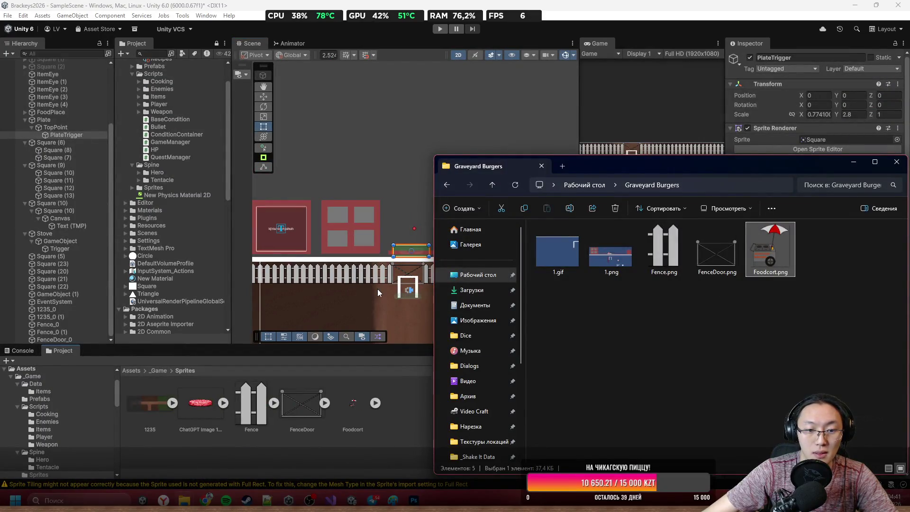
{"action": "left_click", "coordinate": [377, 289]}
{"action": "mouse_move", "coordinate": [354, 400]}
{"action": "left_mouse_down"}
{"action": "mouse_move", "coordinate": [388, 298]}
{"action": "mouse_move", "coordinate": [382, 289]}
{"action": "left_mouse_up"}
Set Foodcort's Pixels Per Unit to 20, apply, and move the cart up by the fence
{"action": "left_click", "coordinate": [353, 405]}
{"action": "left_click", "coordinate": [835, 125]}
{"action": "type", "text": "200"}
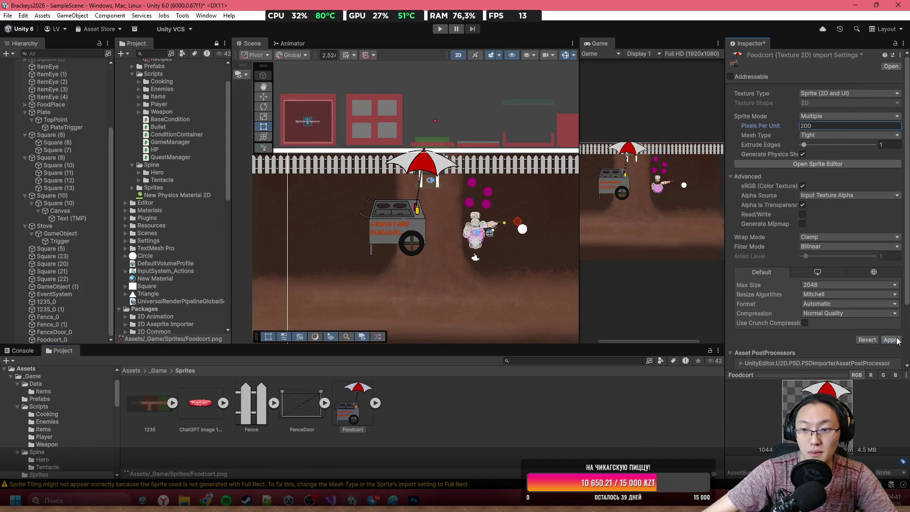
{"action": "left_click", "coordinate": [891, 340]}
{"action": "scroll", "coordinate": [510, 269], "scroll_direction": "up", "scroll_amount": 5}
{"action": "left_click", "coordinate": [361, 225]}
{"action": "mouse_move", "coordinate": [362, 224]}
{"action": "left_mouse_down"}
{"action": "mouse_move", "coordinate": [444, 135]}
{"action": "mouse_move", "coordinate": [439, 181]}
{"action": "mouse_move", "coordinate": [439, 155]}
{"action": "mouse_move", "coordinate": [450, 163]}
{"action": "left_mouse_up"}
Lower the FoodPlace object onto the food cart, to Y 3.03
{"action": "scroll", "coordinate": [537, 179], "scroll_direction": "up", "scroll_amount": 3}
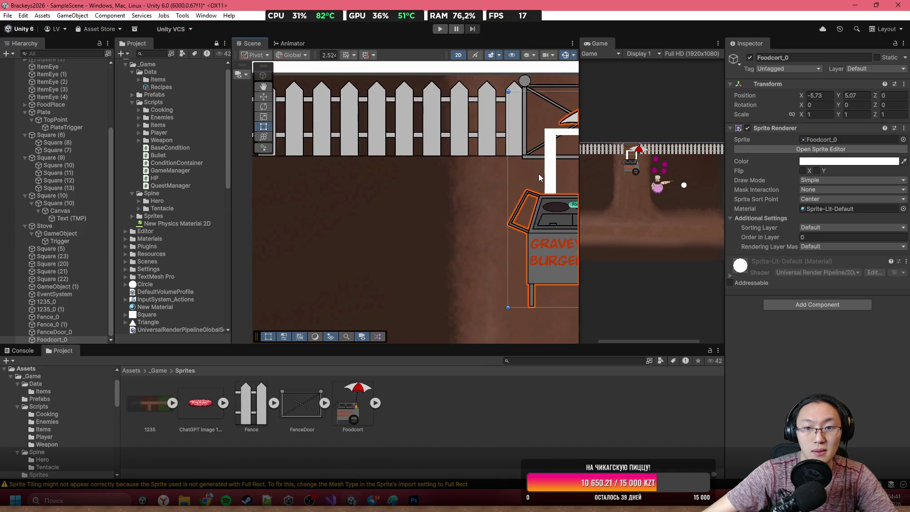
{"action": "left_click", "coordinate": [550, 172]}
{"action": "scroll", "coordinate": [545, 190], "scroll_direction": "down", "scroll_amount": 3}
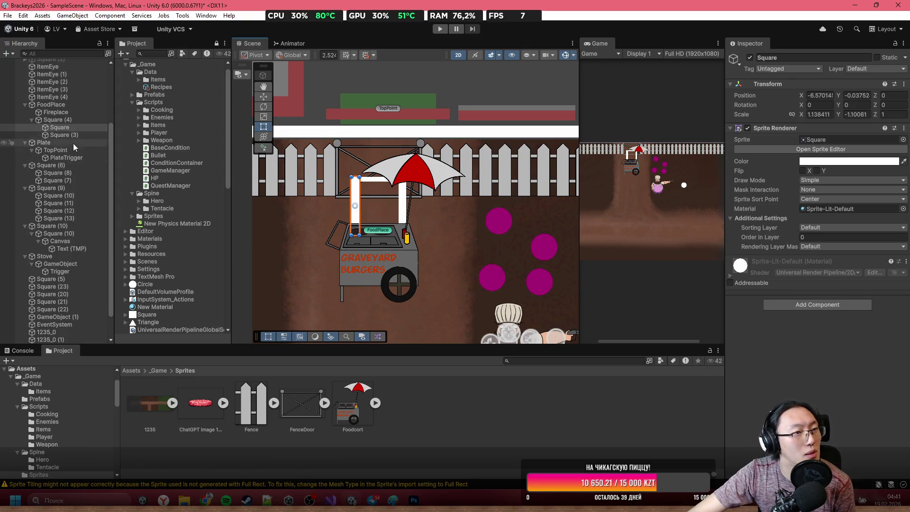
{"action": "left_click", "coordinate": [72, 105]}
{"action": "left_click", "coordinate": [264, 96]}
{"action": "left_click_drag", "start_coordinate": [377, 194], "coordinate": [390, 249]}
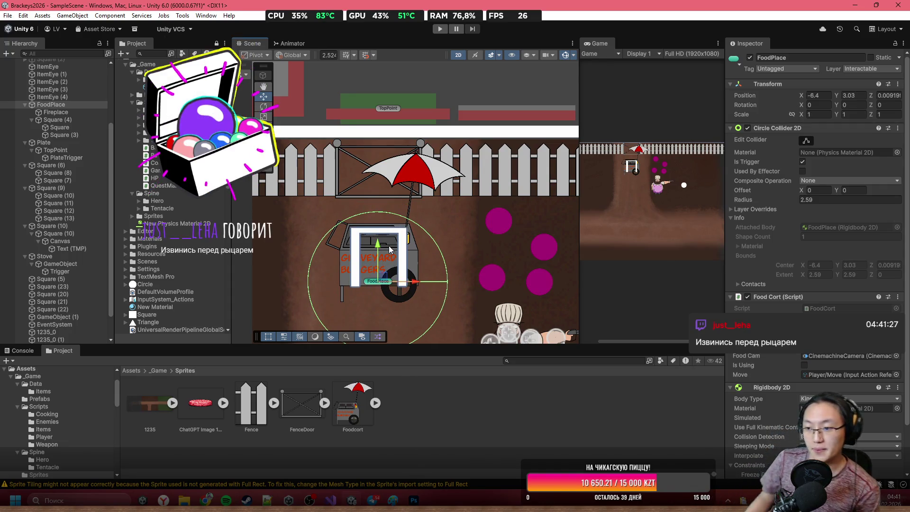
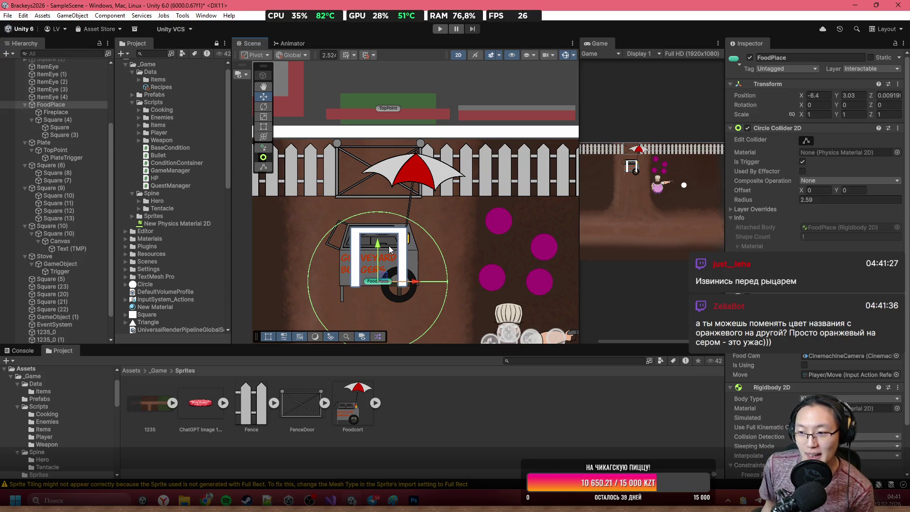
Reveal the Foodcort sprite's image file in Explorer from Unity's Project panel
{"action": "scroll", "coordinate": [312, 218], "scroll_direction": "up", "scroll_amount": 2}
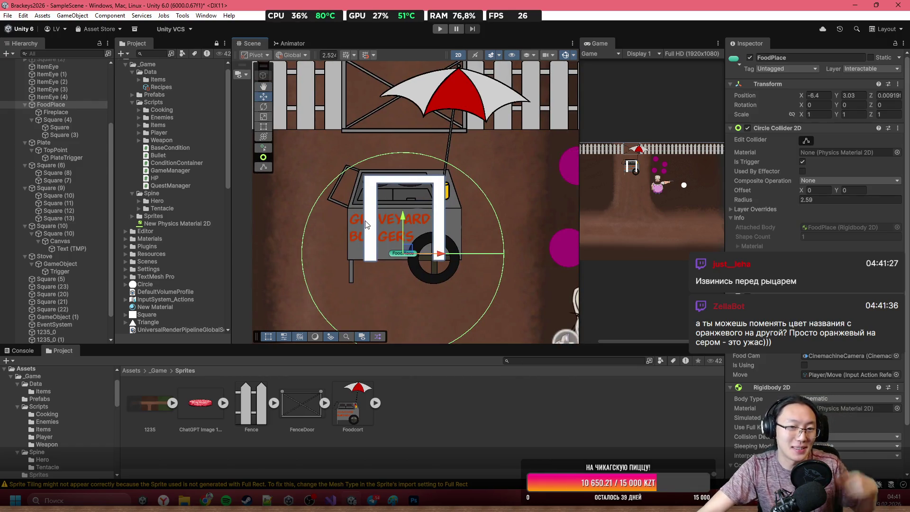
{"action": "right_click", "coordinate": [342, 395]}
{"action": "mouse_move", "coordinate": [473, 142]}
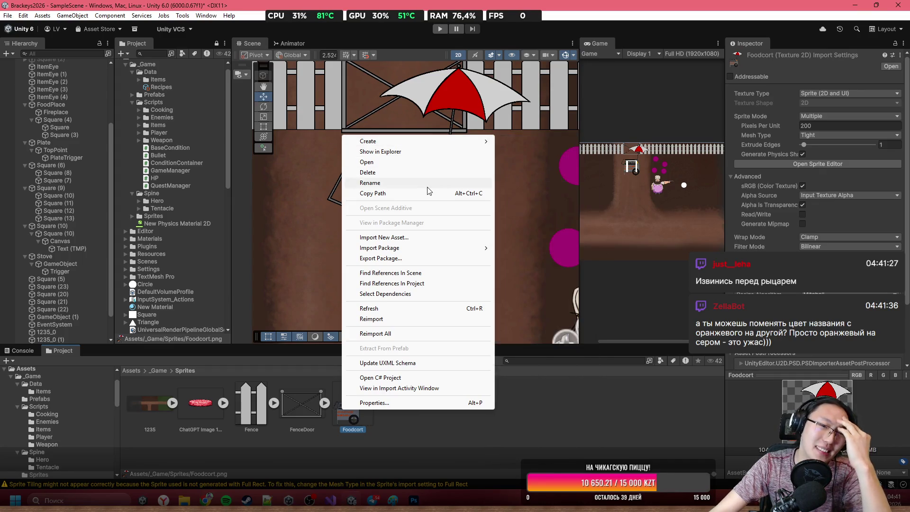
{"action": "left_click", "coordinate": [420, 151]}
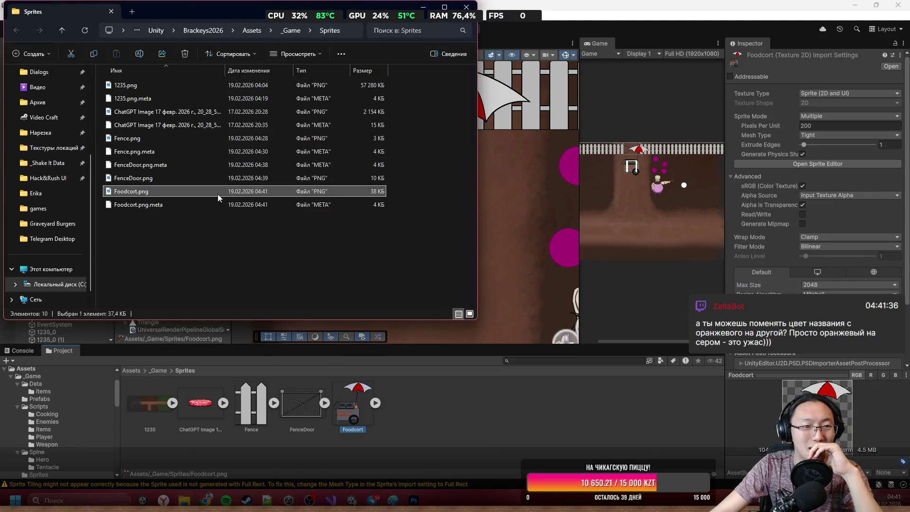
Open Foodcort.png with Photoshop, accepting the colour profile warning
{"action": "right_click", "coordinate": [193, 197]}
{"action": "right_click", "coordinate": [173, 192]}
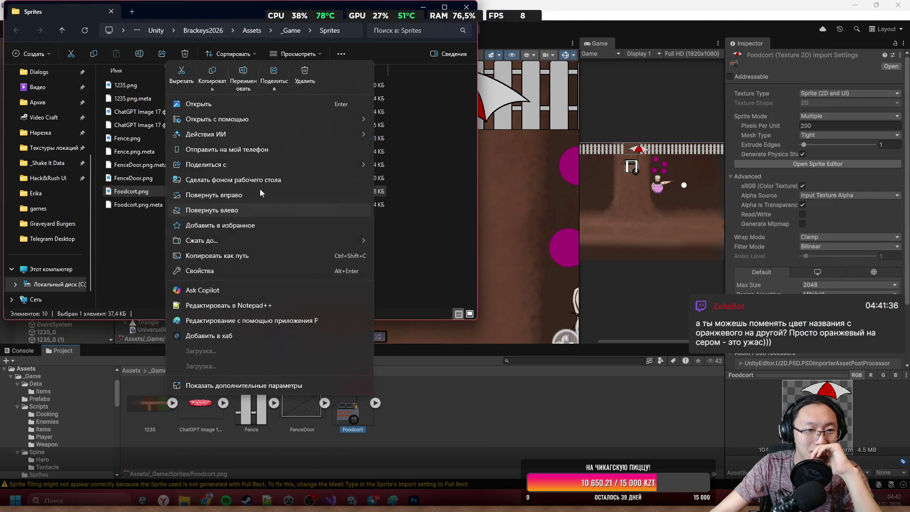
{"action": "mouse_move", "coordinate": [295, 119]}
{"action": "left_click", "coordinate": [409, 123]}
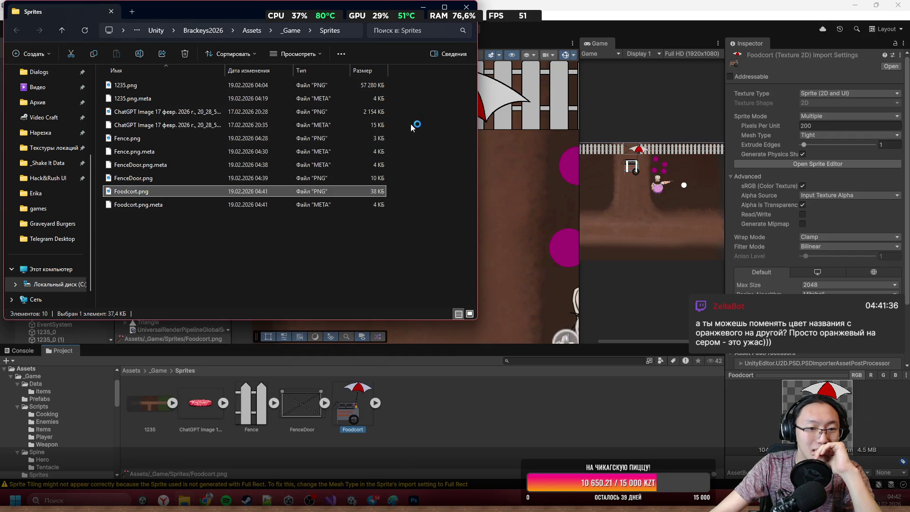
{"action": "left_click", "coordinate": [506, 214]}
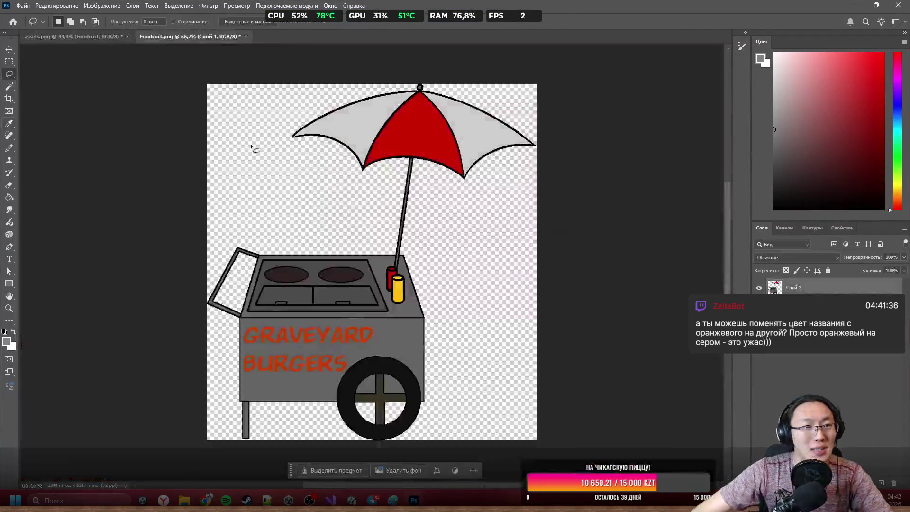
Set the painting colour to bright green, checking it against the logo in assets.png
{"action": "scroll", "coordinate": [281, 362], "scroll_direction": "up", "scroll_amount": 5}
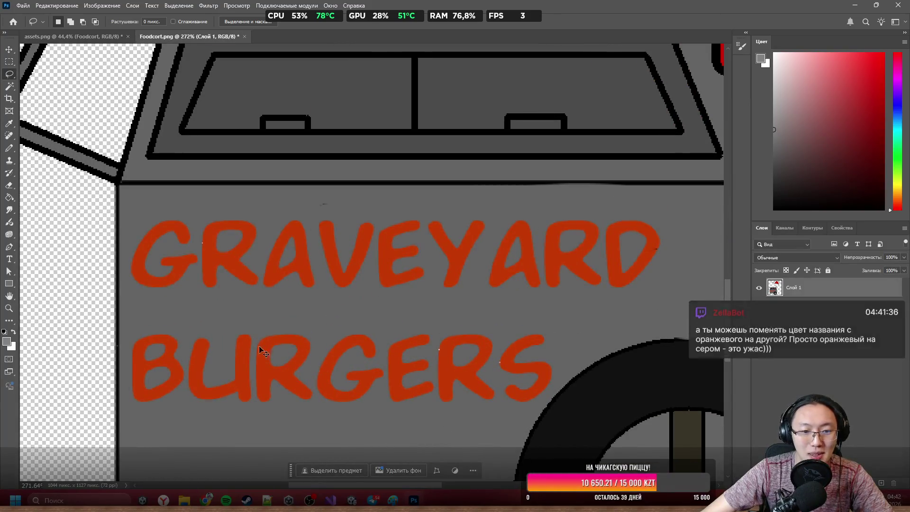
{"action": "scroll", "coordinate": [302, 273], "scroll_direction": "down", "scroll_amount": 2}
{"action": "left_click", "coordinate": [897, 166]}
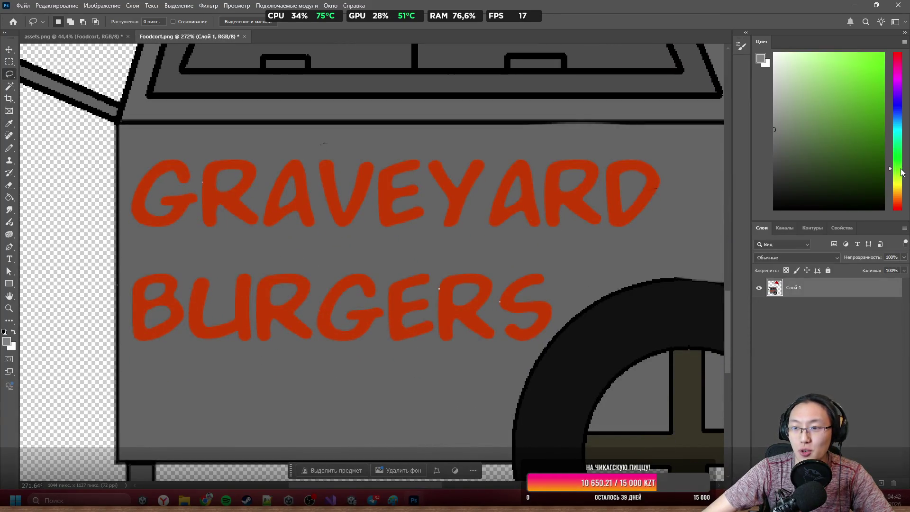
{"action": "left_click_drag", "start_coordinate": [900, 170], "coordinate": [900, 154]}
{"action": "scroll", "coordinate": [529, 69], "scroll_direction": "down", "scroll_amount": 5}
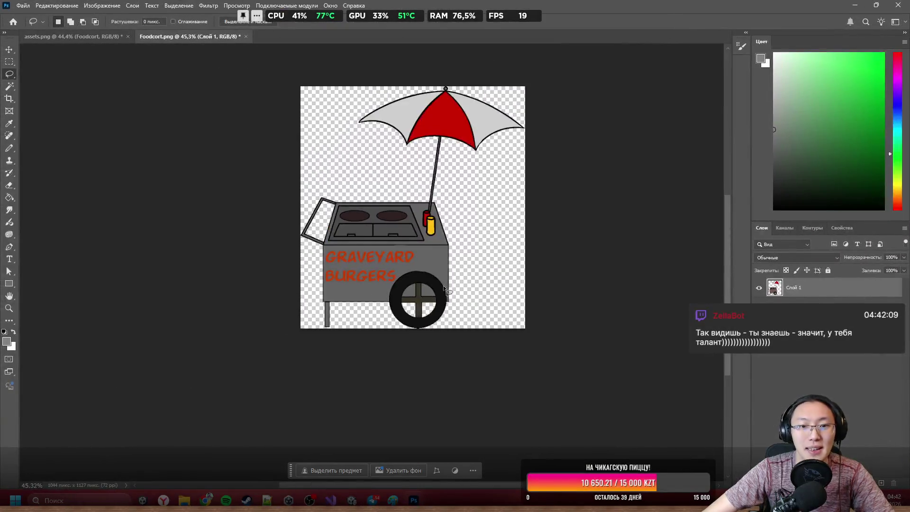
{"action": "left_click", "coordinate": [71, 37]}
{"action": "scroll", "coordinate": [212, 278], "scroll_direction": "down", "scroll_amount": 3}
{"action": "scroll", "coordinate": [513, 212], "scroll_direction": "right", "scroll_amount": 5}
{"action": "scroll", "coordinate": [301, 205], "scroll_direction": "up", "scroll_amount": 10}
Paint Bucket the G of GRAVEYARD on the Foodcort sign green
{"action": "key", "text": "b"}
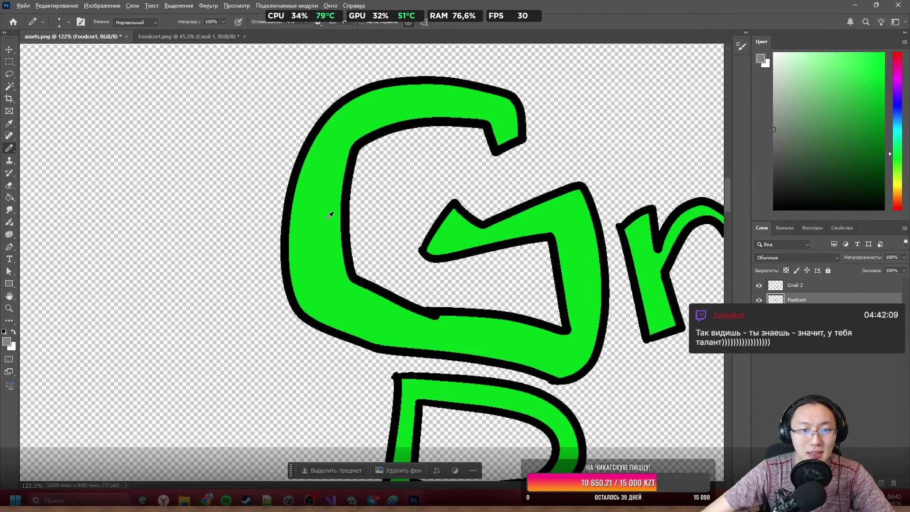
{"action": "left_click", "coordinate": [185, 36]}
{"action": "scroll", "coordinate": [347, 185], "scroll_direction": "up", "scroll_amount": 8}
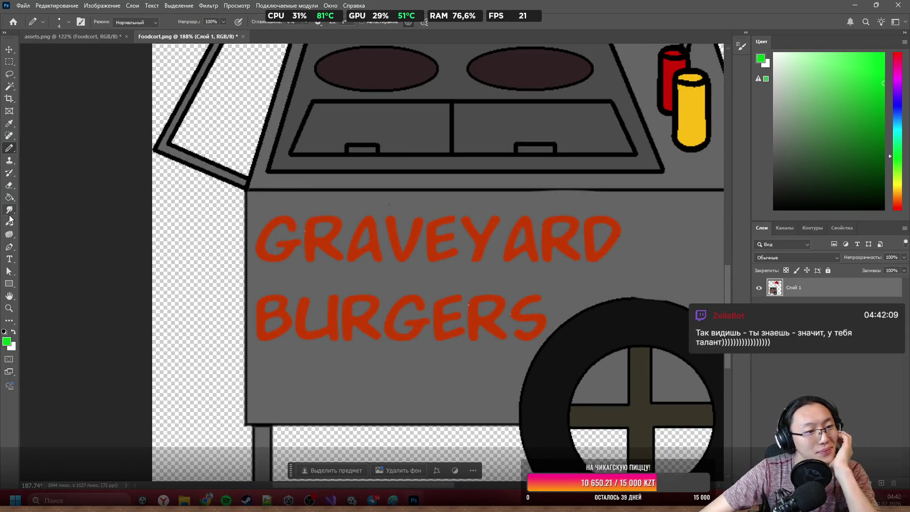
{"action": "left_click", "coordinate": [10, 197]}
{"action": "left_click", "coordinate": [285, 246]}
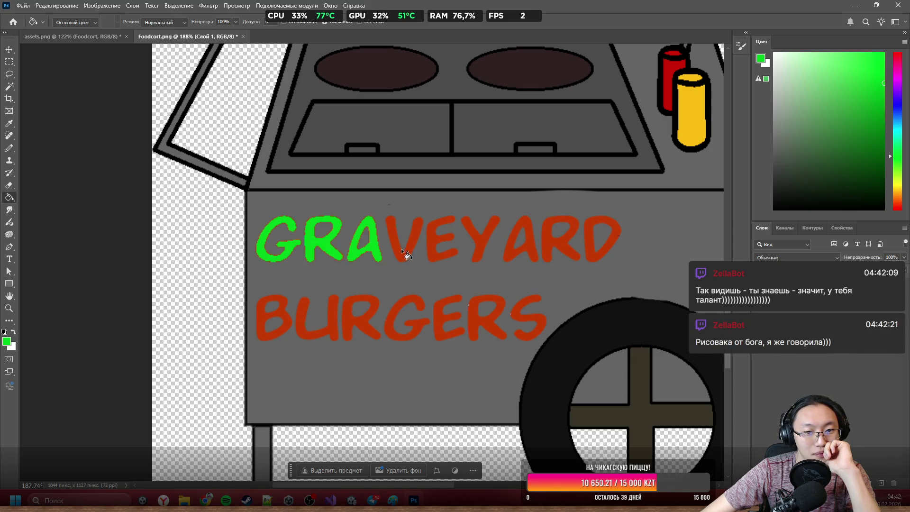
Fill the remaining GRAVEYARD letters green: V, E, Y, A, R and D
{"action": "scroll", "coordinate": [411, 232], "scroll_direction": "up", "scroll_amount": 3}
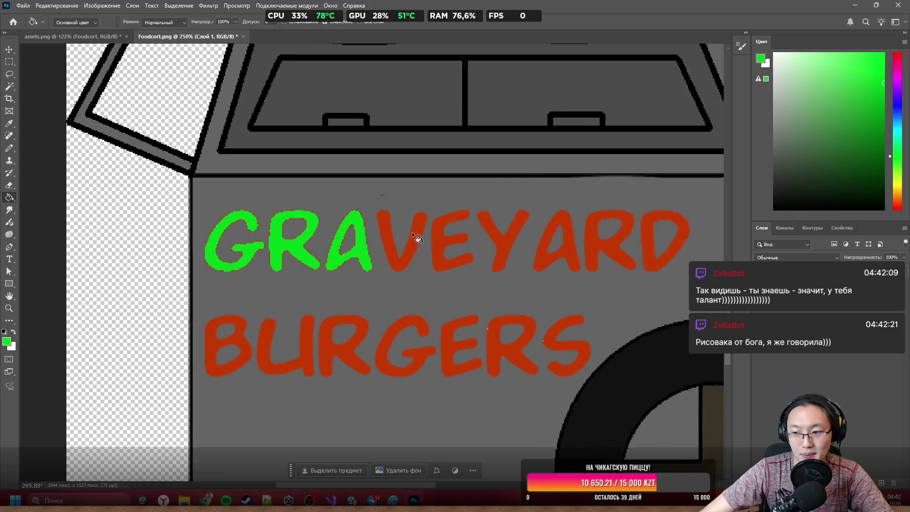
{"action": "scroll", "coordinate": [327, 255], "scroll_direction": "down", "scroll_amount": 3}
{"action": "scroll", "coordinate": [327, 255], "scroll_direction": "right", "scroll_amount": 3}
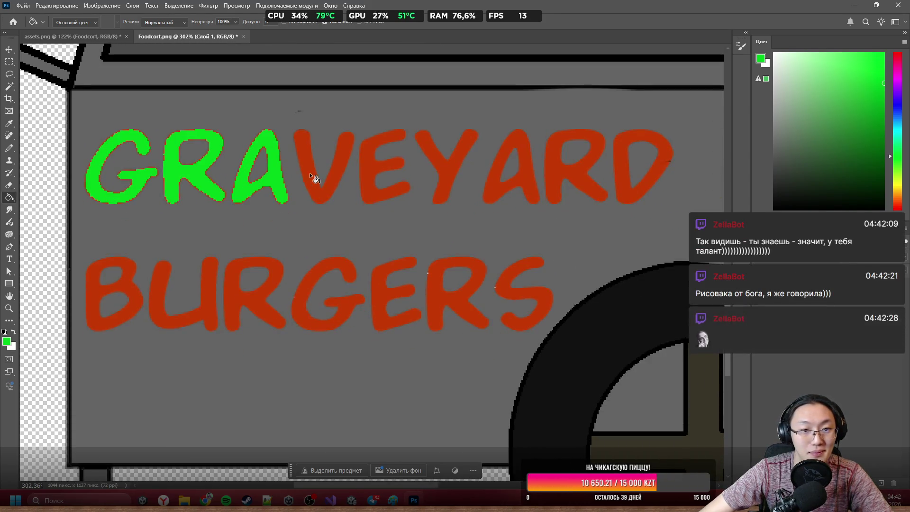
{"action": "left_click", "coordinate": [309, 172]}
{"action": "left_click", "coordinate": [380, 193]}
{"action": "left_click", "coordinate": [437, 197]}
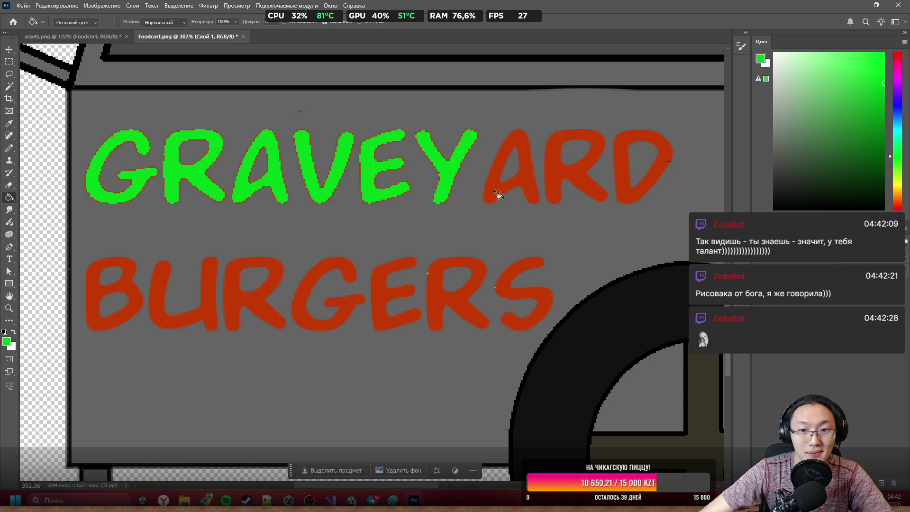
{"action": "left_click", "coordinate": [495, 188]}
{"action": "left_click", "coordinate": [554, 185]}
{"action": "left_click", "coordinate": [625, 186]}
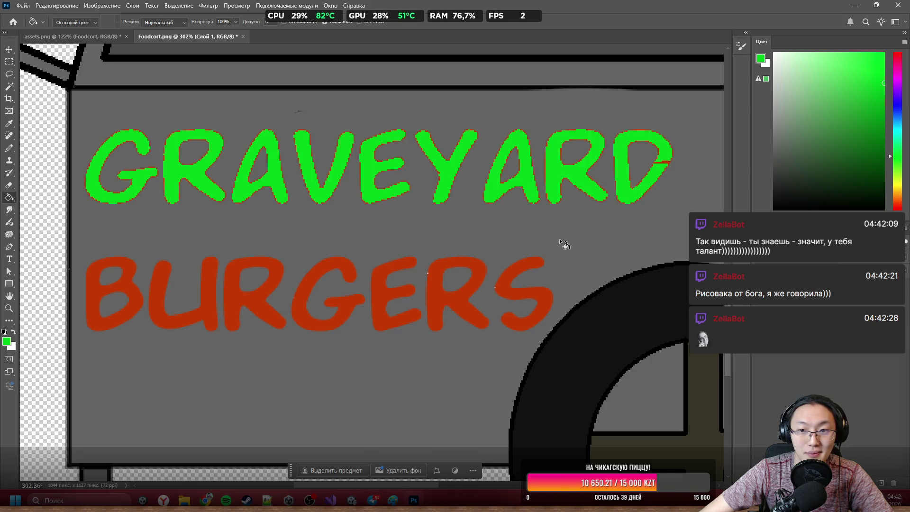
Fill every BURGERS letter green, undoing one stray background fill
{"action": "left_click", "coordinate": [509, 292]}
{"action": "left_click", "coordinate": [470, 300]}
{"action": "key", "text": "ctrl+z"}
{"action": "left_click", "coordinate": [457, 296]}
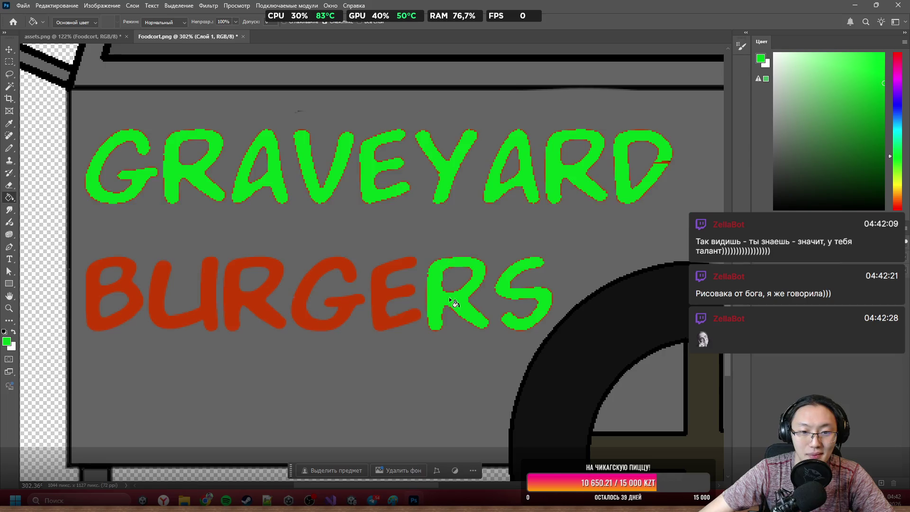
{"action": "left_click", "coordinate": [373, 296]}
{"action": "left_click", "coordinate": [296, 311]}
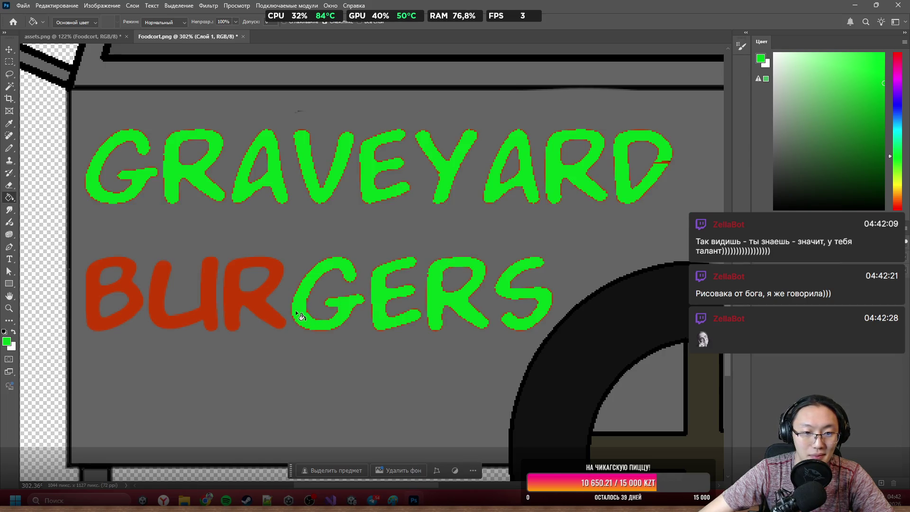
{"action": "left_click", "coordinate": [262, 296]}
{"action": "left_click", "coordinate": [114, 293]}
Paint over the red streak inside the D in green with the Pencil
{"action": "scroll", "coordinate": [533, 262], "scroll_direction": "down", "scroll_amount": 10}
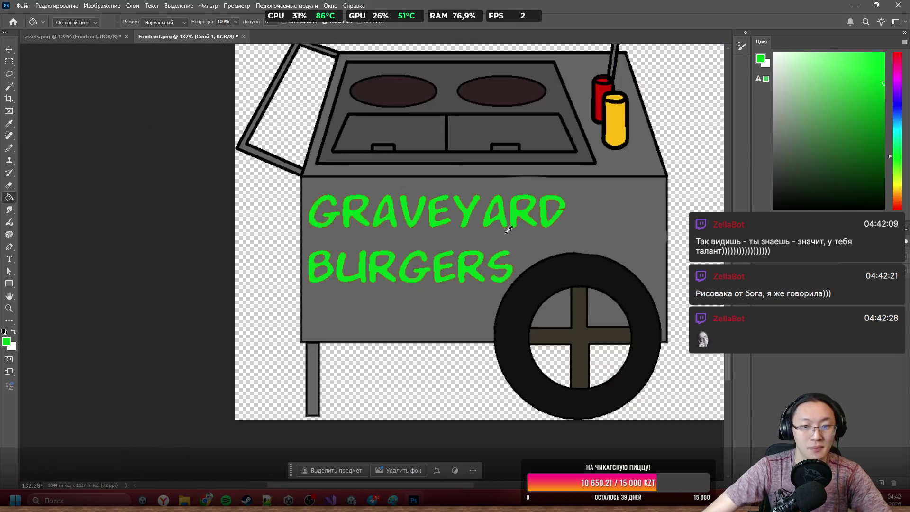
{"action": "scroll", "coordinate": [531, 246], "scroll_direction": "up", "scroll_amount": 10}
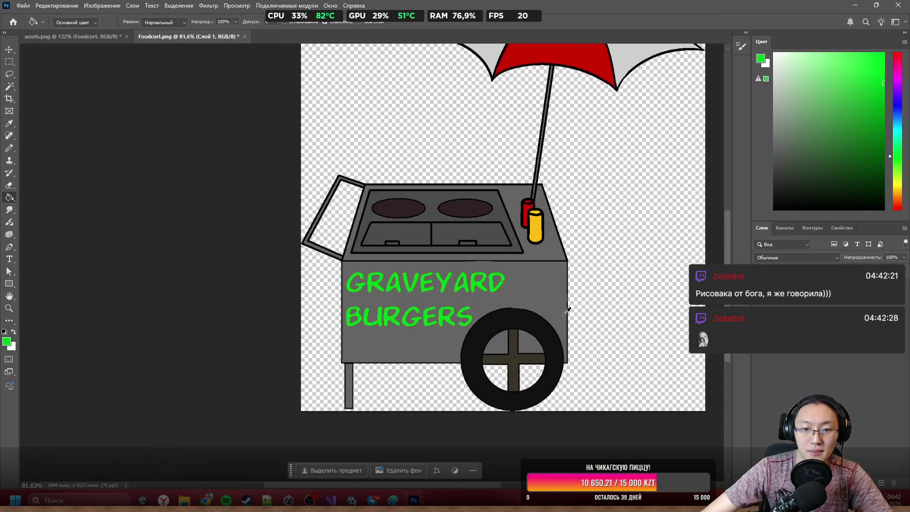
{"action": "key", "text": "b"}
{"action": "scroll", "coordinate": [481, 285], "scroll_direction": "down", "scroll_amount": 2}
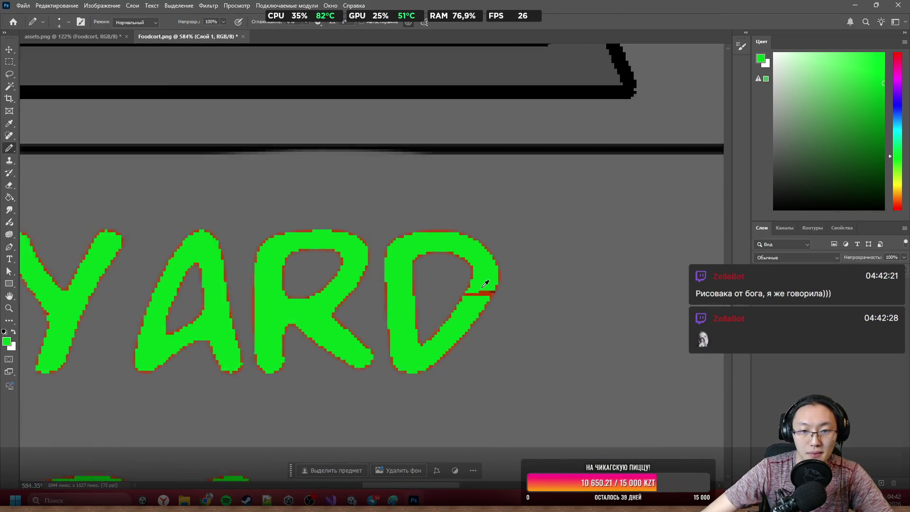
{"action": "scroll", "coordinate": [489, 289], "scroll_direction": "up", "scroll_amount": 6}
{"action": "mouse_move", "coordinate": [489, 289]}
{"action": "left_mouse_down"}
{"action": "mouse_move", "coordinate": [521, 254]}
{"action": "mouse_move", "coordinate": [512, 285]}
{"action": "mouse_move", "coordinate": [436, 314]}
{"action": "mouse_move", "coordinate": [432, 328]}
{"action": "left_mouse_up"}
{"action": "scroll", "coordinate": [432, 328], "scroll_direction": "down", "scroll_amount": 15}
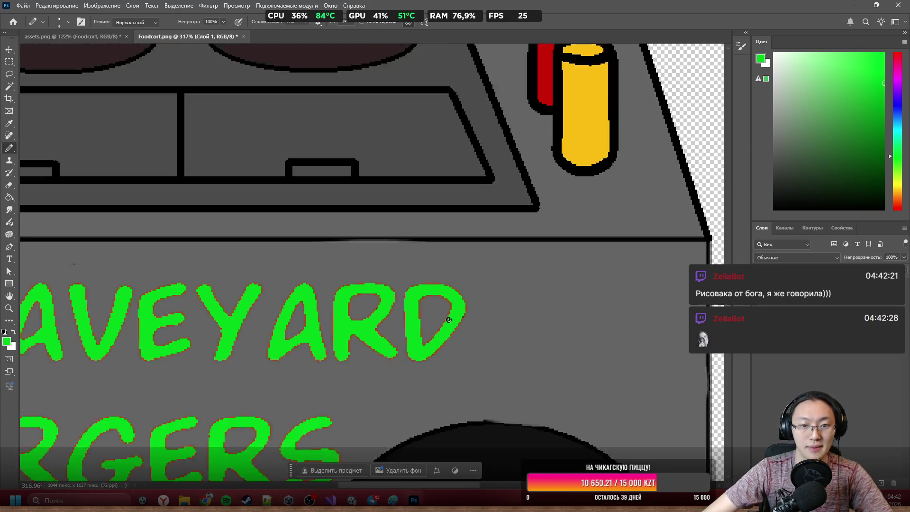
{"action": "scroll", "coordinate": [391, 332], "scroll_direction": "down", "scroll_amount": 2}
{"action": "scroll", "coordinate": [380, 360], "scroll_direction": "up", "scroll_amount": 6}
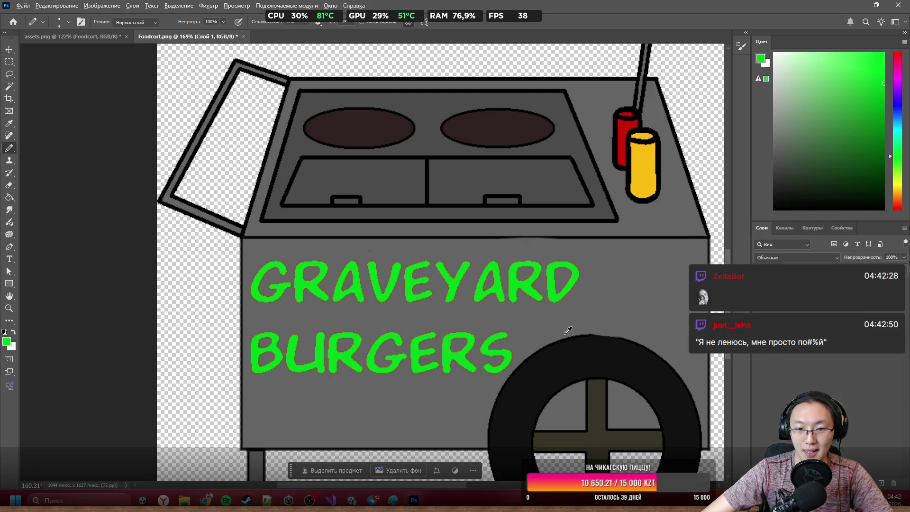
{"action": "scroll", "coordinate": [431, 305], "scroll_direction": "up", "scroll_amount": 3}
{"action": "scroll", "coordinate": [464, 301], "scroll_direction": "left", "scroll_amount": 2}
{"action": "scroll", "coordinate": [521, 261], "scroll_direction": "down", "scroll_amount": 3}
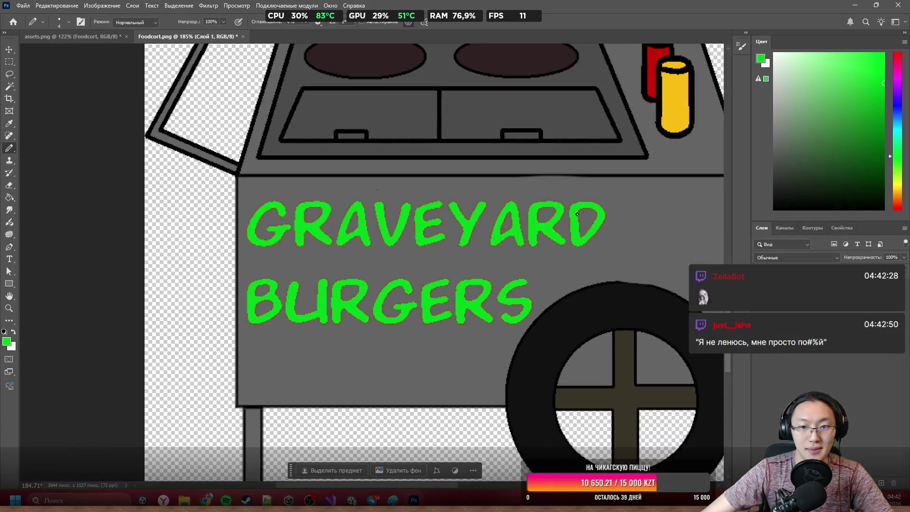
{"action": "scroll", "coordinate": [577, 213], "scroll_direction": "up", "scroll_amount": 3}
Select the green lettering of GRAVEYARD and BURGERS with the Magic Wand
{"action": "key", "text": "w"}
{"action": "left_click", "coordinate": [561, 241]}
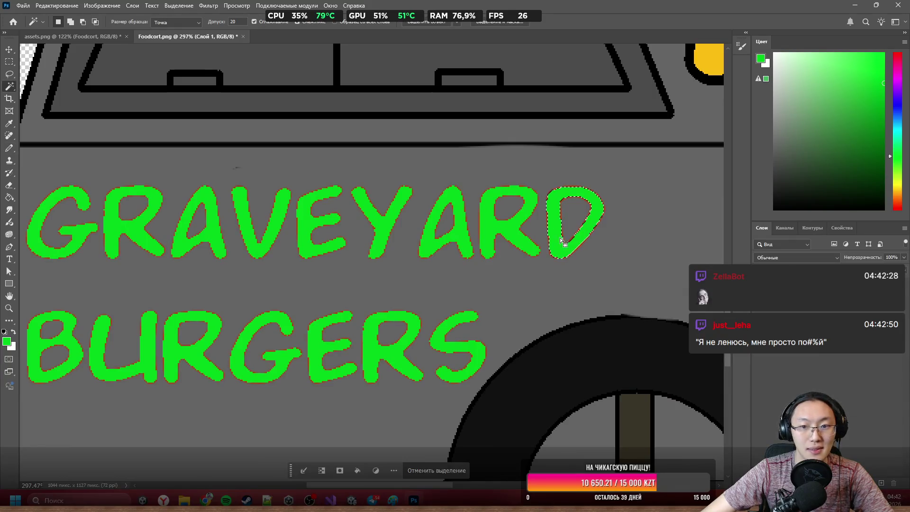
{"action": "left_click", "coordinate": [468, 245], "text": "shift"}
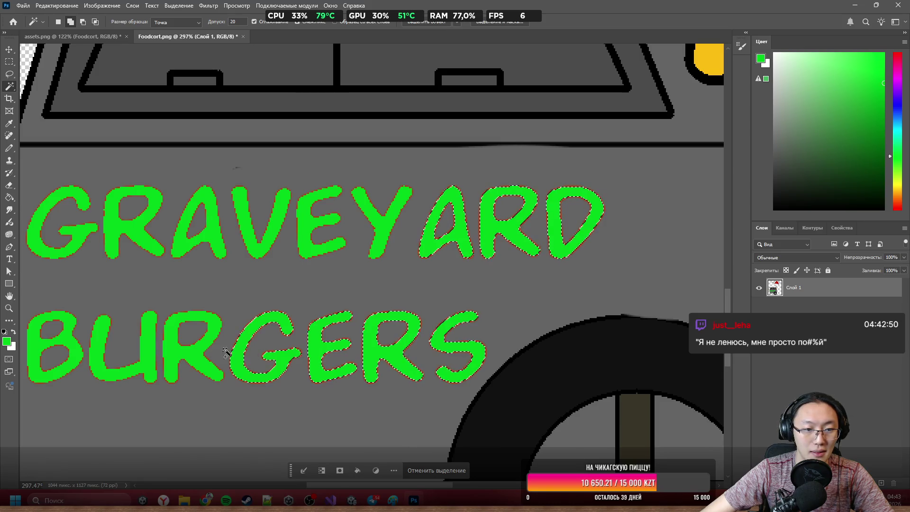
{"action": "left_click", "coordinate": [71, 344], "text": "shift"}
{"action": "left_click", "coordinate": [78, 237], "text": "shift"}
{"action": "left_click", "coordinate": [130, 222], "text": "shift"}
{"action": "left_click", "coordinate": [214, 248], "text": "shift"}
{"action": "left_click", "coordinate": [302, 247], "text": "shift"}
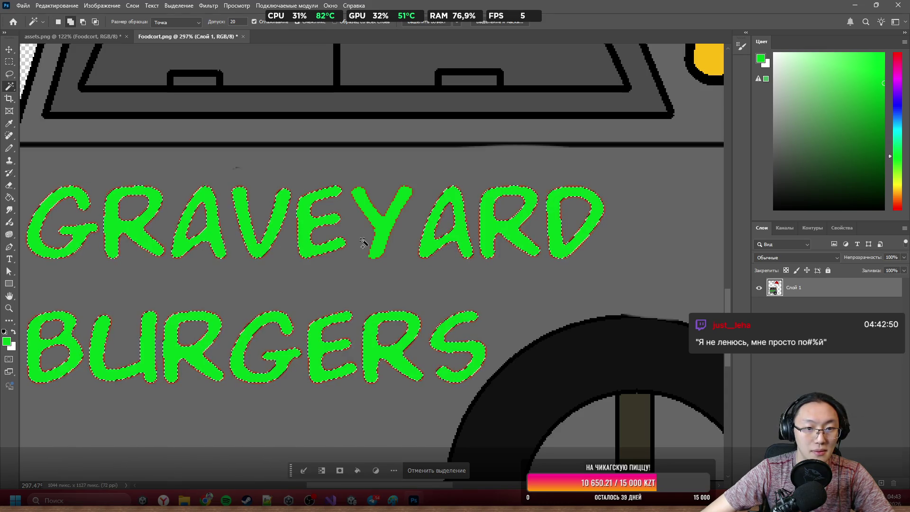
Copy the selected lettering onto a new layer, Слой 2, via Layer via Copy
{"action": "key", "text": "b"}
{"action": "scroll", "coordinate": [432, 301], "scroll_direction": "down", "scroll_amount": 3}
{"action": "scroll", "coordinate": [432, 300], "scroll_direction": "up", "scroll_amount": 1}
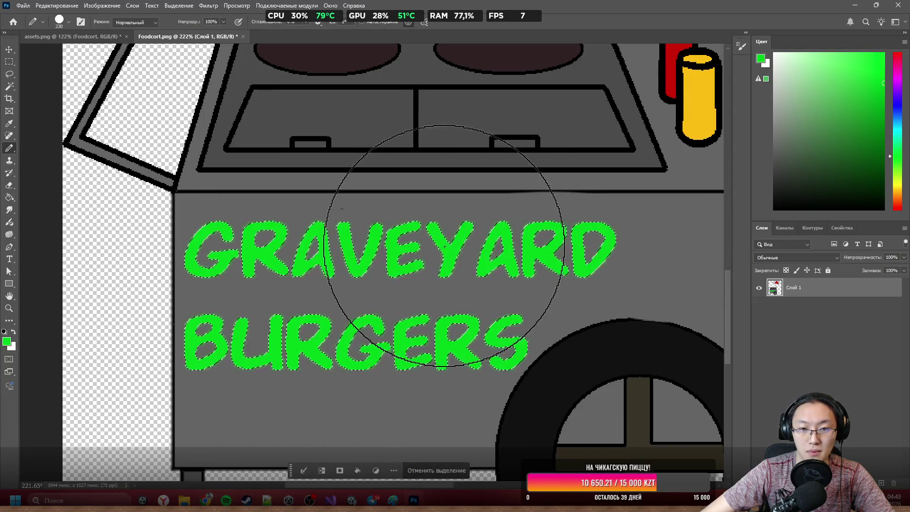
{"action": "scroll", "coordinate": [440, 242], "scroll_direction": "up", "scroll_amount": 5}
{"action": "scroll", "coordinate": [425, 229], "scroll_direction": "down", "scroll_amount": 4}
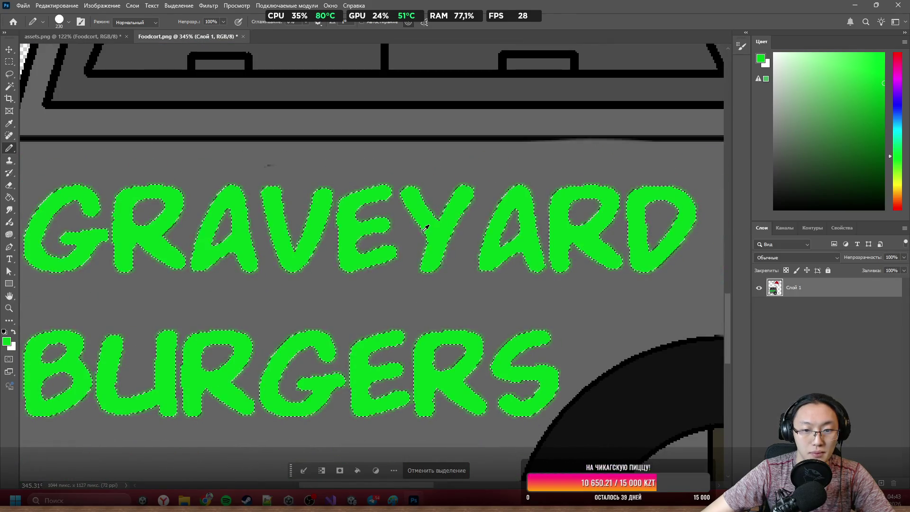
{"action": "scroll", "coordinate": [425, 229], "scroll_direction": "down", "scroll_amount": 2}
{"action": "scroll", "coordinate": [425, 229], "scroll_direction": "up", "scroll_amount": 2}
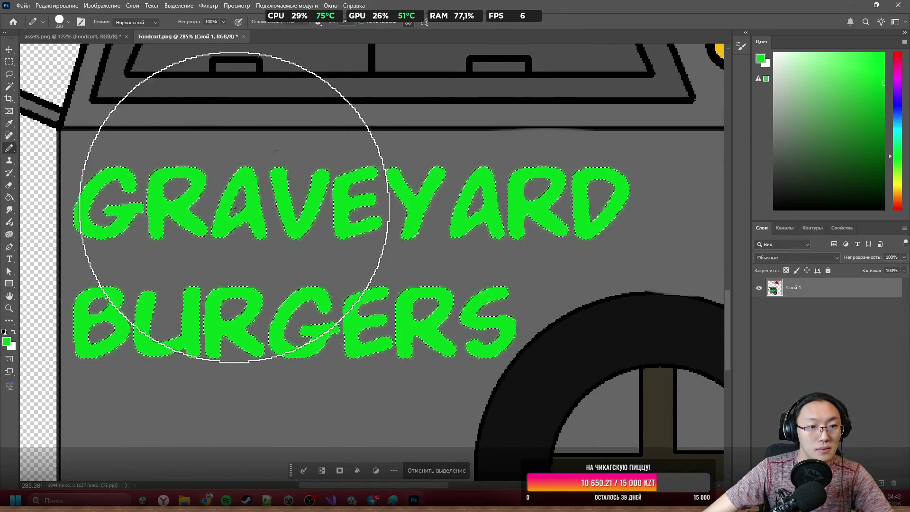
{"action": "key", "text": "l"}
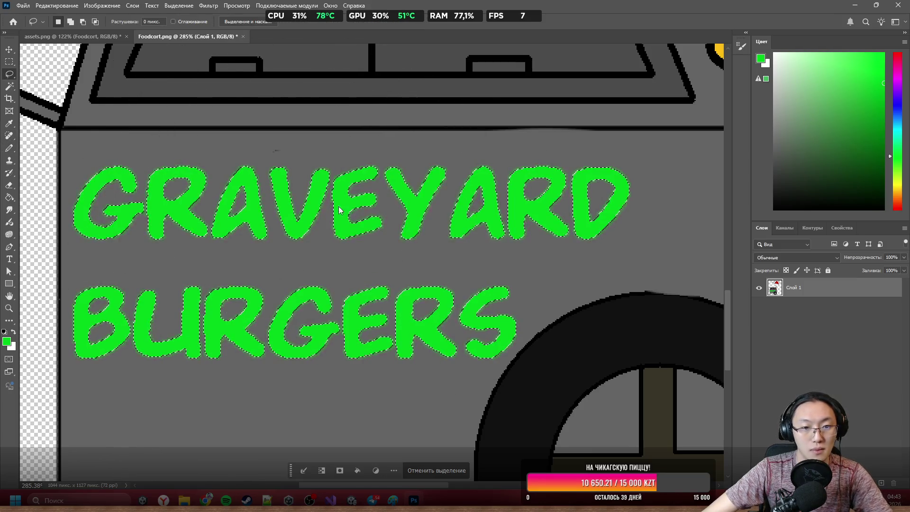
{"action": "right_click", "coordinate": [340, 209]}
{"action": "left_click", "coordinate": [398, 278]}
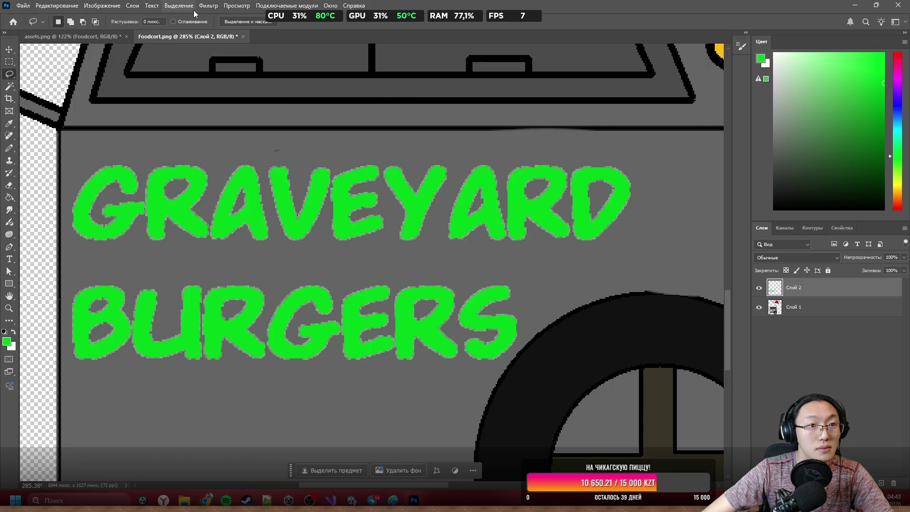
Give Слой 2 a 2 px Stroke layer style
{"action": "double_click", "coordinate": [825, 295]}
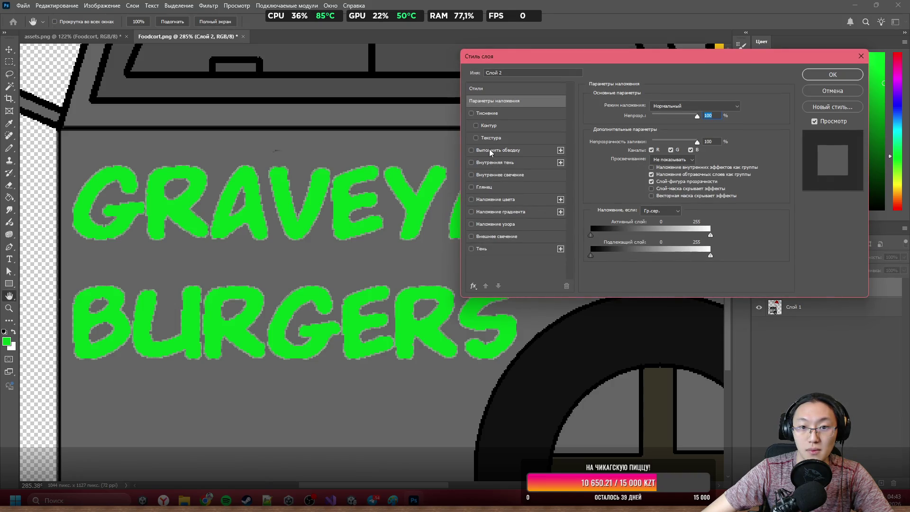
{"action": "left_click", "coordinate": [480, 151]}
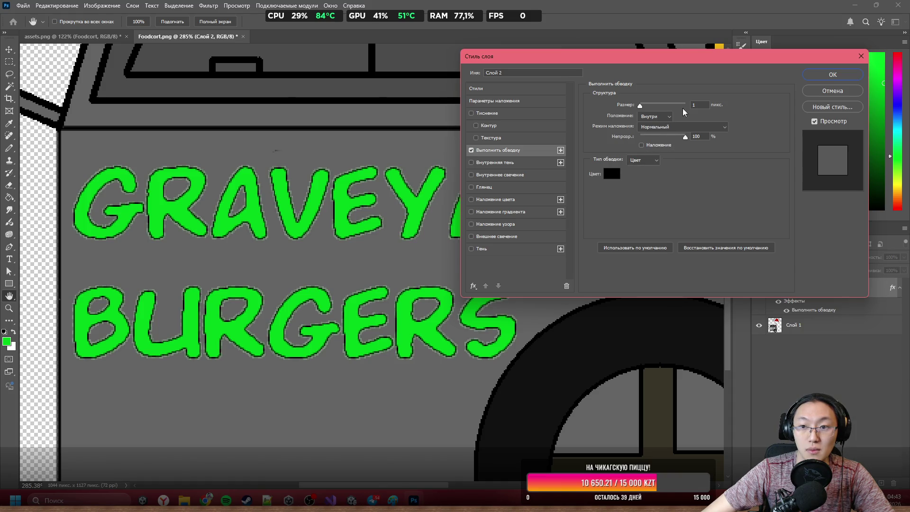
{"action": "type", "text": "2"}
{"action": "left_click", "coordinate": [833, 75]}
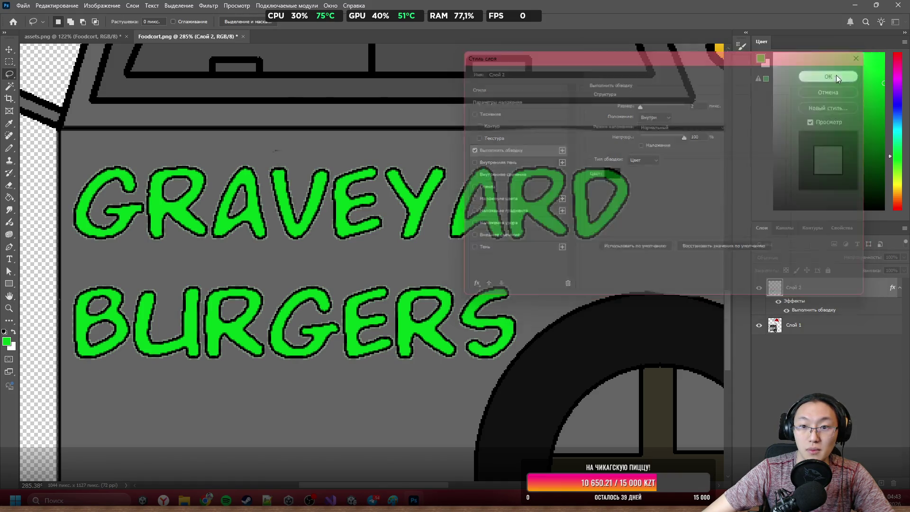
Merge the outlined lettering into the cart, save Foodcort.png, and return to Unity
{"action": "key", "text": "l"}
{"action": "scroll", "coordinate": [358, 212], "scroll_direction": "down", "scroll_amount": 5}
{"action": "scroll", "coordinate": [358, 211], "scroll_direction": "down", "scroll_amount": 3}
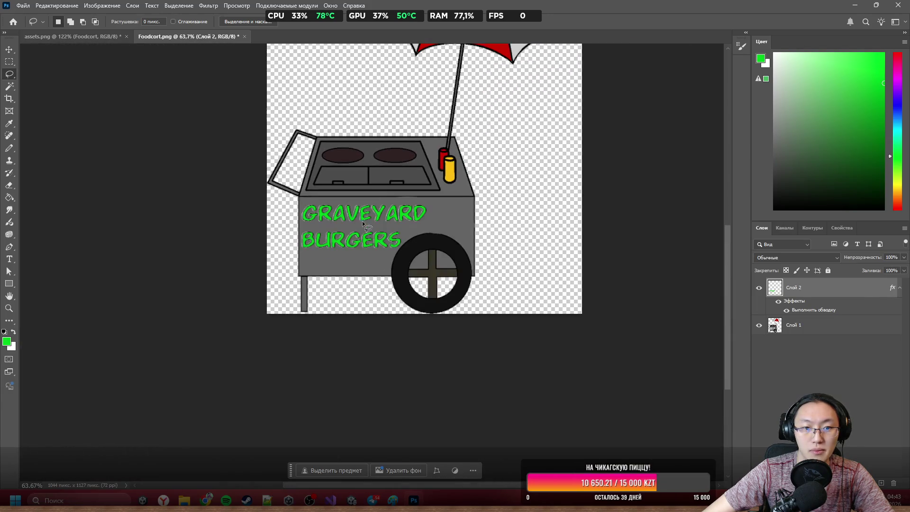
{"action": "scroll", "coordinate": [492, 285], "scroll_direction": "up", "scroll_amount": 3}
{"action": "scroll", "coordinate": [491, 285], "scroll_direction": "up", "scroll_amount": 4}
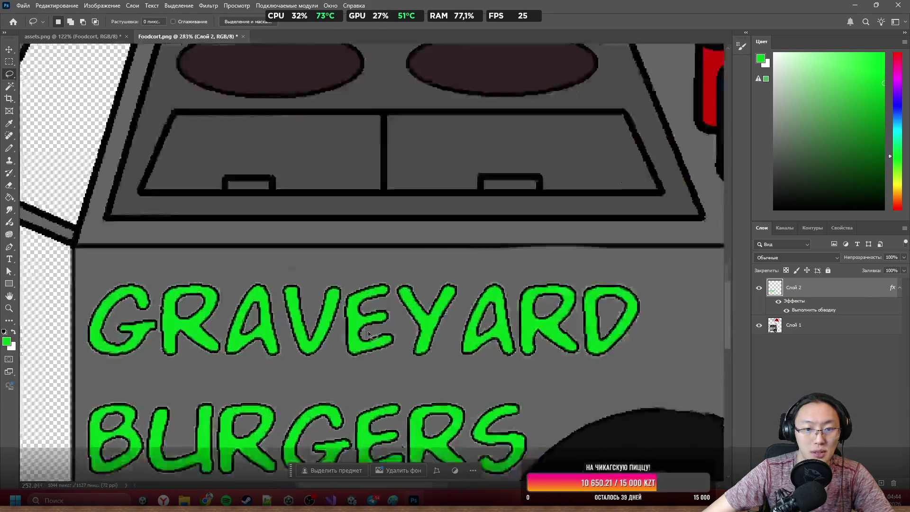
{"action": "scroll", "coordinate": [459, 361], "scroll_direction": "down", "scroll_amount": 6}
{"action": "scroll", "coordinate": [459, 361], "scroll_direction": "up", "scroll_amount": 3}
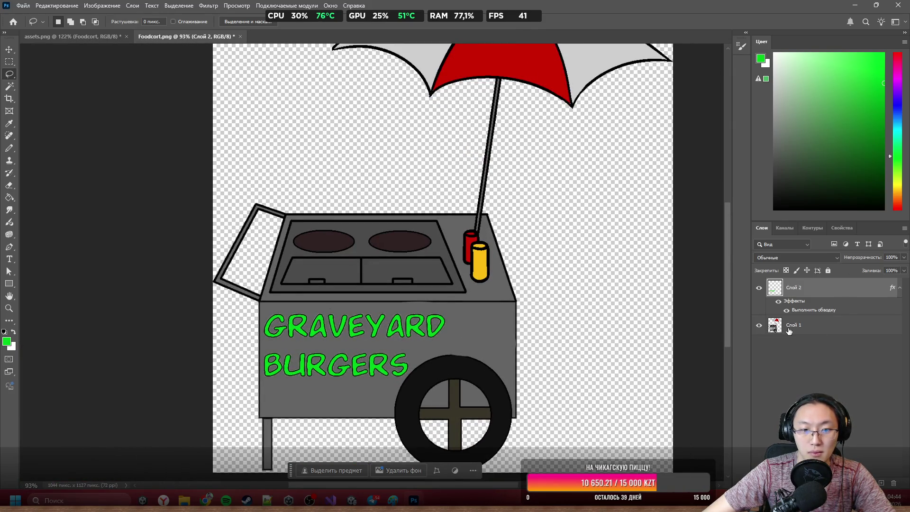
{"action": "key", "text": "ctrl+shift+e"}
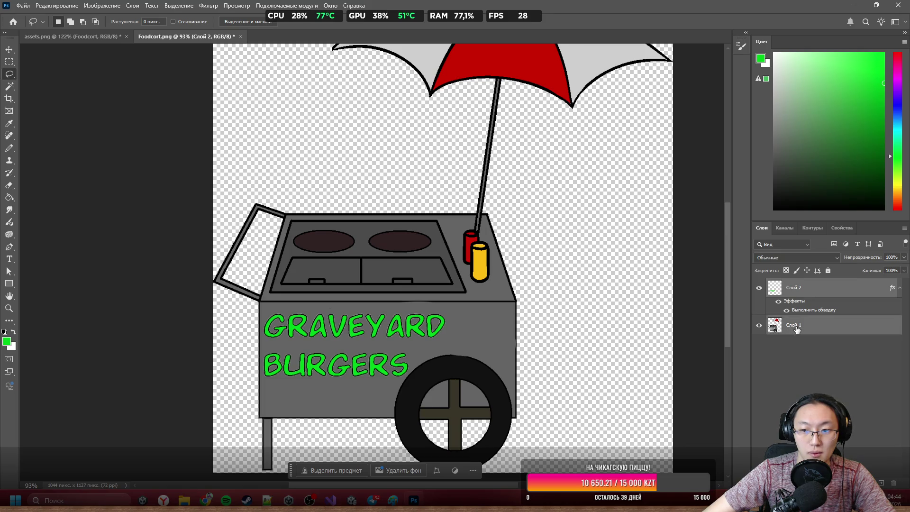
{"action": "scroll", "coordinate": [514, 257], "scroll_direction": "down", "scroll_amount": 5}
{"action": "scroll", "coordinate": [530, 248], "scroll_direction": "up", "scroll_amount": 2}
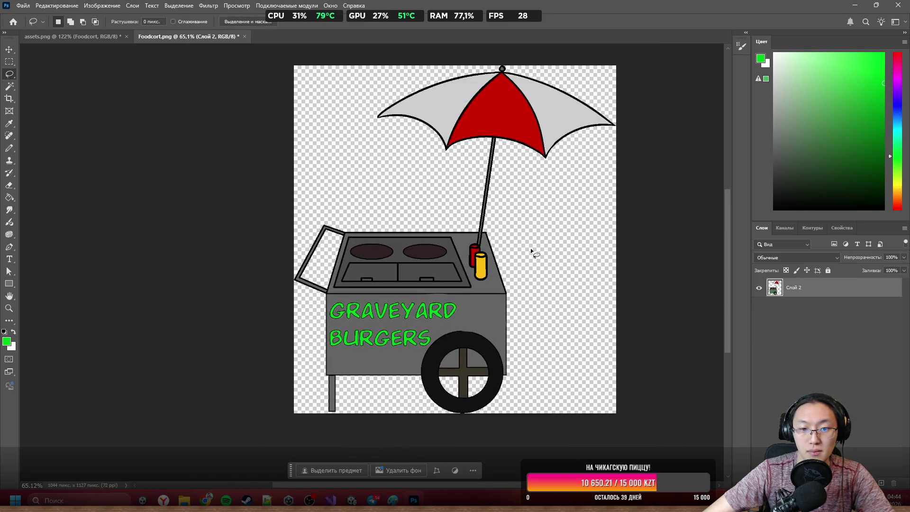
{"action": "key", "text": "ctrl+s"}
{"action": "key", "text": "alt+Tab"}
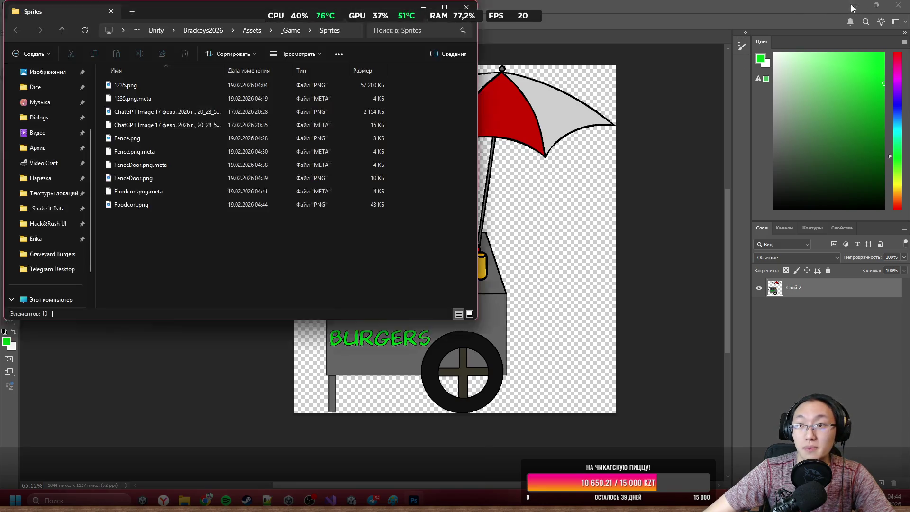
{"action": "left_click", "coordinate": [423, 6]}
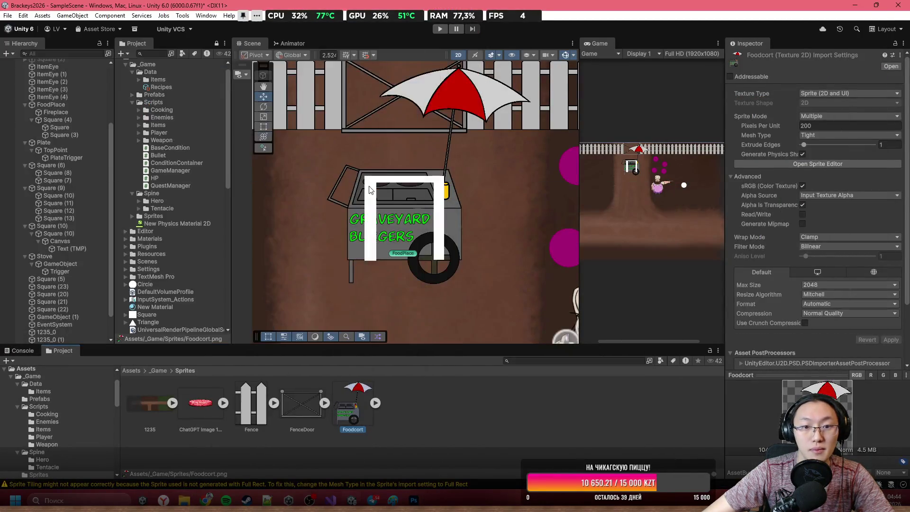
Delete the white placeholder bar Square (4) and select the Foodcort_0 cart sprite
{"action": "left_click", "coordinate": [442, 219]}
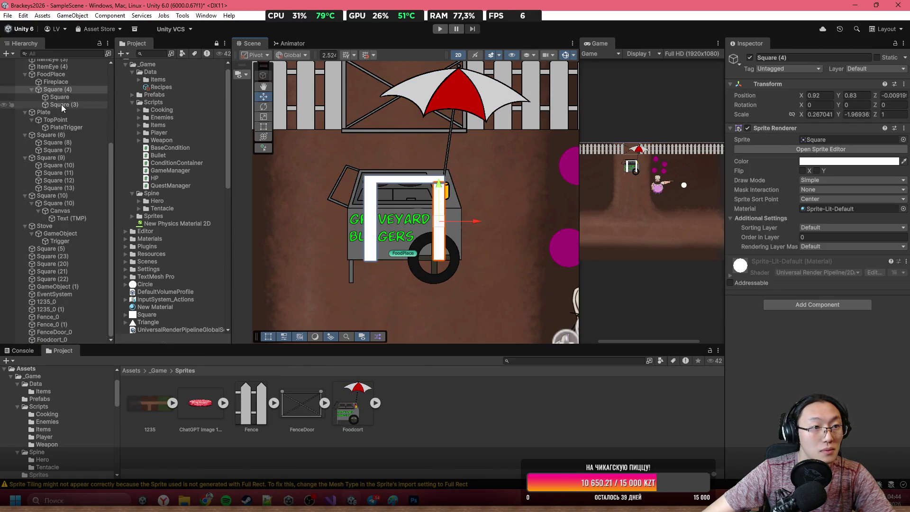
{"action": "key", "text": "Delete"}
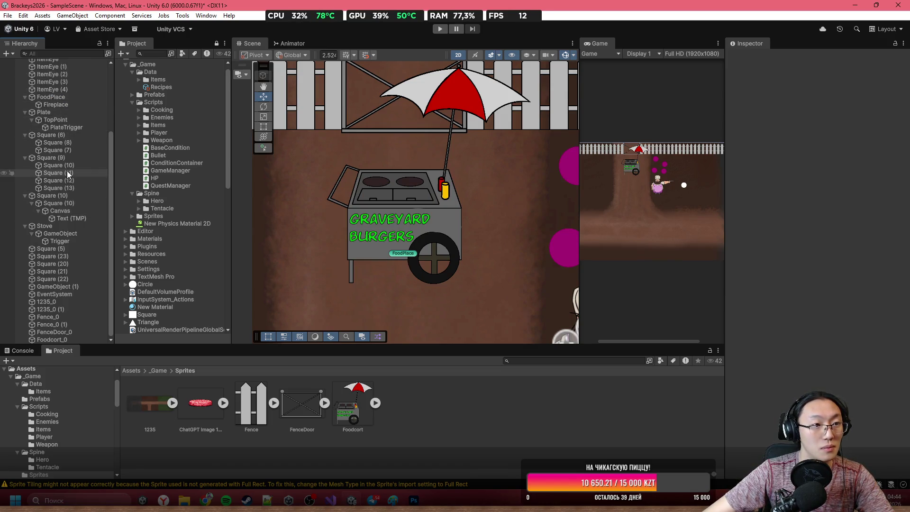
{"action": "left_click", "coordinate": [45, 226]}
{"action": "left_click", "coordinate": [374, 231]}
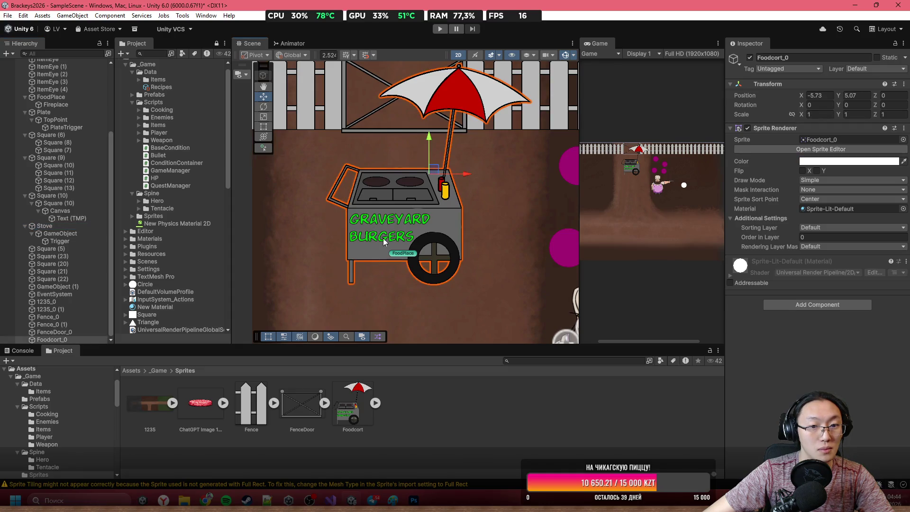
Drag Foodcort_0 onto FoodPlace in the Hierarchy to make it a child
{"action": "left_click", "coordinate": [403, 256]}
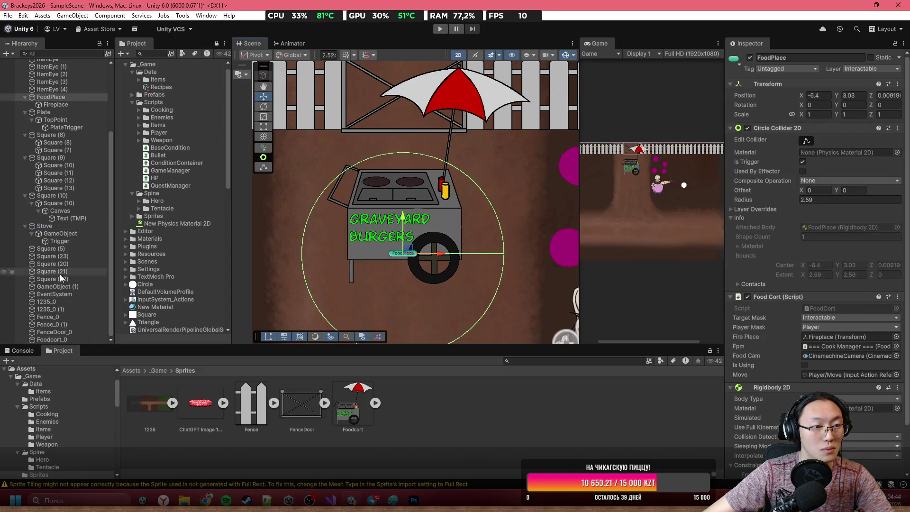
{"action": "left_click_drag", "start_coordinate": [55, 344], "coordinate": [53, 220]}
{"action": "mouse_move", "coordinate": [78, 214]}
{"action": "left_mouse_down"}
{"action": "mouse_move", "coordinate": [80, 384]}
{"action": "mouse_move", "coordinate": [96, 268]}
{"action": "mouse_move", "coordinate": [67, 109]}
{"action": "left_mouse_up"}
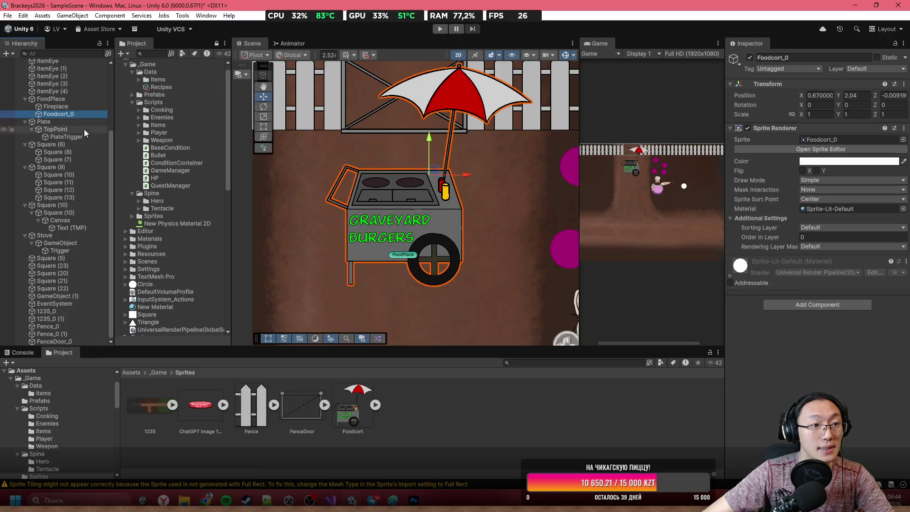
{"action": "scroll", "coordinate": [416, 204], "scroll_direction": "down", "scroll_amount": 2}
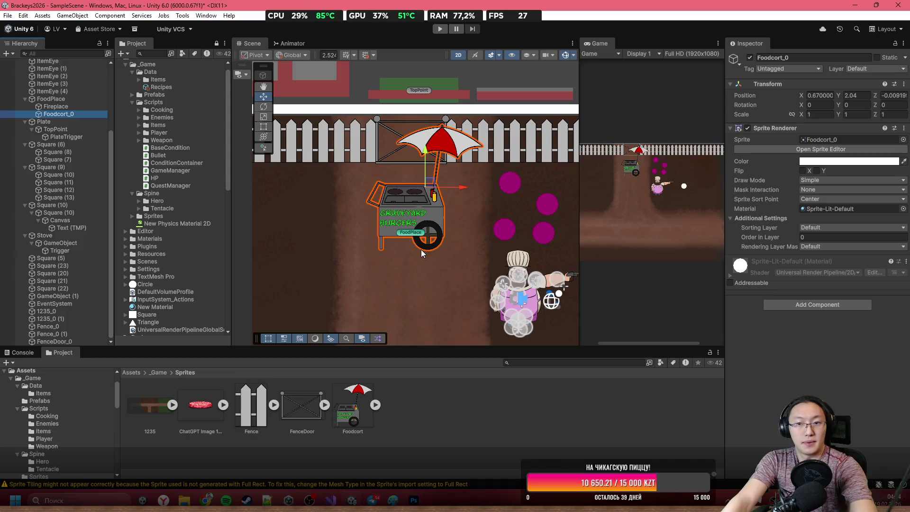
Check FoodPlace's collider, then reselect Foodcort_0 to give it a Box Collider 2D
{"action": "left_click", "coordinate": [55, 98]}
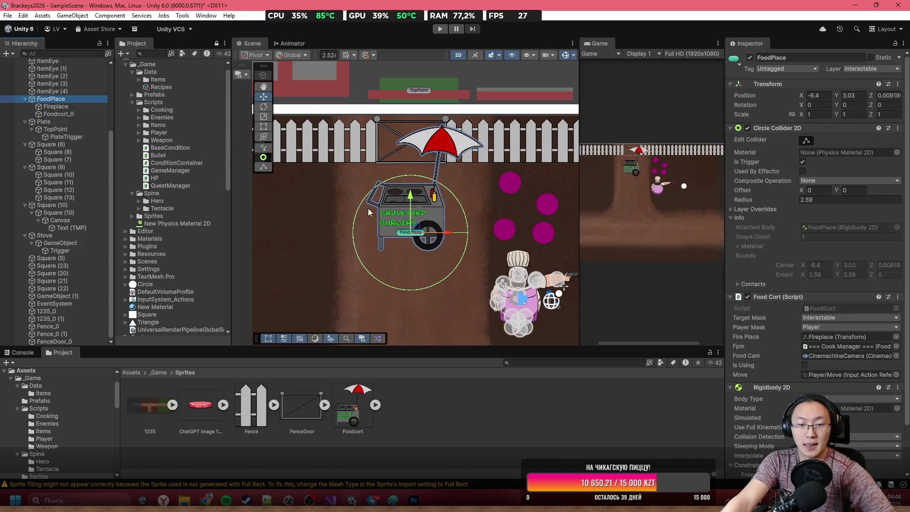
{"action": "left_click", "coordinate": [58, 114]}
{"action": "scroll", "coordinate": [435, 299], "scroll_direction": "up", "scroll_amount": 2}
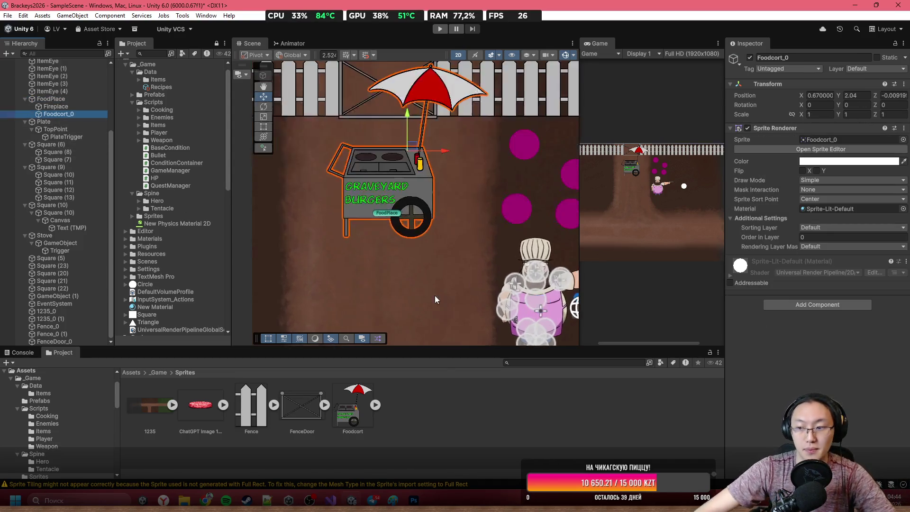
{"action": "scroll", "coordinate": [417, 284], "scroll_direction": "up", "scroll_amount": 2}
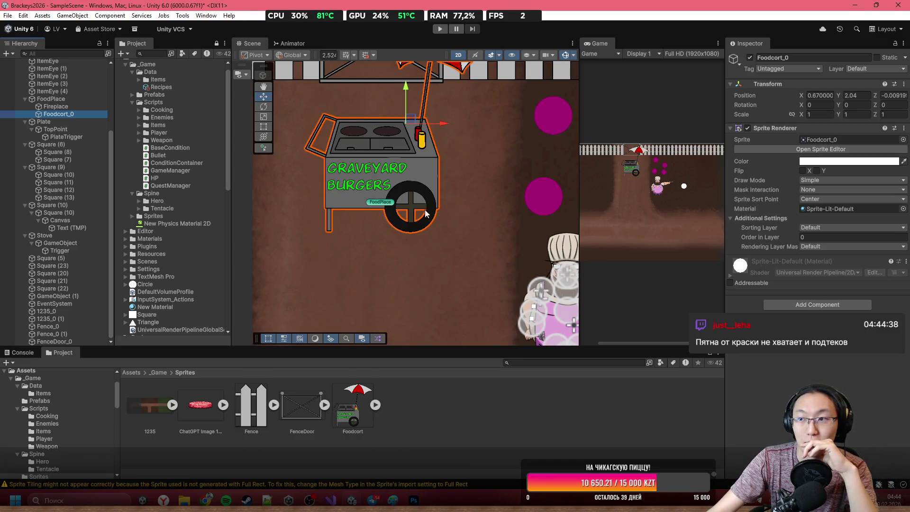
{"action": "scroll", "coordinate": [425, 213], "scroll_direction": "up", "scroll_amount": 3}
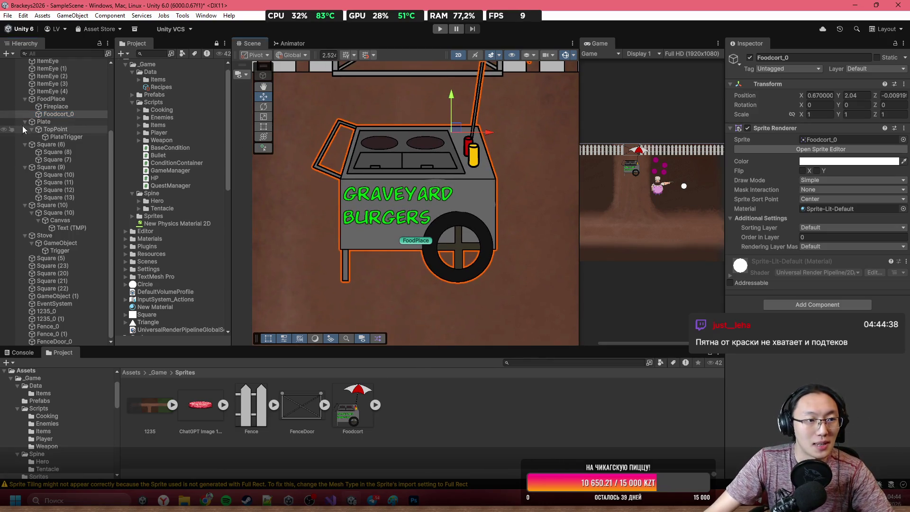
{"action": "left_click", "coordinate": [64, 98]}
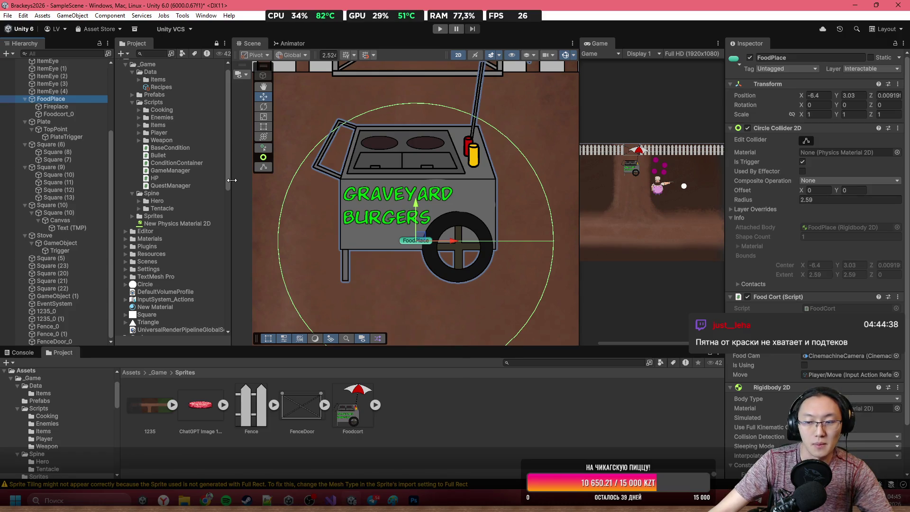
{"action": "scroll", "coordinate": [421, 198], "scroll_direction": "down", "scroll_amount": 4}
{"action": "scroll", "coordinate": [420, 204], "scroll_direction": "up", "scroll_amount": 4}
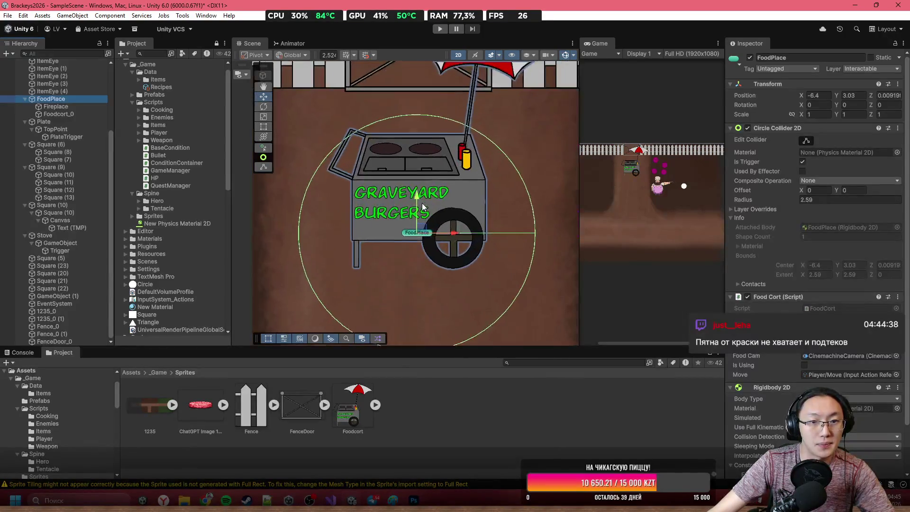
{"action": "left_click", "coordinate": [88, 113]}
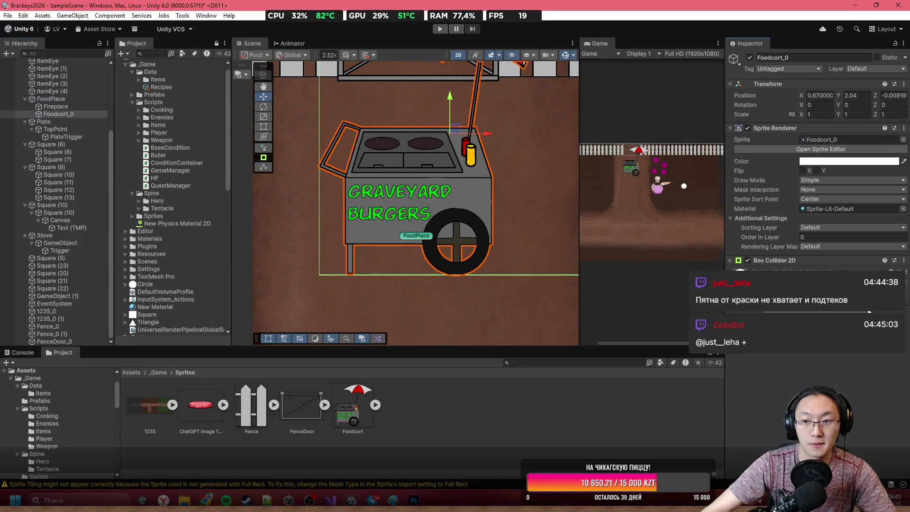
Shrink Foodcort_0's Box Collider 2D to cover only the cart's lower body
{"action": "scroll", "coordinate": [391, 197], "scroll_direction": "down", "scroll_amount": 3}
{"action": "left_click_drag", "start_coordinate": [470, 218], "coordinate": [509, 184]}
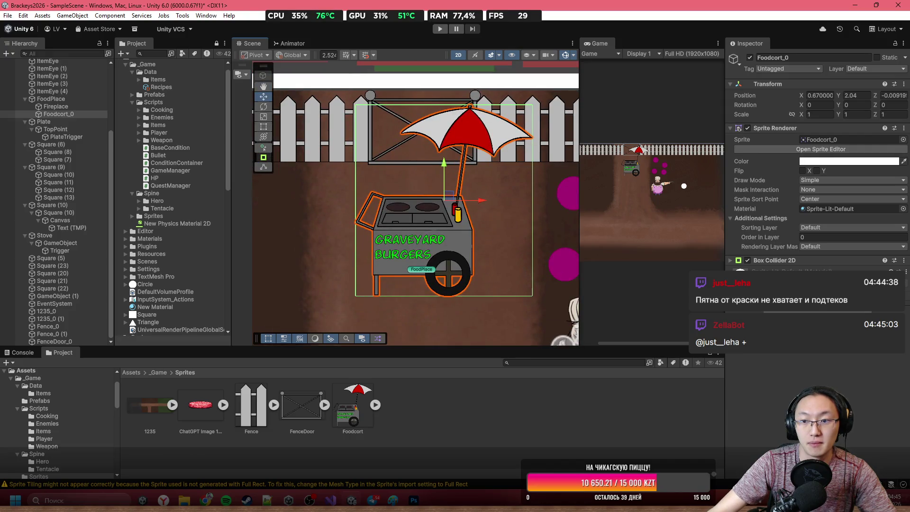
{"action": "left_click_drag", "start_coordinate": [469, 223], "coordinate": [444, 196]}
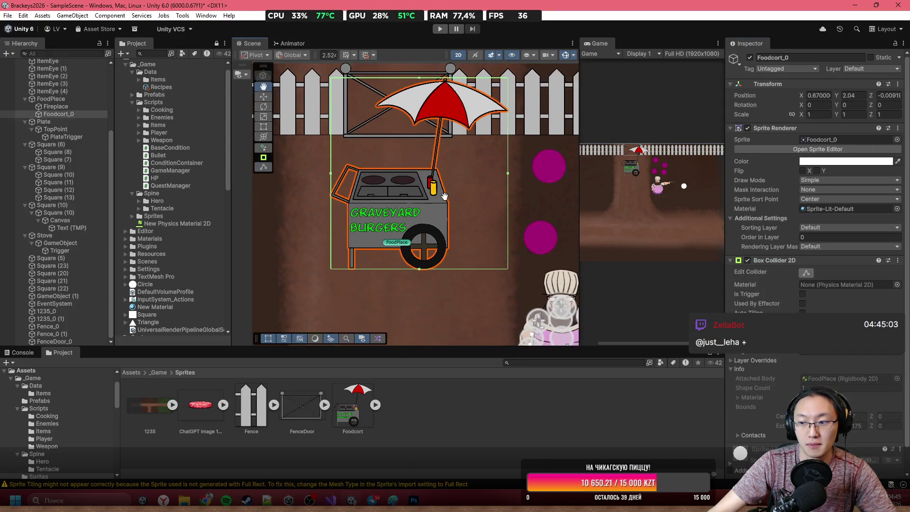
{"action": "scroll", "coordinate": [402, 133], "scroll_direction": "up", "scroll_amount": 1}
{"action": "scroll", "coordinate": [416, 77], "scroll_direction": "up", "scroll_amount": 1}
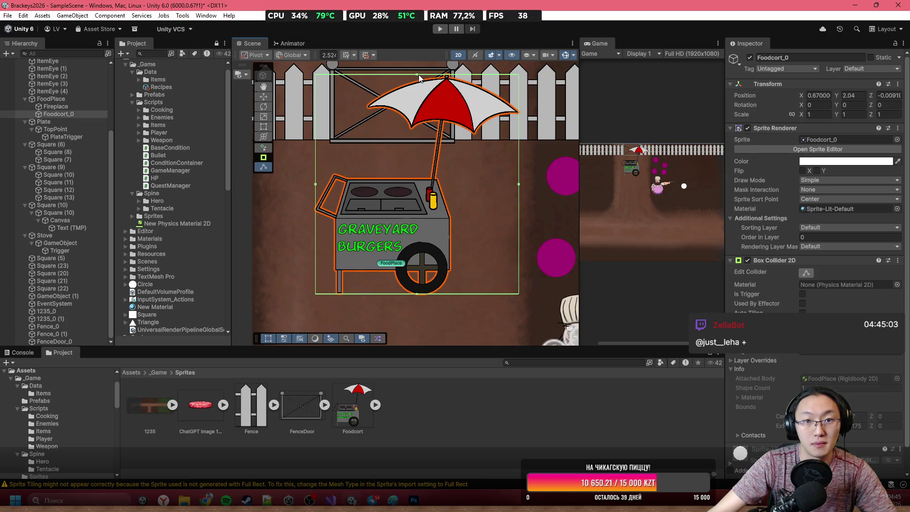
{"action": "mouse_move", "coordinate": [419, 77]}
{"action": "left_mouse_down"}
{"action": "mouse_move", "coordinate": [451, 236]}
{"action": "mouse_move", "coordinate": [454, 230]}
{"action": "left_mouse_up"}
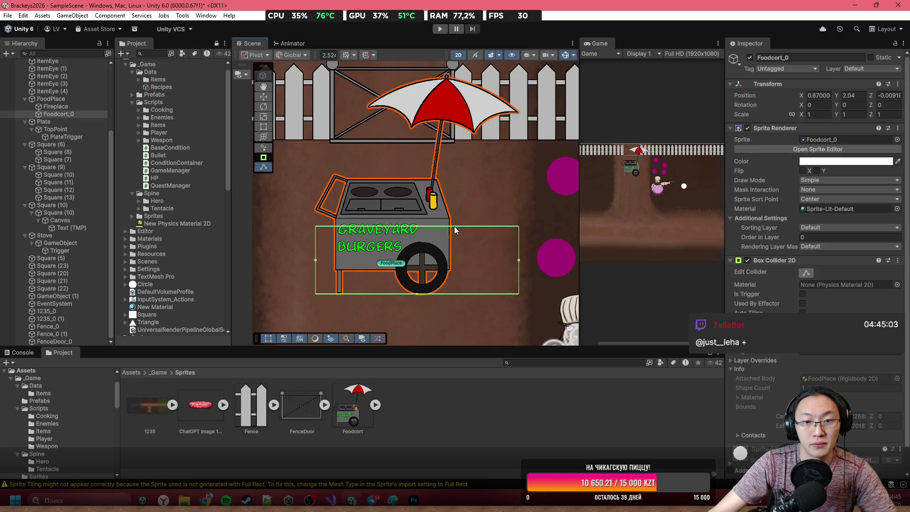
{"action": "left_click_drag", "start_coordinate": [486, 260], "coordinate": [454, 263]}
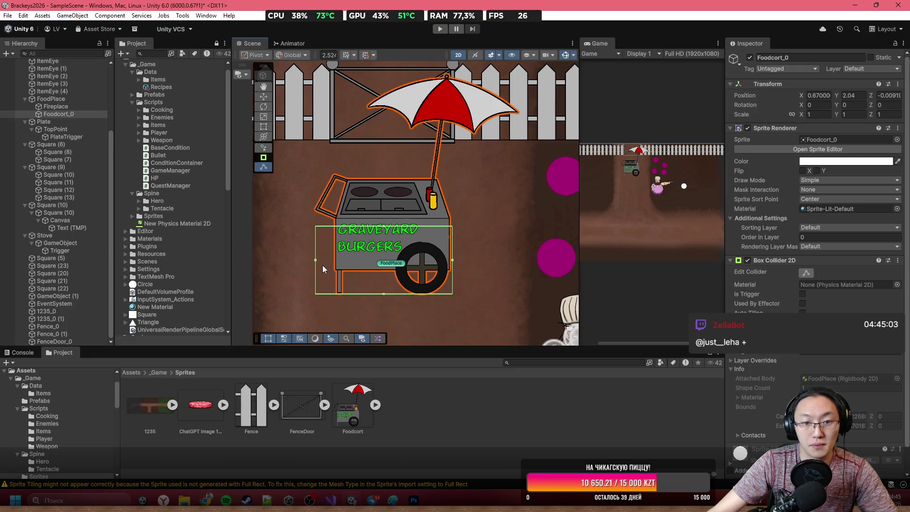
{"action": "left_click_drag", "start_coordinate": [317, 260], "coordinate": [332, 267]}
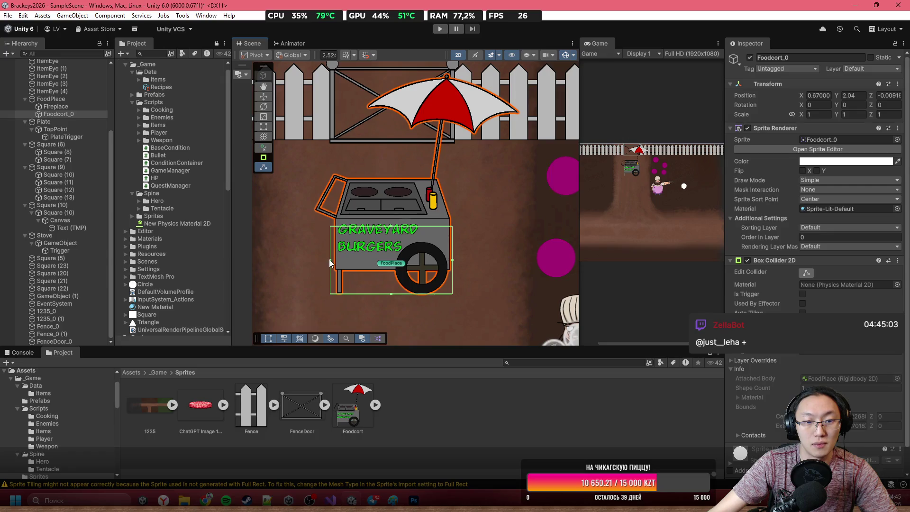
Deselect the collider and maximize the Game view
{"action": "scroll", "coordinate": [493, 266], "scroll_direction": "down", "scroll_amount": 4}
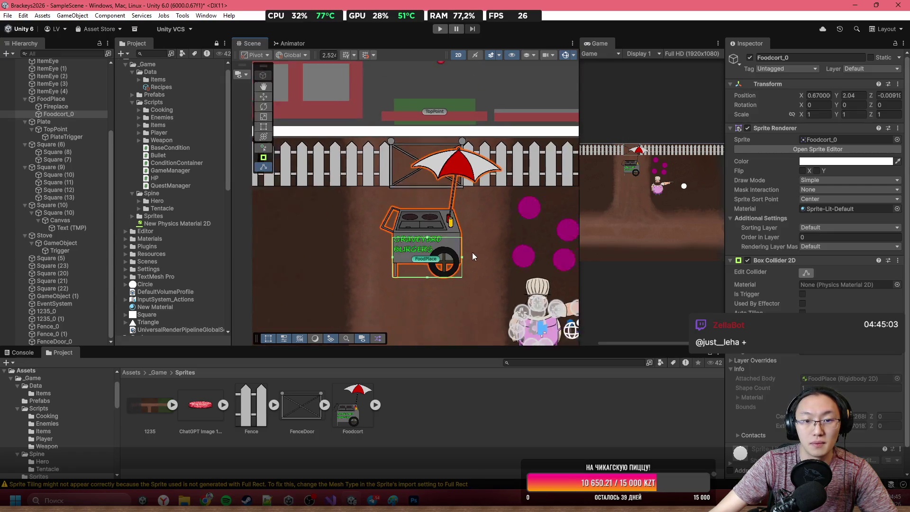
{"action": "left_click", "coordinate": [508, 233]}
{"action": "double_click", "coordinate": [595, 43]}
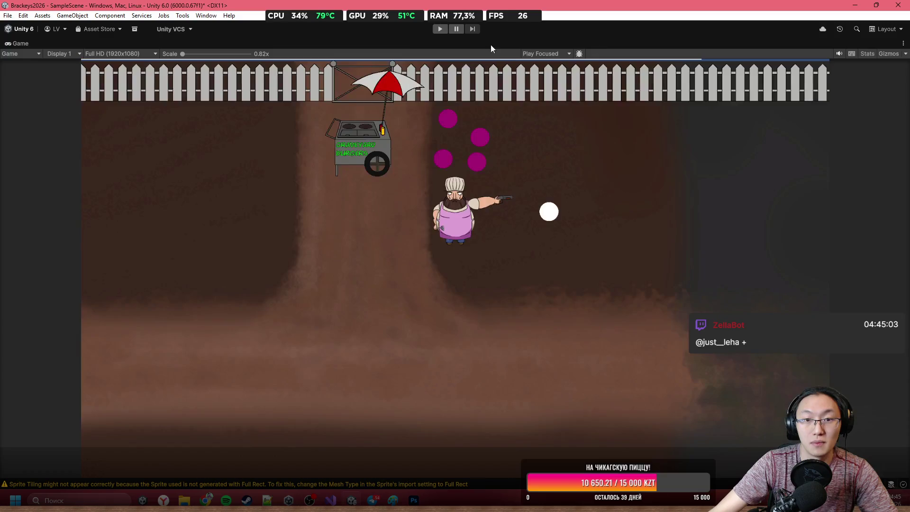
Play the game, walk the chef around the cart with WASD, and interact with E
{"action": "left_click", "coordinate": [438, 30]}
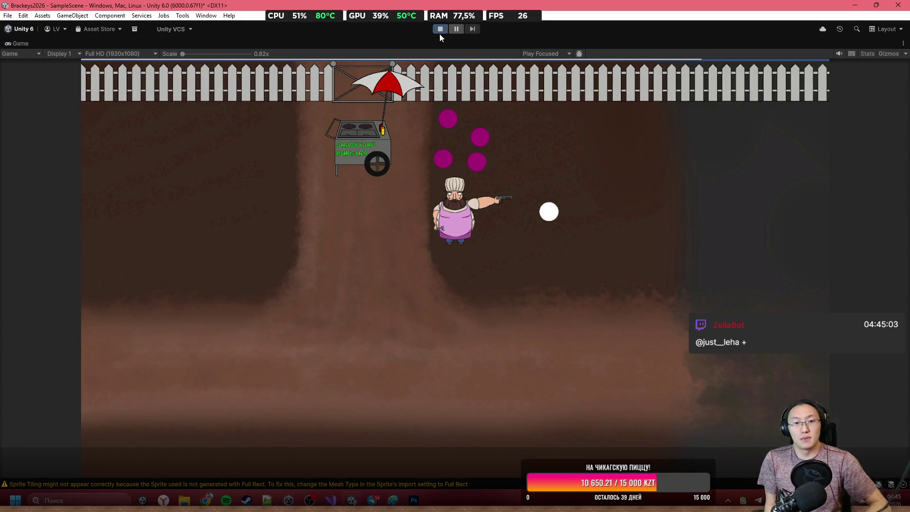
{"action": "key", "text": "w"}
{"action": "key", "text": "a"}
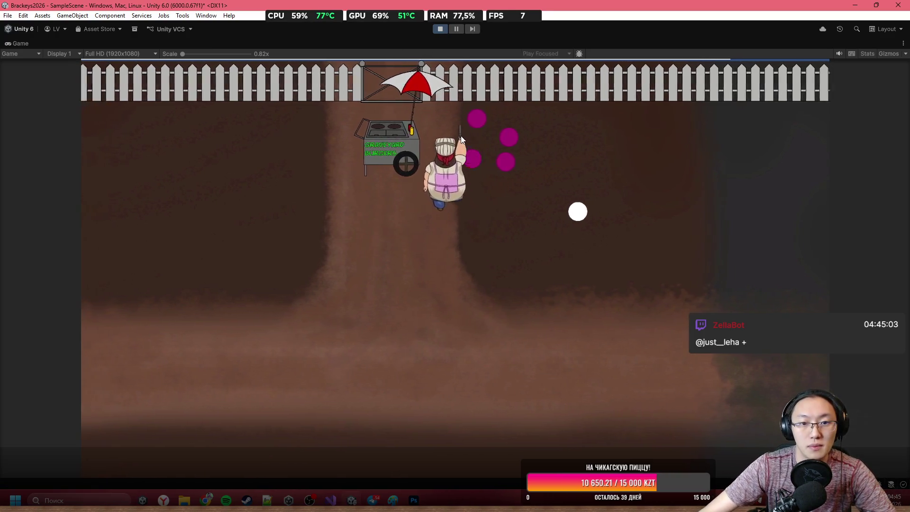
{"action": "key", "text": "a"}
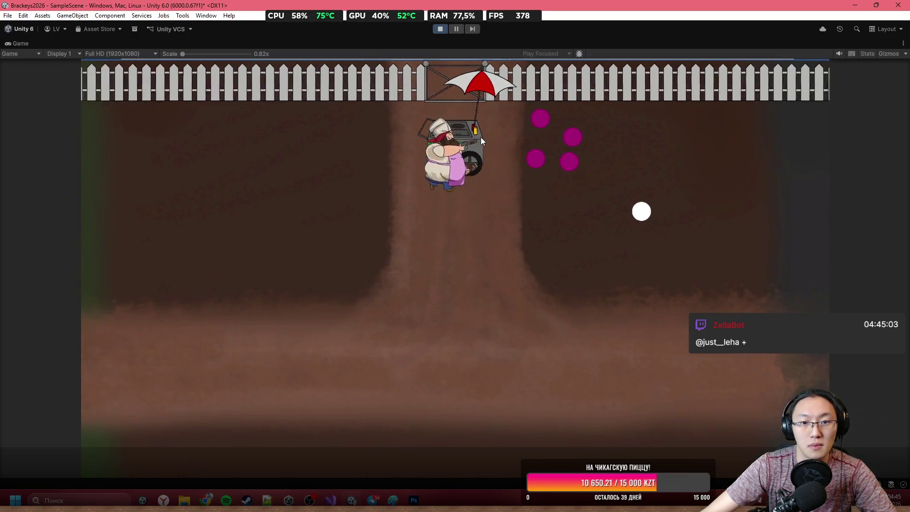
{"action": "key", "text": "w"}
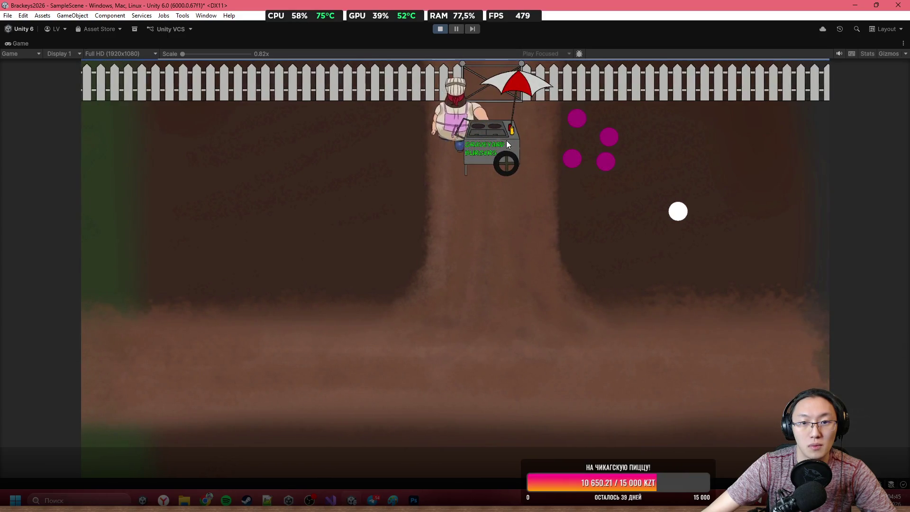
{"action": "key", "text": "d"}
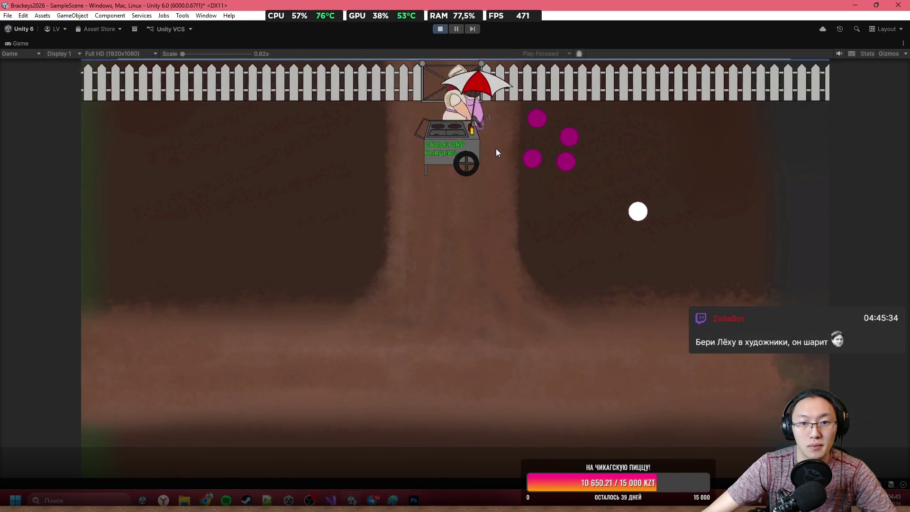
{"action": "key", "text": "s"}
{"action": "key", "text": "a"}
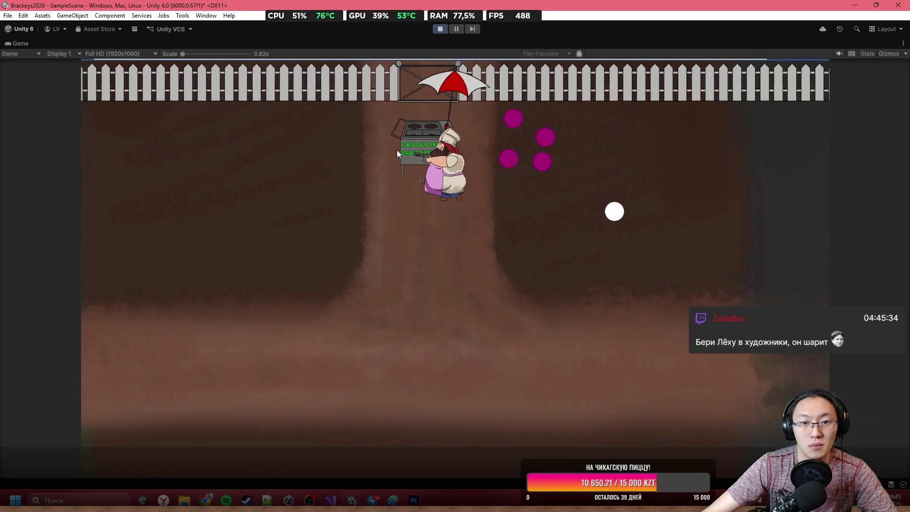
{"action": "key", "text": "e"}
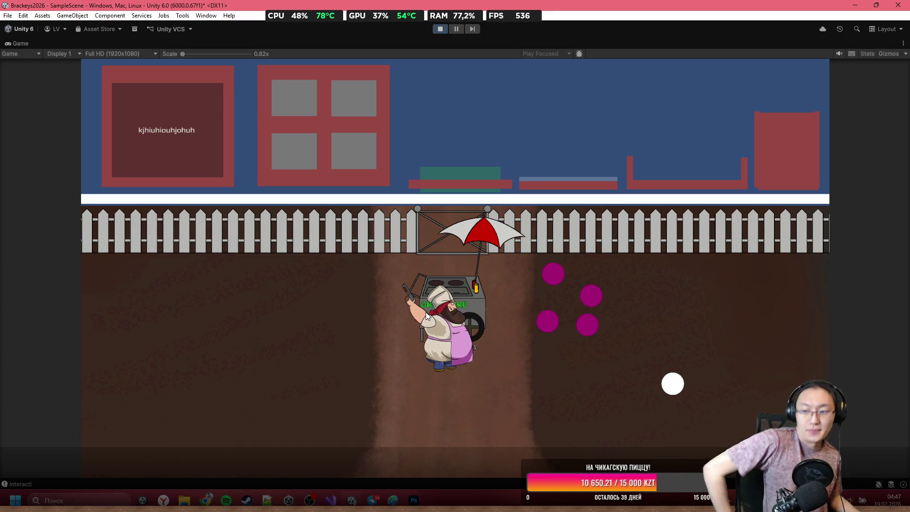
Walk the chef down and back to the cart, interact with E, and fire two shots
{"action": "key", "text": "s"}
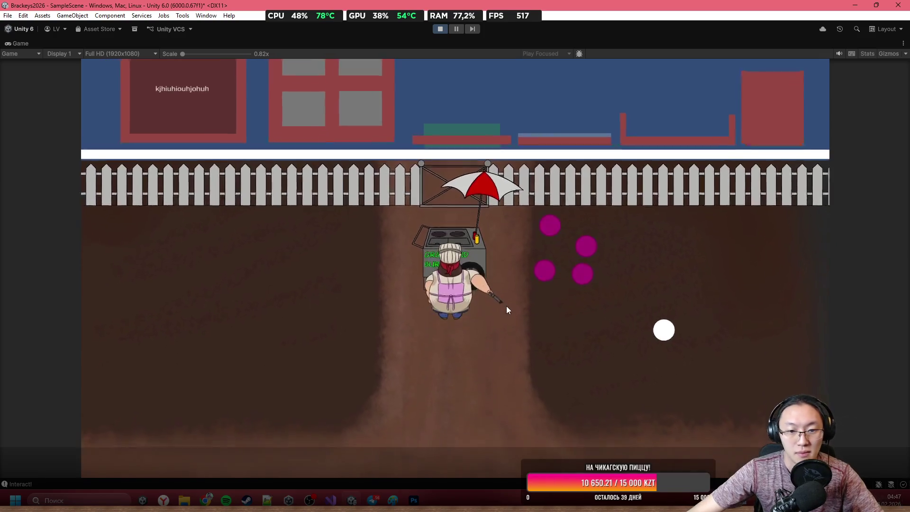
{"action": "key", "text": "s"}
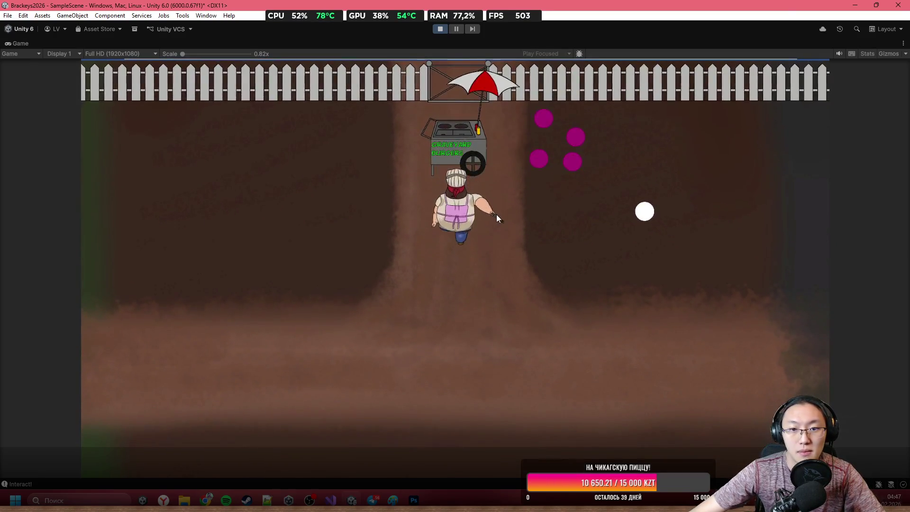
{"action": "key", "text": "w"}
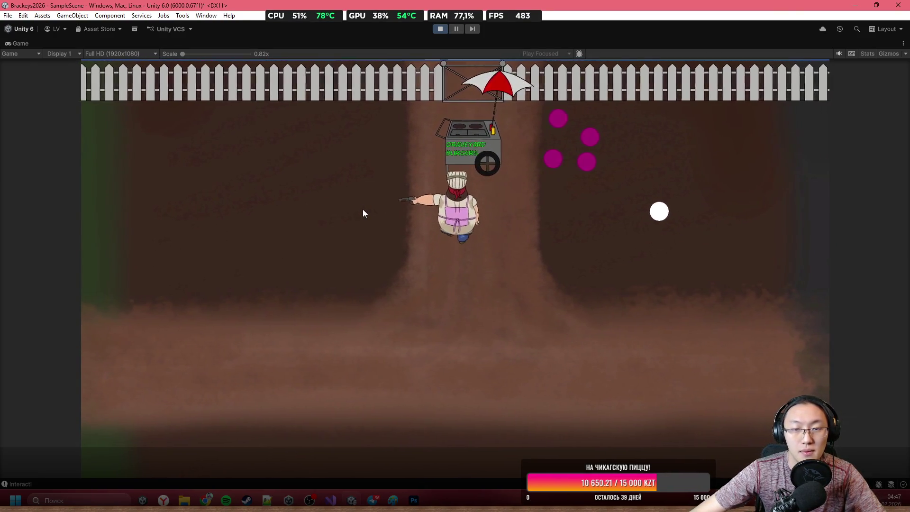
{"action": "key", "text": "e"}
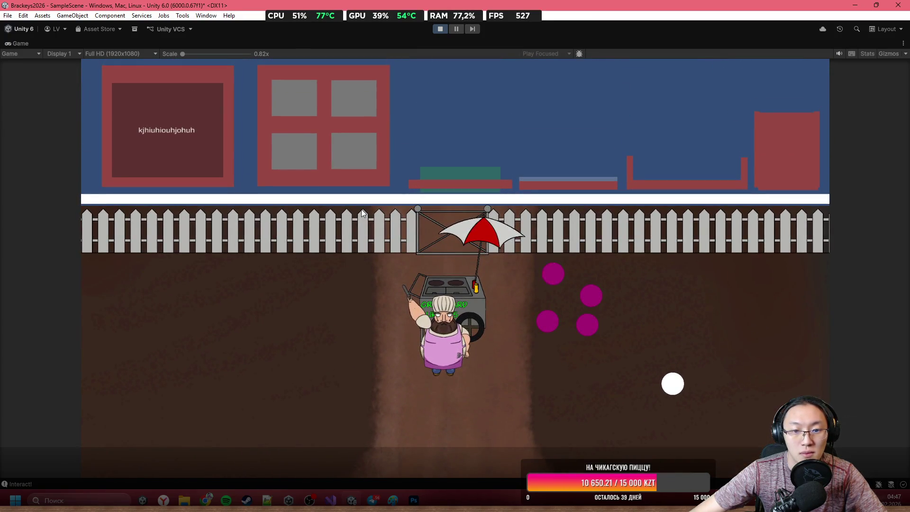
{"action": "left_click", "coordinate": [477, 408]}
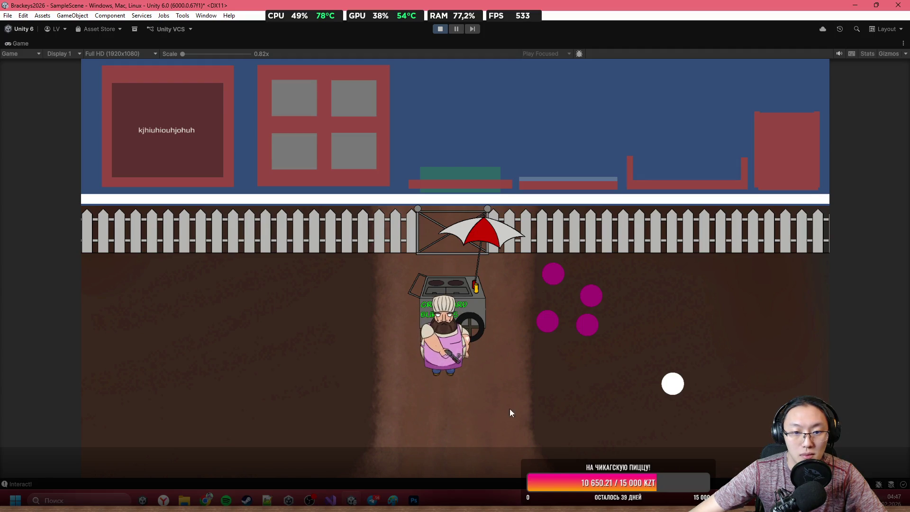
{"action": "left_click", "coordinate": [211, 386]}
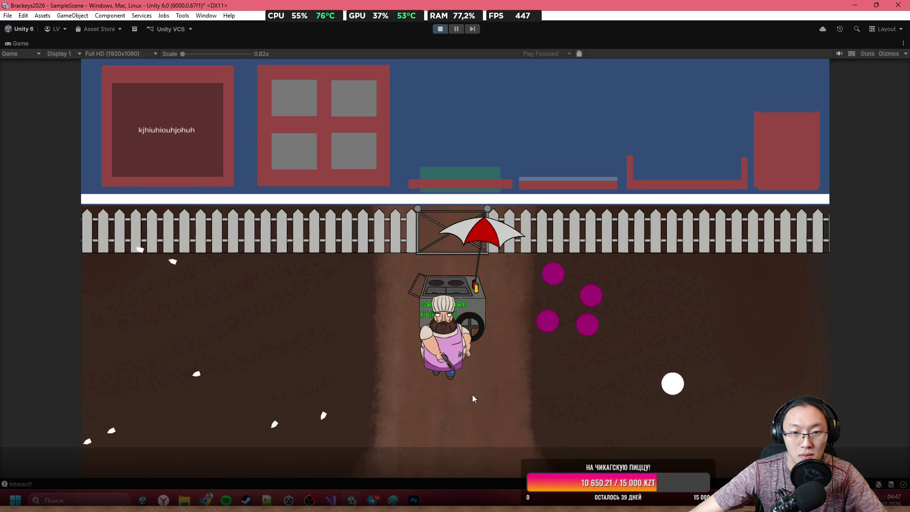
Walk the chef up behind the cart to the fence and shoot around it
{"action": "key", "text": "s"}
{"action": "key", "text": "s"}
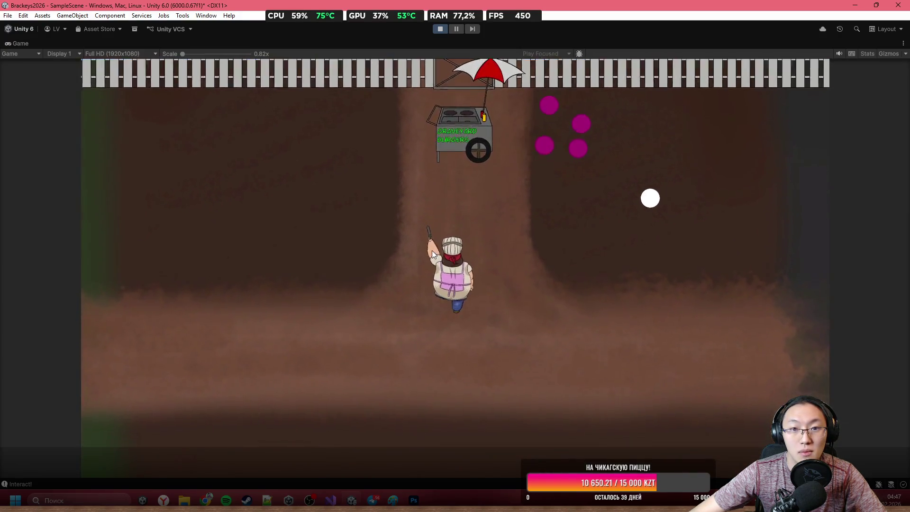
{"action": "key", "text": "w"}
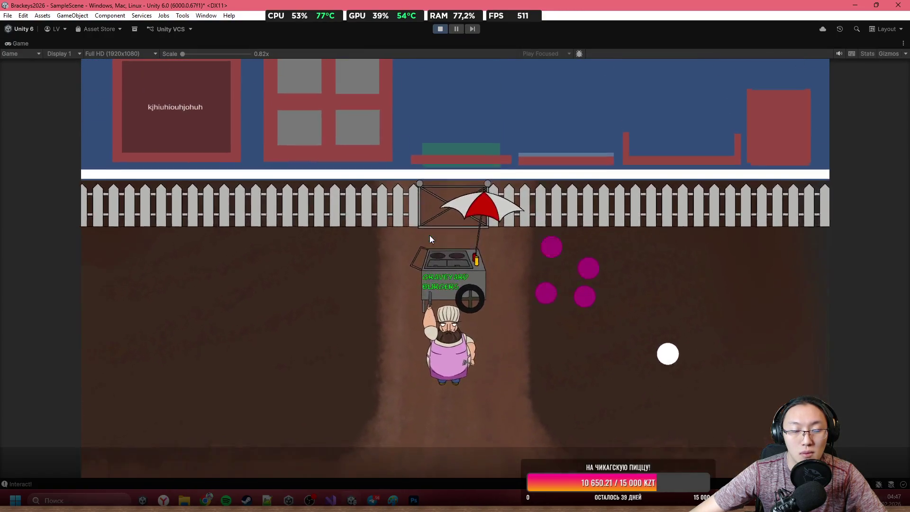
{"action": "key", "text": "w"}
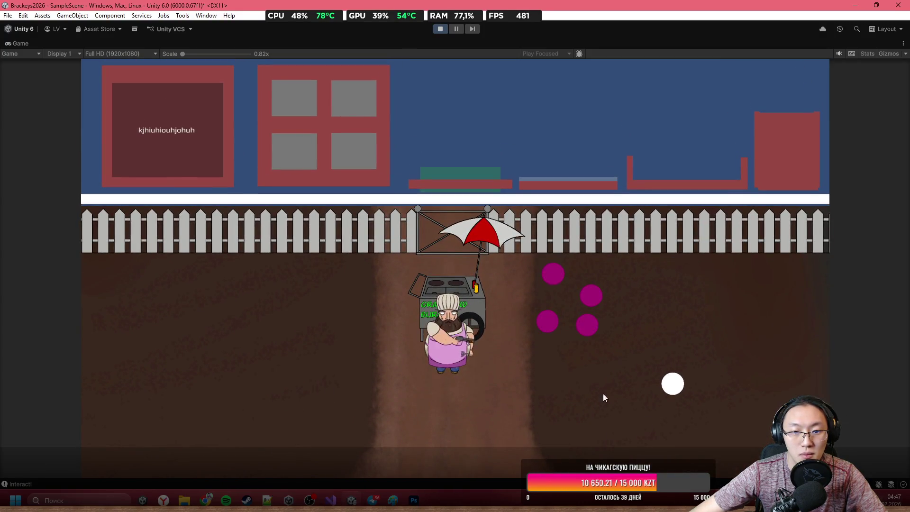
{"action": "key", "text": "a"}
{"action": "key", "text": "w"}
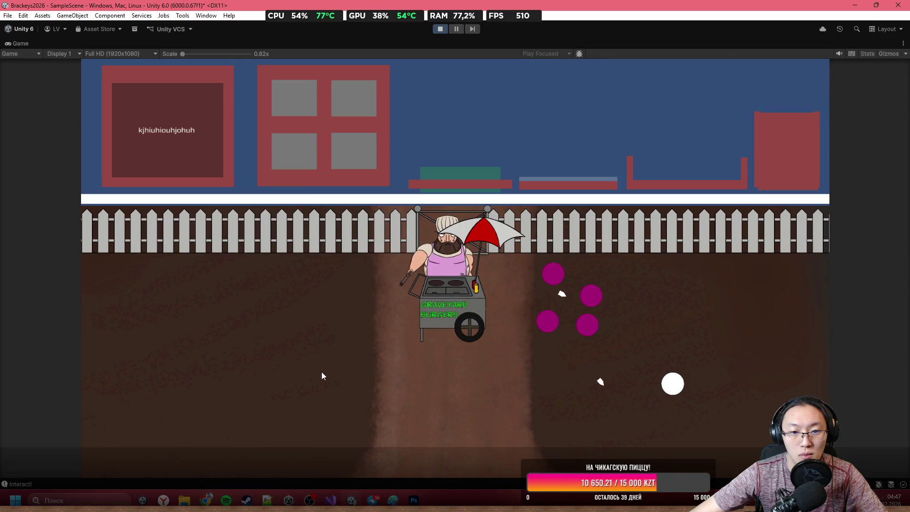
{"action": "left_click", "coordinate": [268, 328]}
{"action": "left_click", "coordinate": [476, 372]}
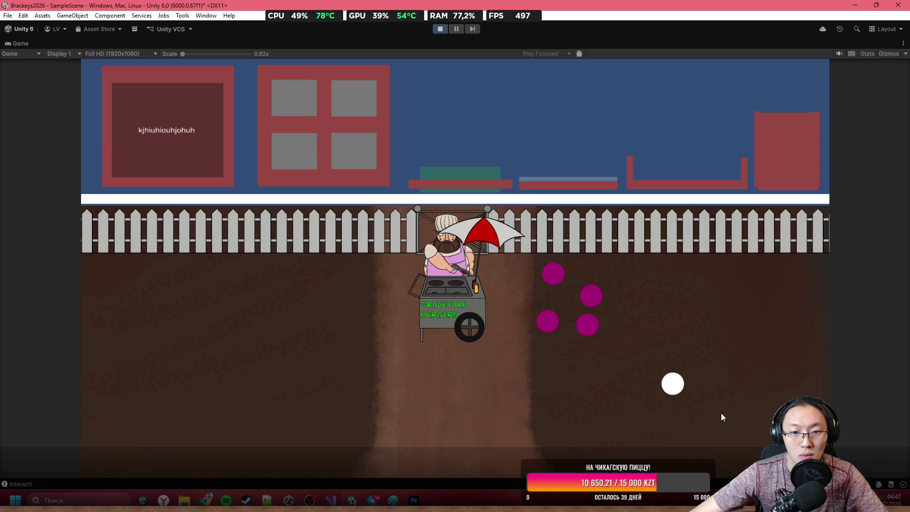
{"action": "left_click", "coordinate": [734, 361]}
{"action": "left_click", "coordinate": [119, 379]}
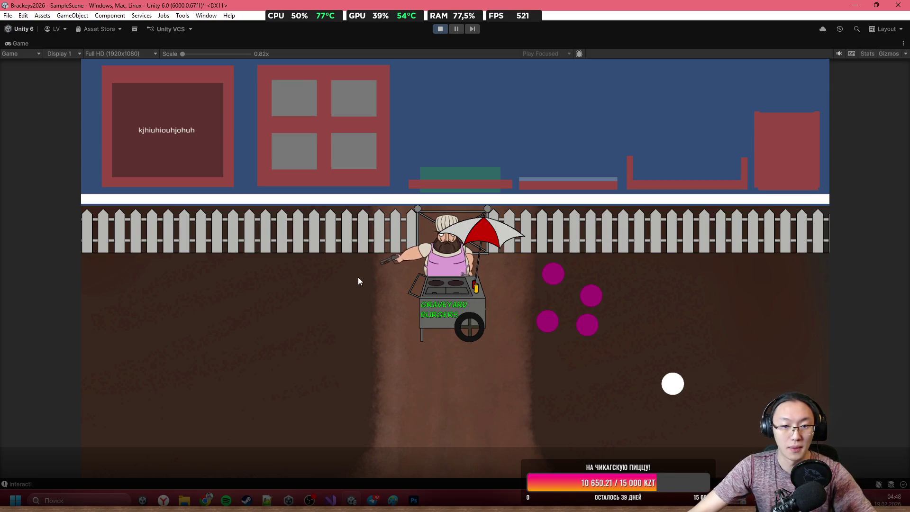
Shoot toward the lower left and the right, then walk the chef around the fence
{"action": "left_click", "coordinate": [242, 304]}
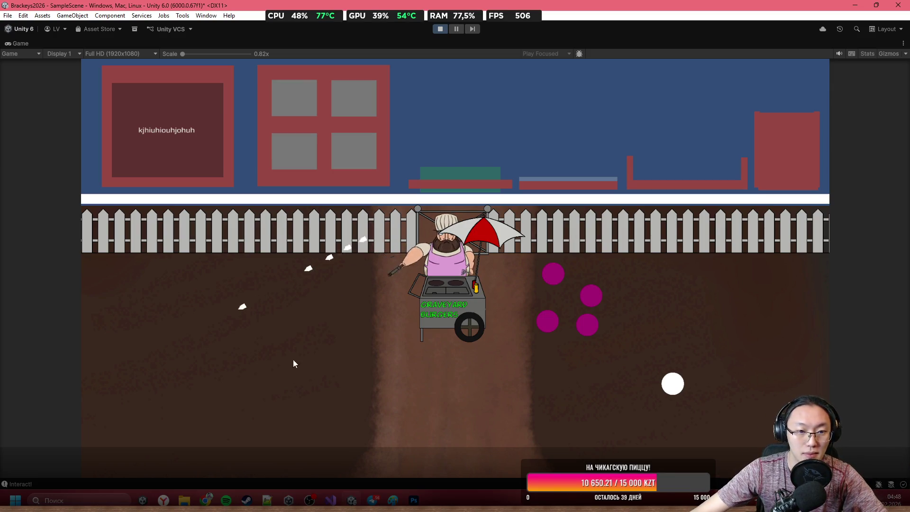
{"action": "left_click", "coordinate": [613, 298]}
{"action": "key", "text": "w"}
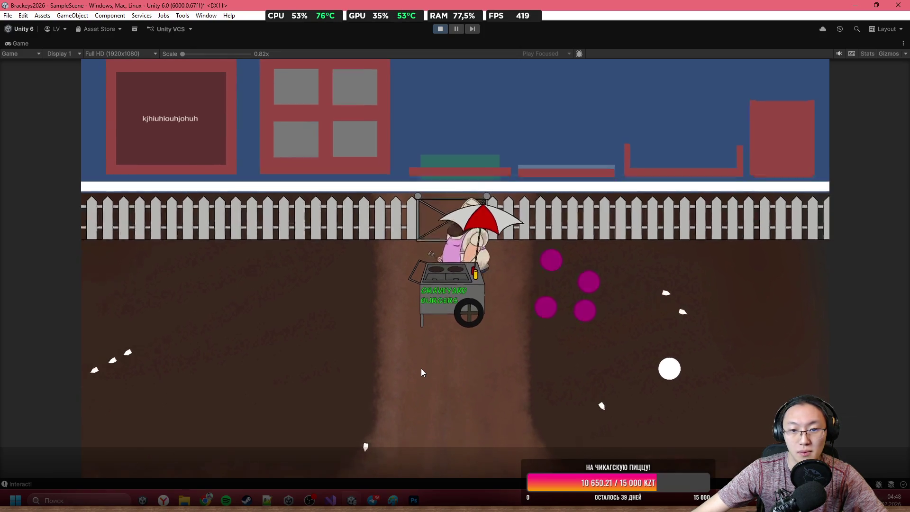
{"action": "key", "text": "d"}
{"action": "key", "text": "s"}
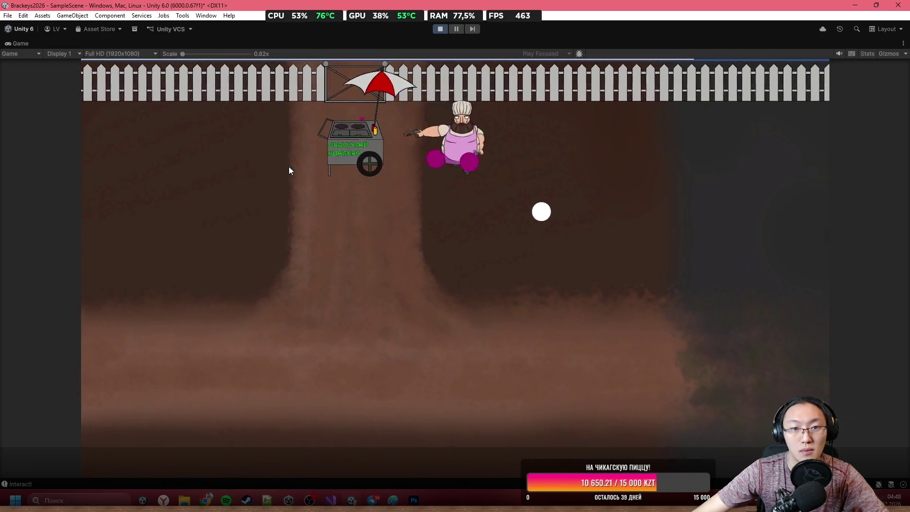
{"action": "key", "text": "a"}
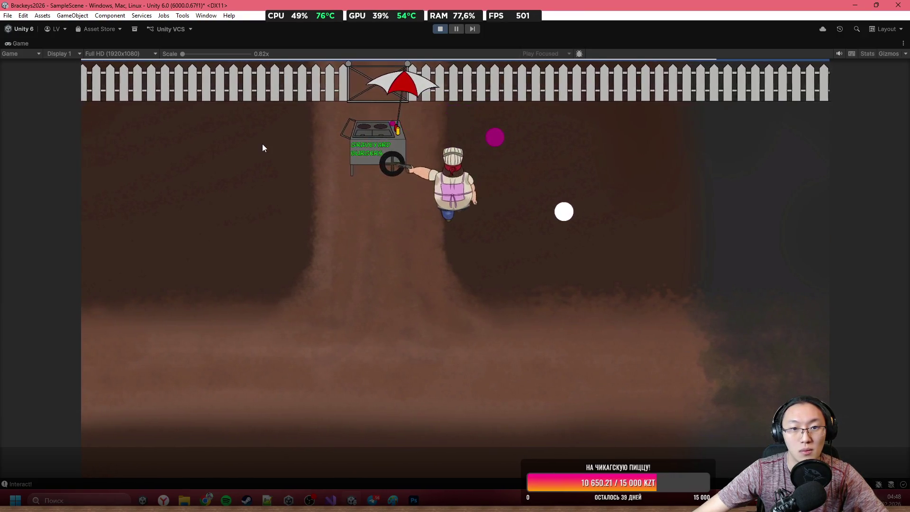
{"action": "key", "text": "a"}
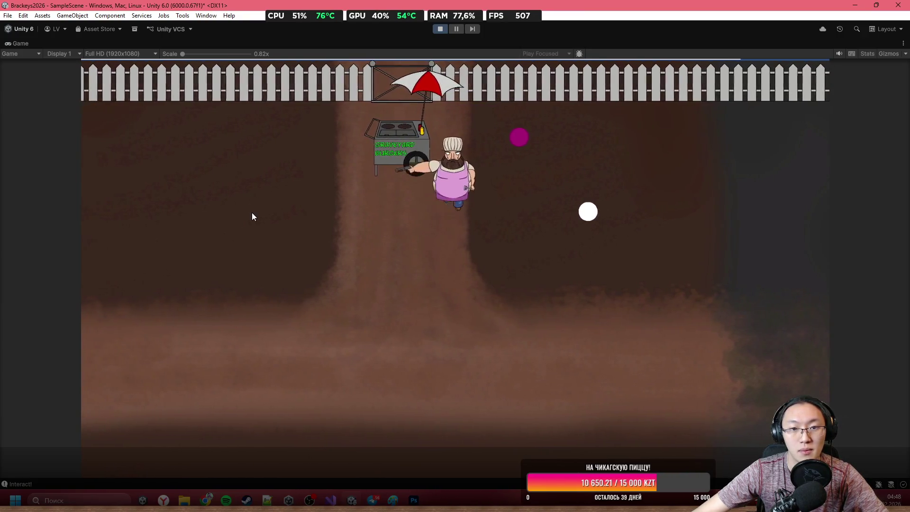
{"action": "key", "text": "w"}
{"action": "key", "text": "a"}
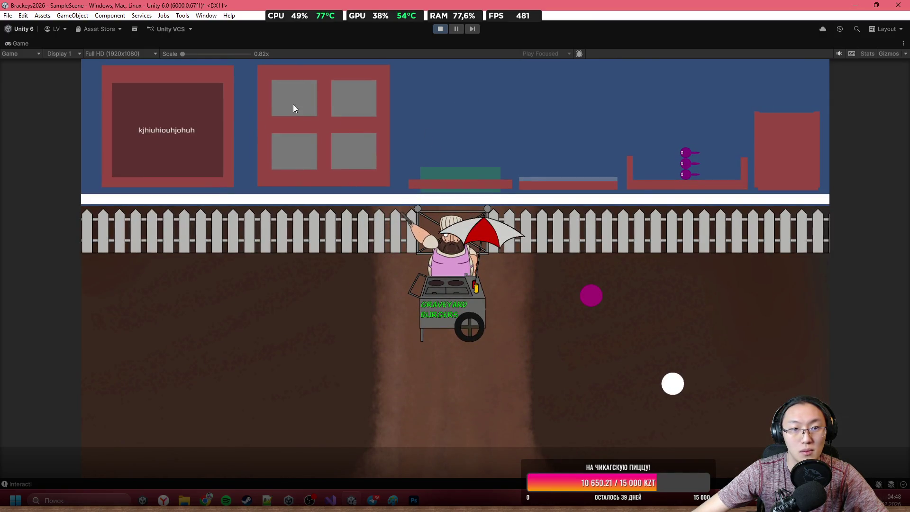
Put a patty on the grill and a bun on the green platform, then drop a sausage onto the bun
{"action": "left_click_drag", "start_coordinate": [561, 113], "coordinate": [561, 114]}
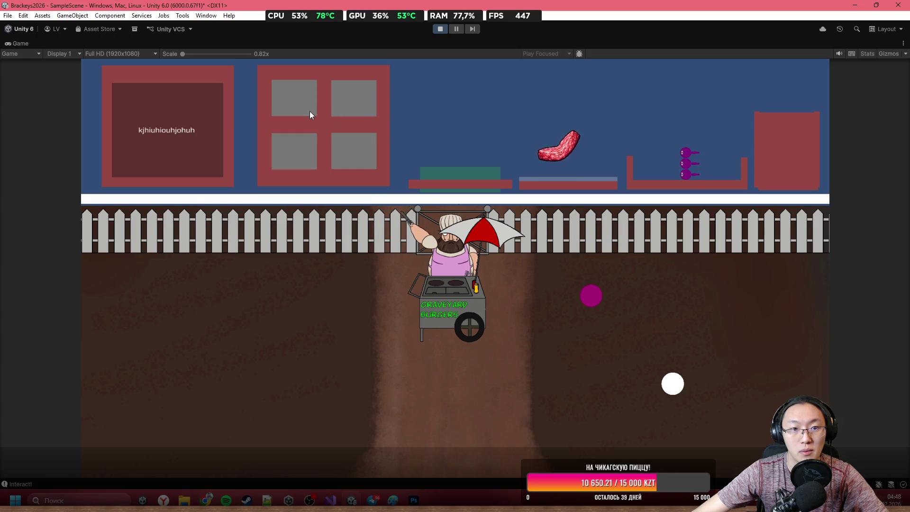
{"action": "left_click_drag", "start_coordinate": [471, 122], "coordinate": [471, 123]}
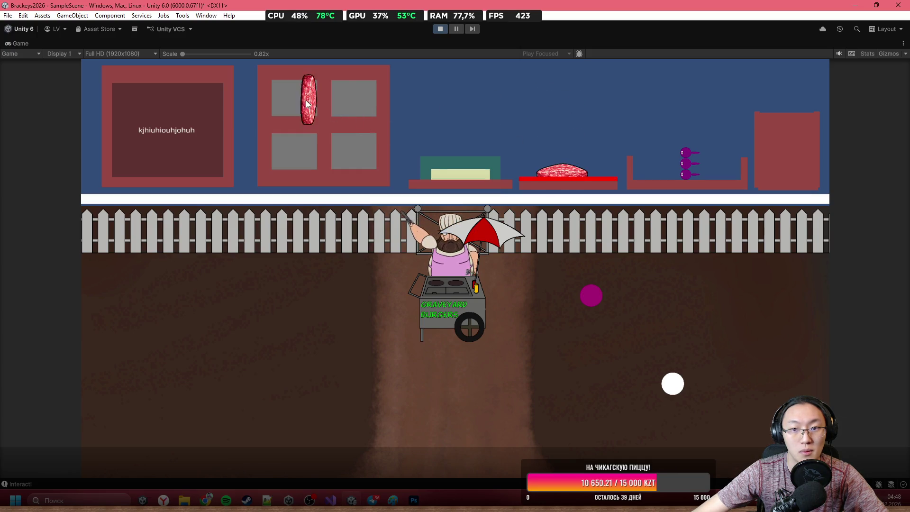
{"action": "mouse_move", "coordinate": [555, 151]}
{"action": "left_mouse_down"}
{"action": "mouse_move", "coordinate": [556, 130]}
{"action": "mouse_move", "coordinate": [647, 122]}
{"action": "left_mouse_up"}
{"action": "left_click_drag", "start_coordinate": [598, 168], "coordinate": [569, 168]}
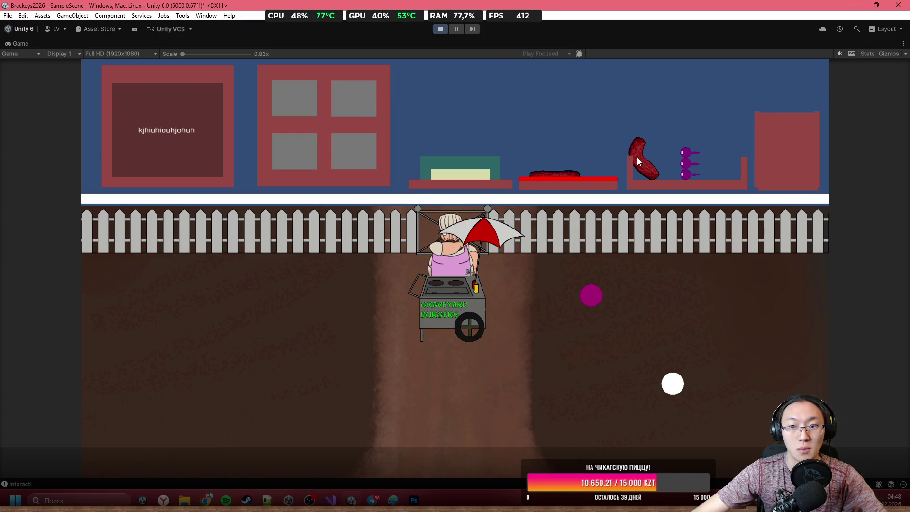
{"action": "left_click_drag", "start_coordinate": [495, 150], "coordinate": [502, 158]}
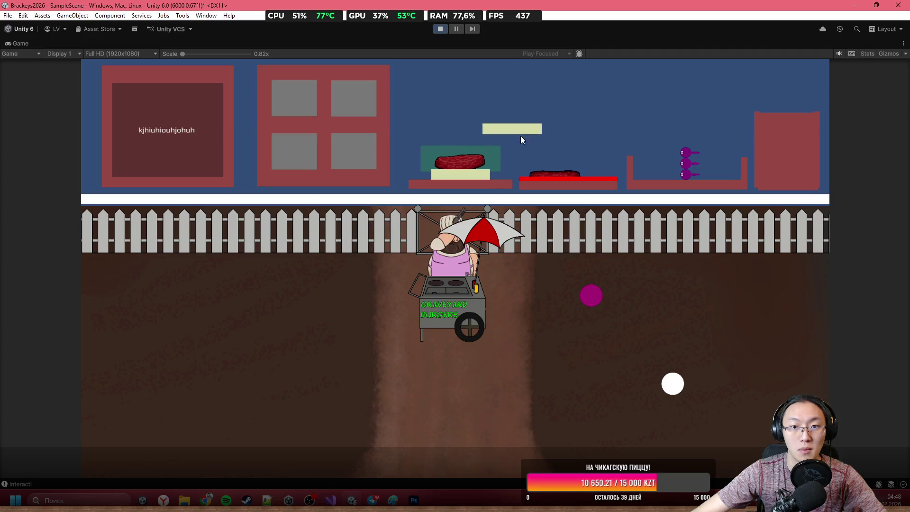
Add the sausage from the right platform as the burger's third, top patty
{"action": "left_click_drag", "start_coordinate": [566, 129], "coordinate": [643, 91]}
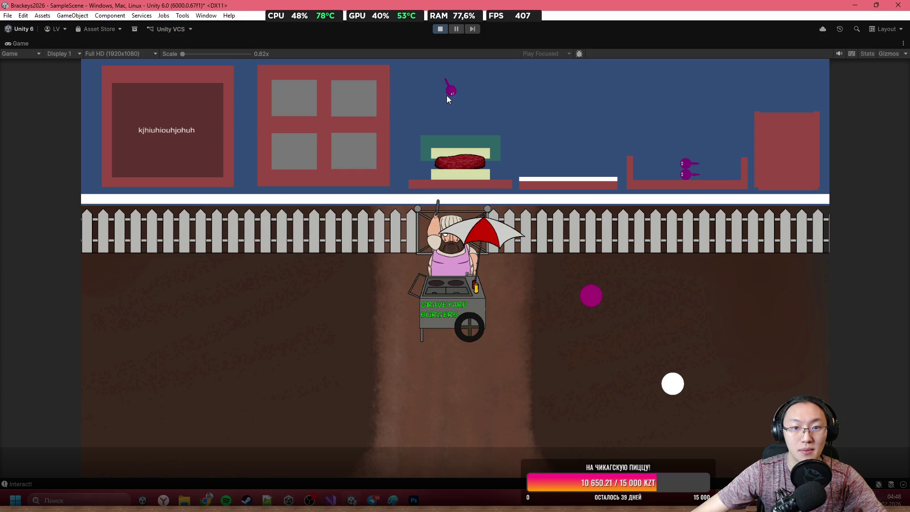
{"action": "left_click_drag", "start_coordinate": [559, 95], "coordinate": [573, 84]}
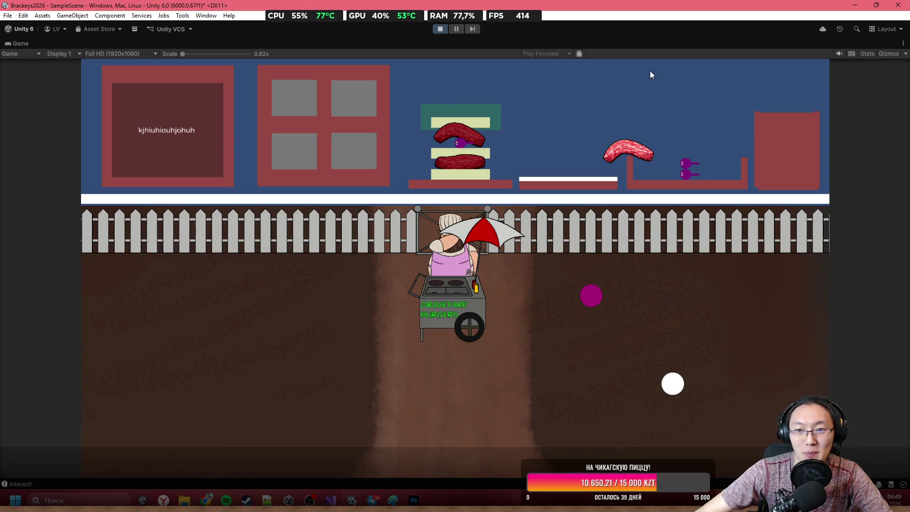
{"action": "mouse_move", "coordinate": [644, 156]}
{"action": "left_mouse_down"}
{"action": "mouse_move", "coordinate": [562, 64]}
{"action": "mouse_move", "coordinate": [543, 126]}
{"action": "mouse_move", "coordinate": [573, 86]}
{"action": "left_mouse_up"}
{"action": "mouse_move", "coordinate": [562, 130]}
{"action": "left_mouse_down"}
{"action": "mouse_move", "coordinate": [493, 85]}
{"action": "mouse_move", "coordinate": [464, 100]}
{"action": "left_mouse_up"}
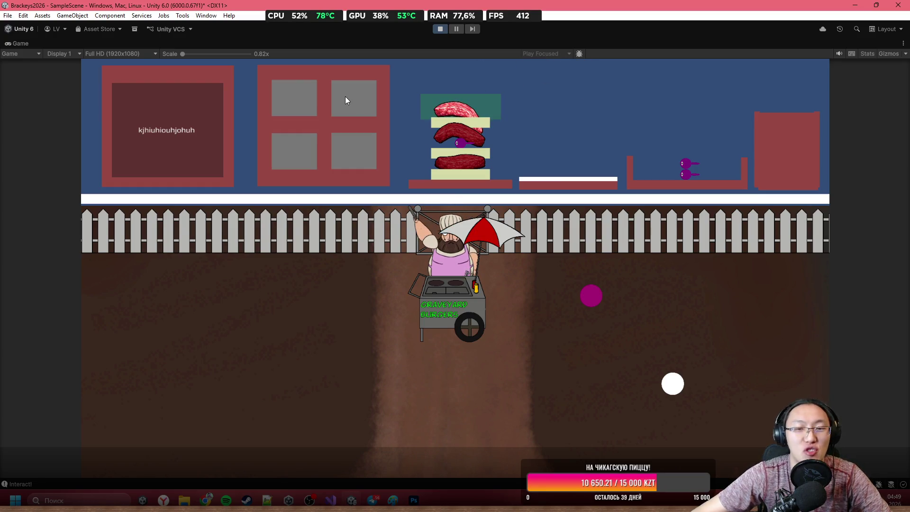
{"action": "key", "text": "a"}
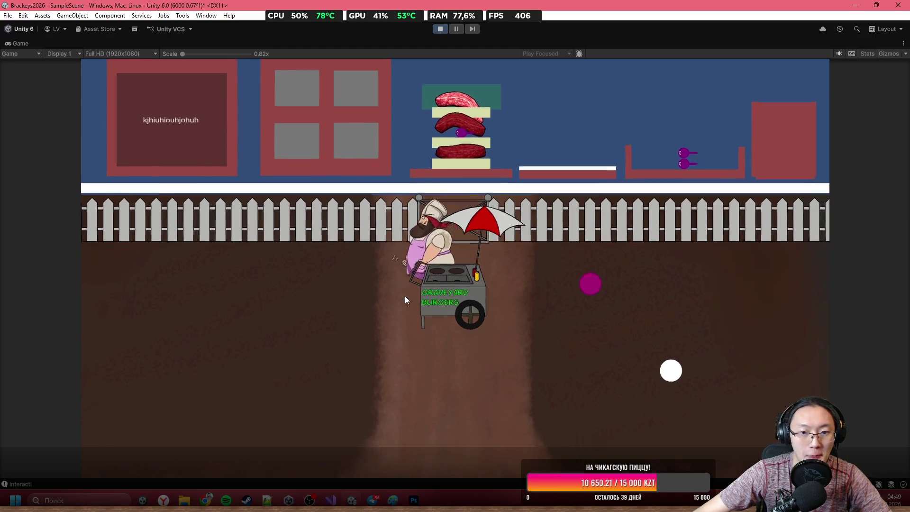
{"action": "key", "text": "s"}
{"action": "left_click", "coordinate": [237, 280]}
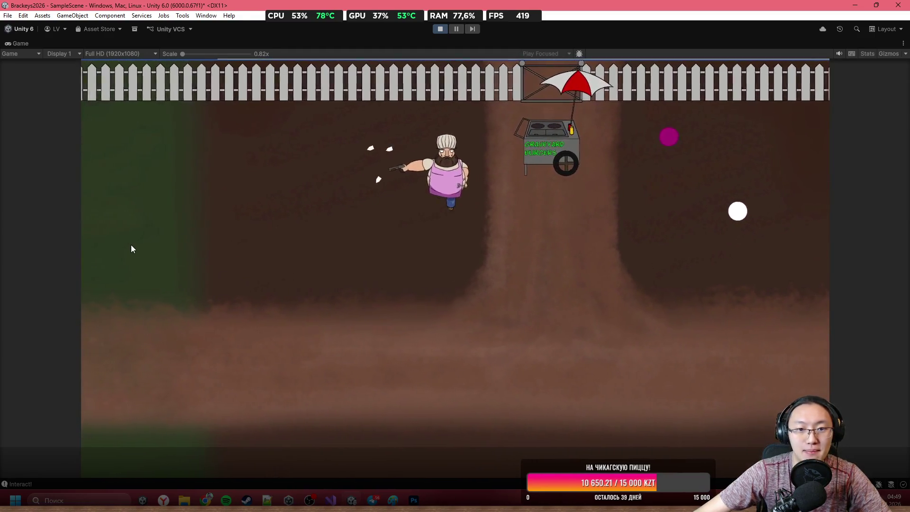
{"action": "key", "text": "a"}
{"action": "key", "text": "s"}
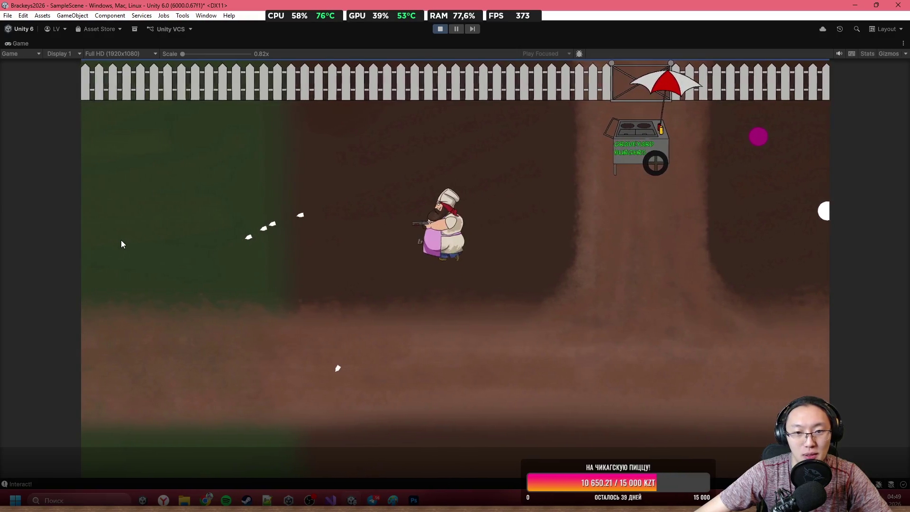
{"action": "key", "text": "a"}
{"action": "key", "text": "s"}
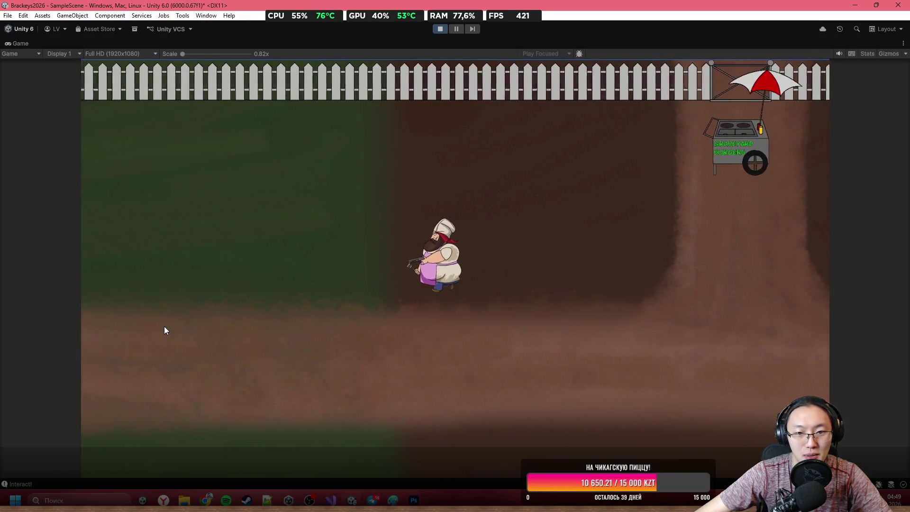
{"action": "key", "text": "a"}
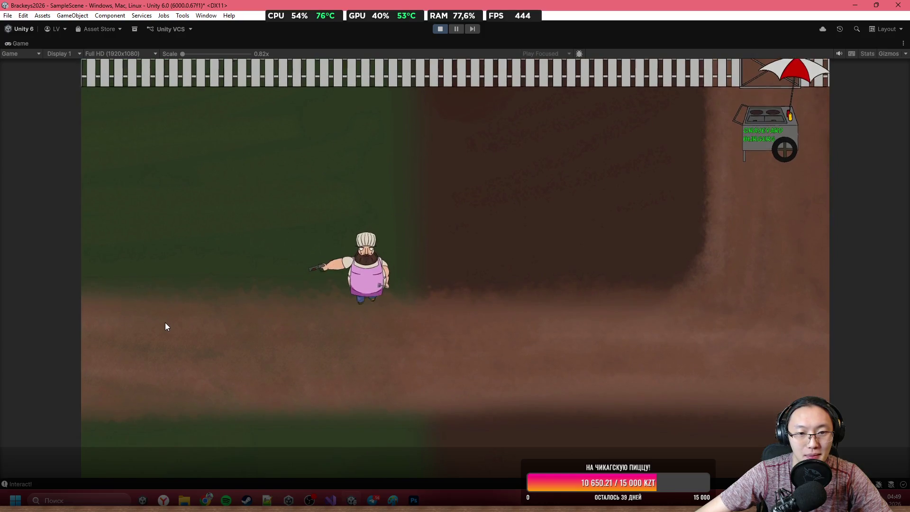
{"action": "key", "text": "s"}
{"action": "key", "text": "s"}
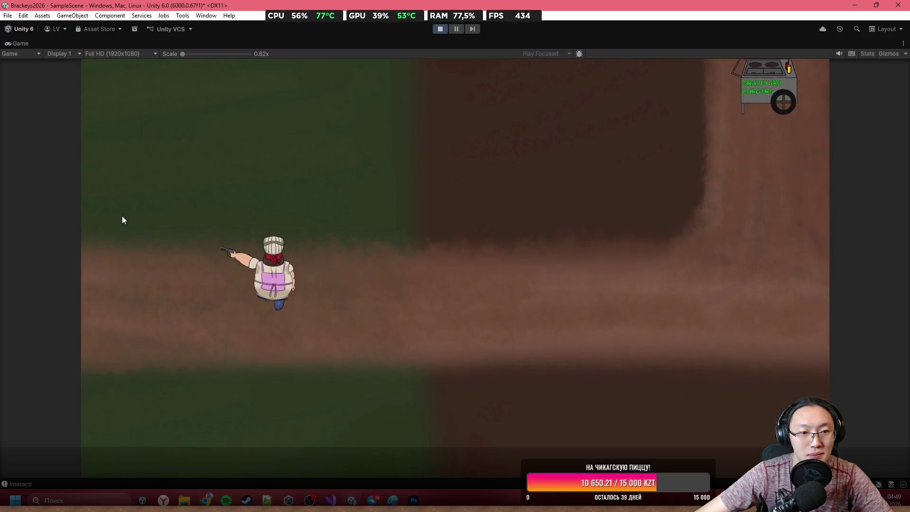
{"action": "key", "text": "d"}
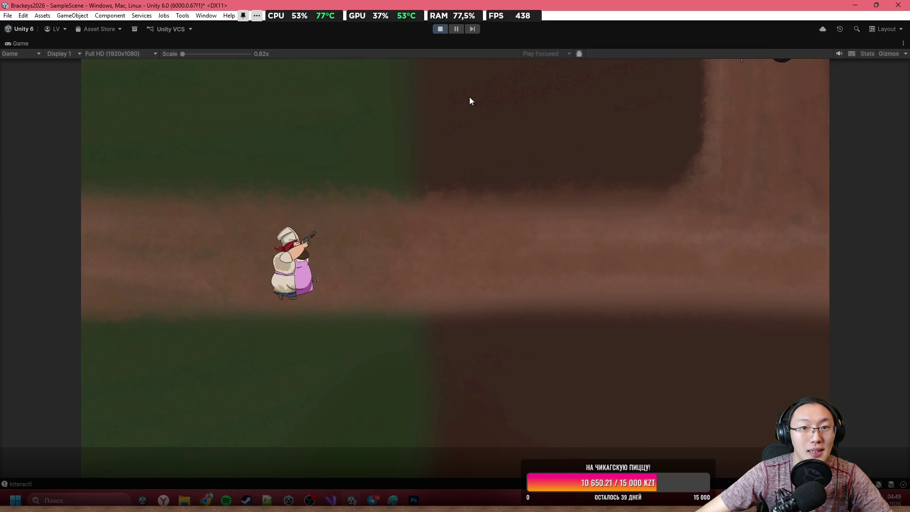
{"action": "key", "text": "d"}
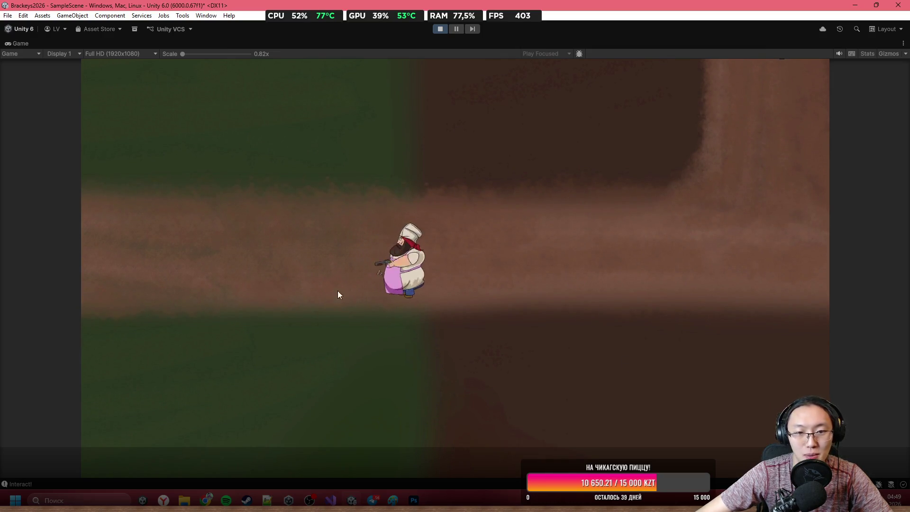
{"action": "key", "text": "d"}
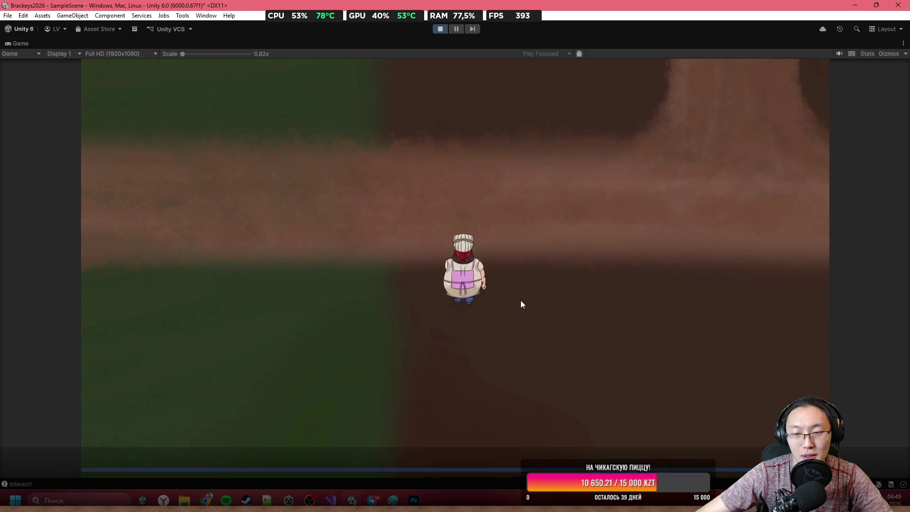
{"action": "key", "text": "d"}
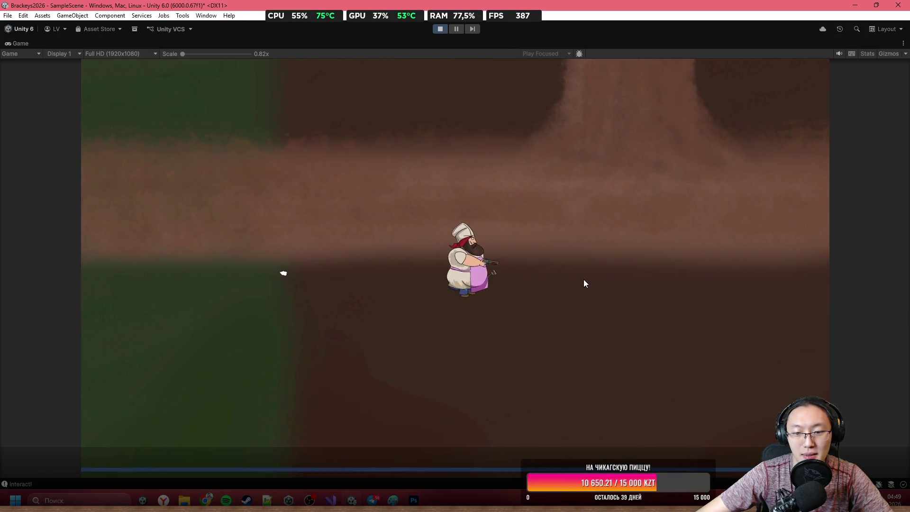
{"action": "key", "text": "d"}
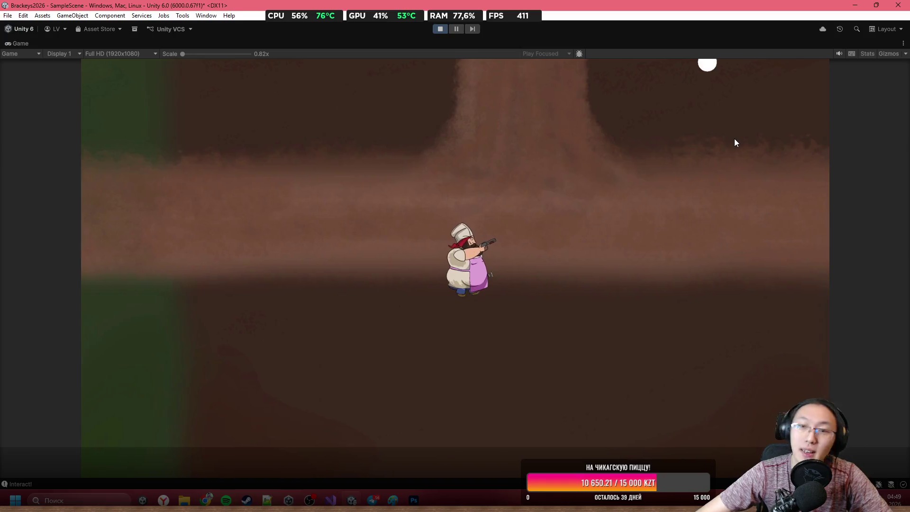
{"action": "key", "text": "d"}
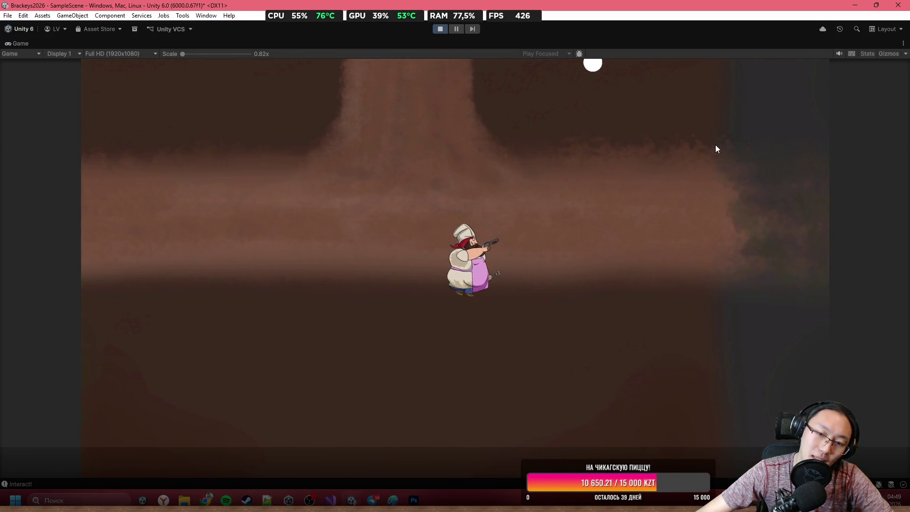
{"action": "key", "text": "w"}
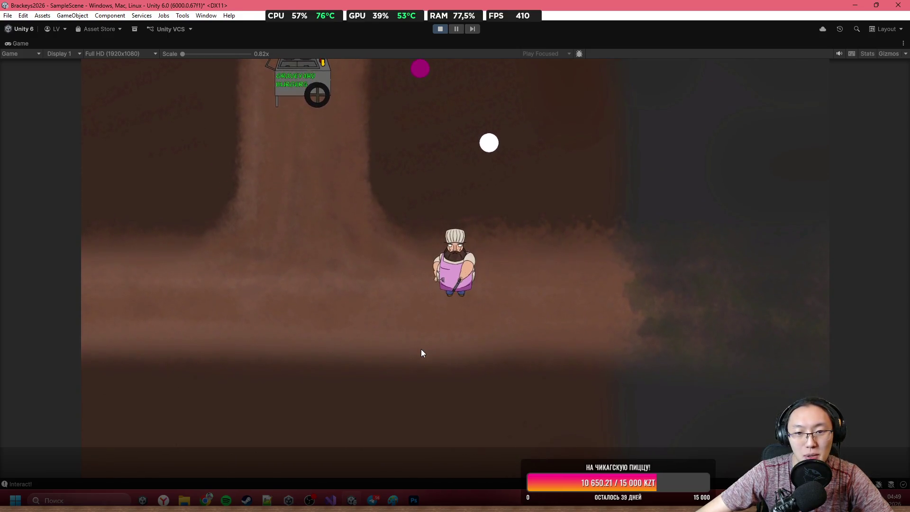
{"action": "key", "text": "a"}
{"action": "key", "text": "a"}
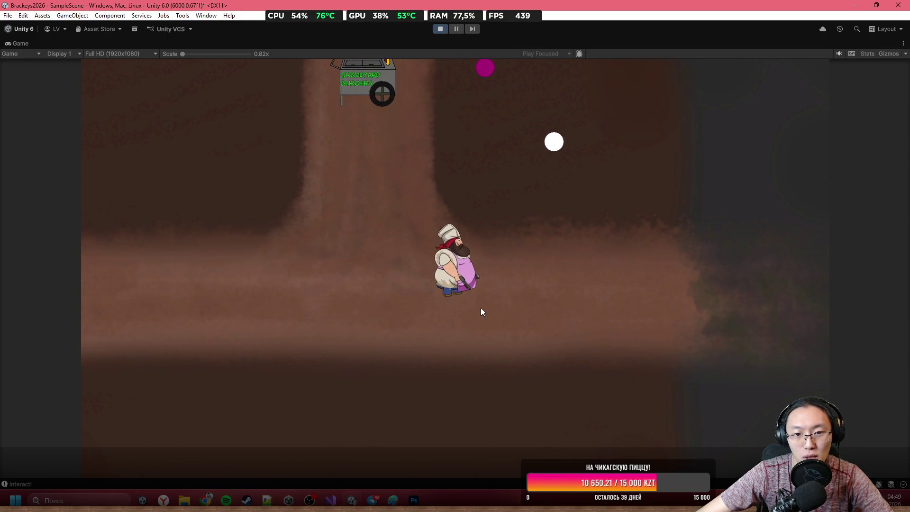
{"action": "key", "text": "a"}
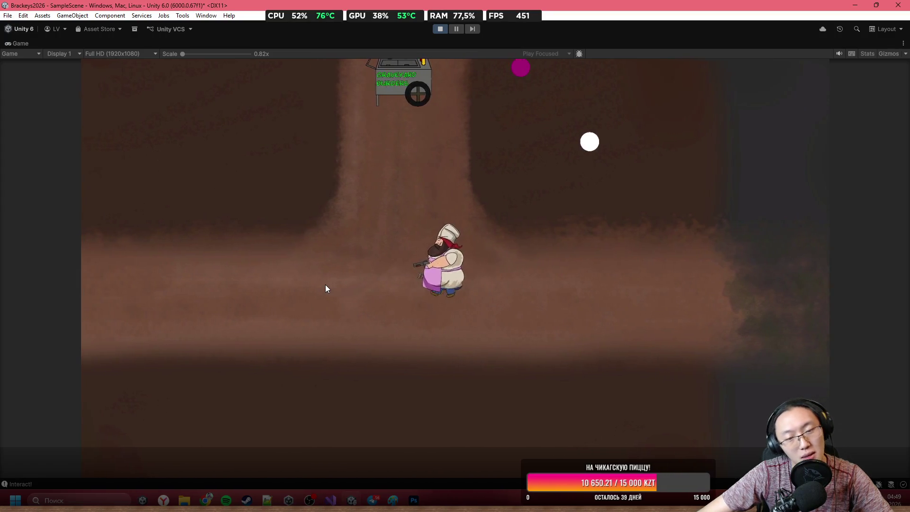
{"action": "key", "text": "w"}
{"action": "key", "text": "w"}
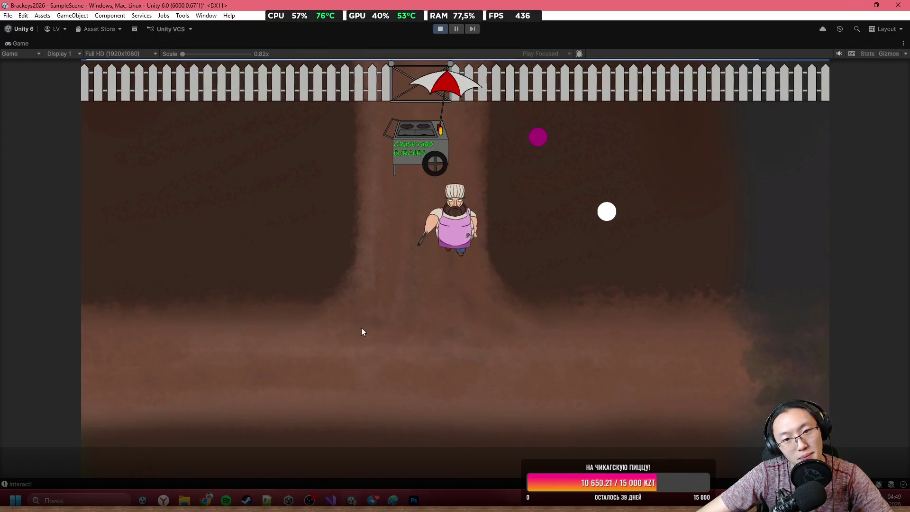
{"action": "key", "text": "w"}
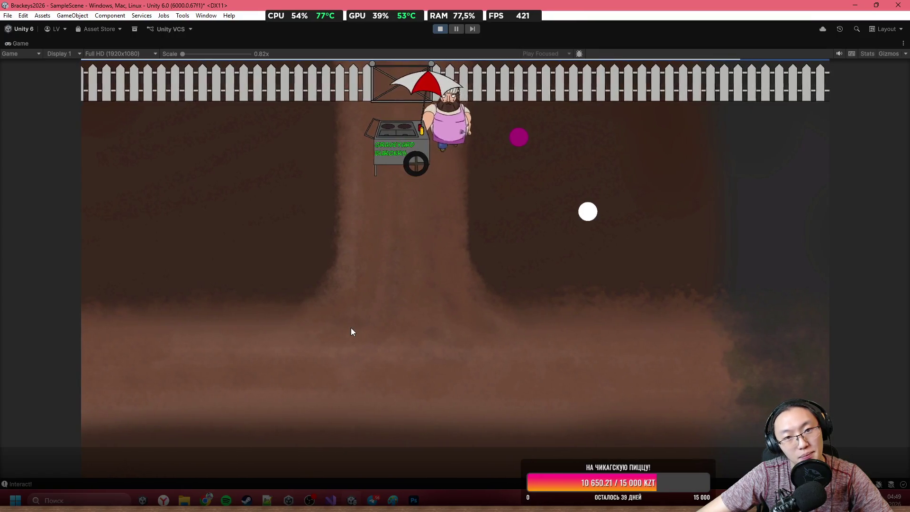
{"action": "key", "text": "a"}
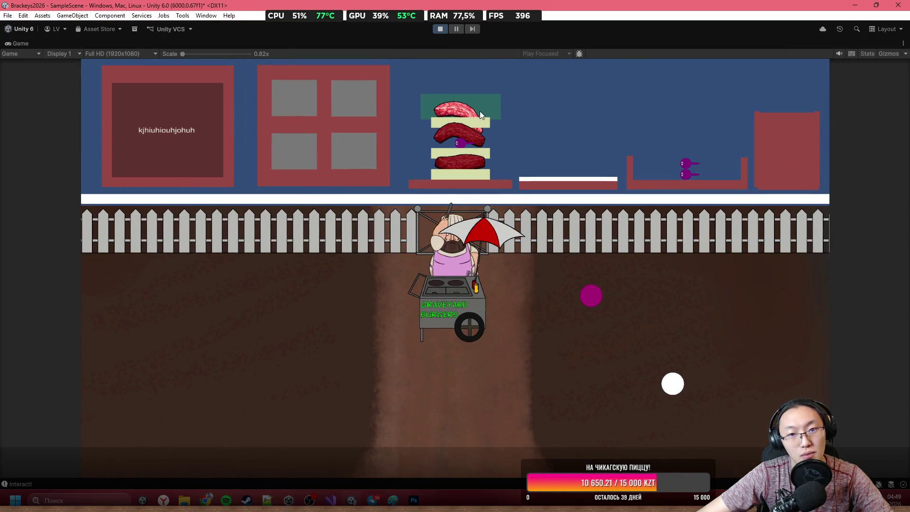
Stop Play mode in Unity and close Foodcort.png in Photoshop
{"action": "left_click", "coordinate": [443, 29]}
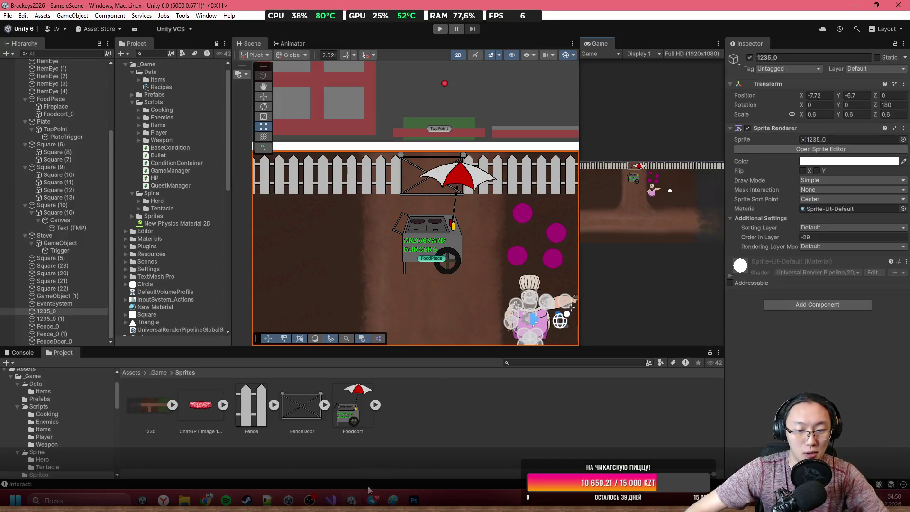
{"action": "left_click", "coordinate": [413, 499]}
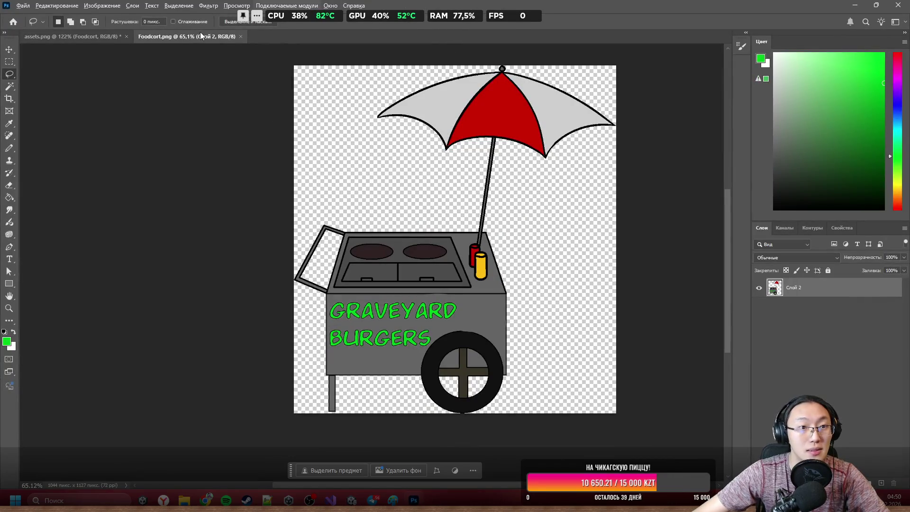
{"action": "left_click", "coordinate": [240, 36]}
Navigate the assets.png sheet to bring the gravestone sprites into view
{"action": "scroll", "coordinate": [399, 166], "scroll_direction": "down", "scroll_amount": 10}
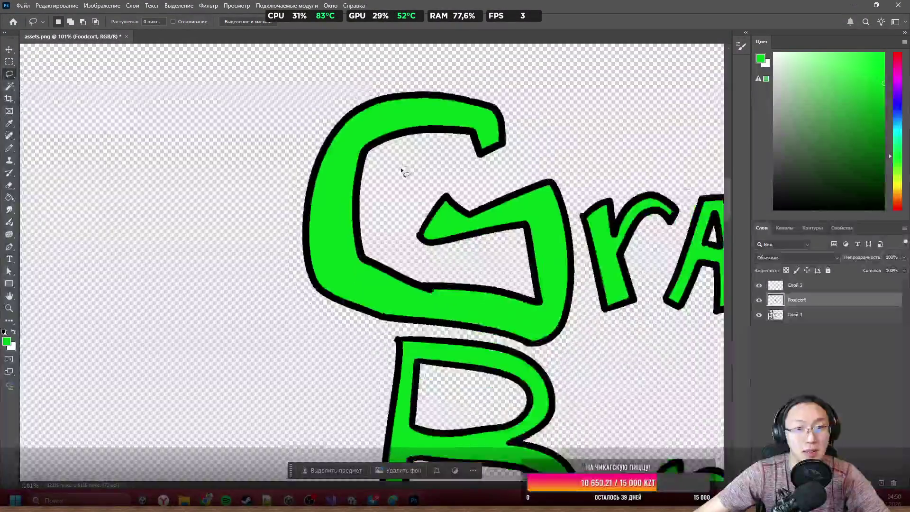
{"action": "scroll", "coordinate": [381, 163], "scroll_direction": "up", "scroll_amount": 3}
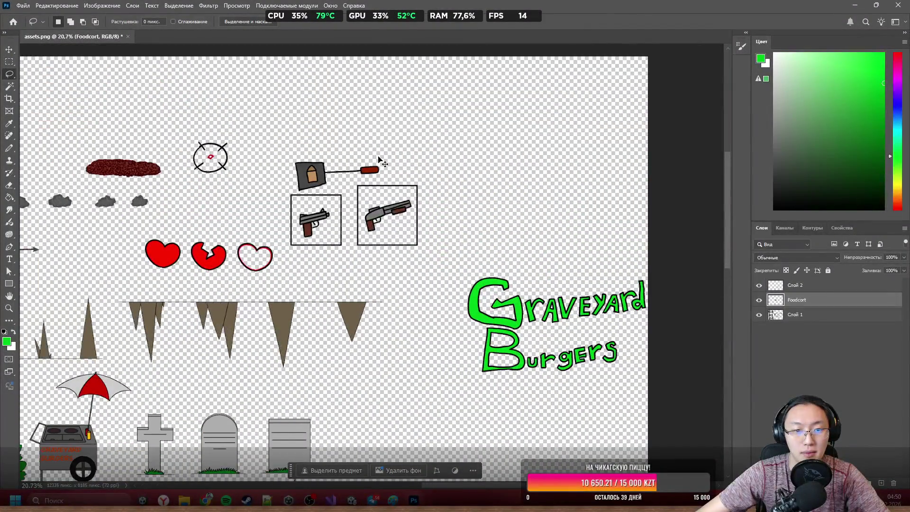
{"action": "scroll", "coordinate": [382, 164], "scroll_direction": "left", "scroll_amount": 3}
{"action": "scroll", "coordinate": [374, 257], "scroll_direction": "up", "scroll_amount": 4}
{"action": "scroll", "coordinate": [360, 260], "scroll_direction": "down", "scroll_amount": 2}
{"action": "scroll", "coordinate": [360, 260], "scroll_direction": "down", "scroll_amount": 5}
{"action": "scroll", "coordinate": [356, 245], "scroll_direction": "up", "scroll_amount": 7}
{"action": "scroll", "coordinate": [374, 230], "scroll_direction": "down", "scroll_amount": 3}
{"action": "scroll", "coordinate": [374, 229], "scroll_direction": "down", "scroll_amount": 3}
{"action": "scroll", "coordinate": [427, 244], "scroll_direction": "left", "scroll_amount": 3}
{"action": "scroll", "coordinate": [481, 257], "scroll_direction": "down", "scroll_amount": 3}
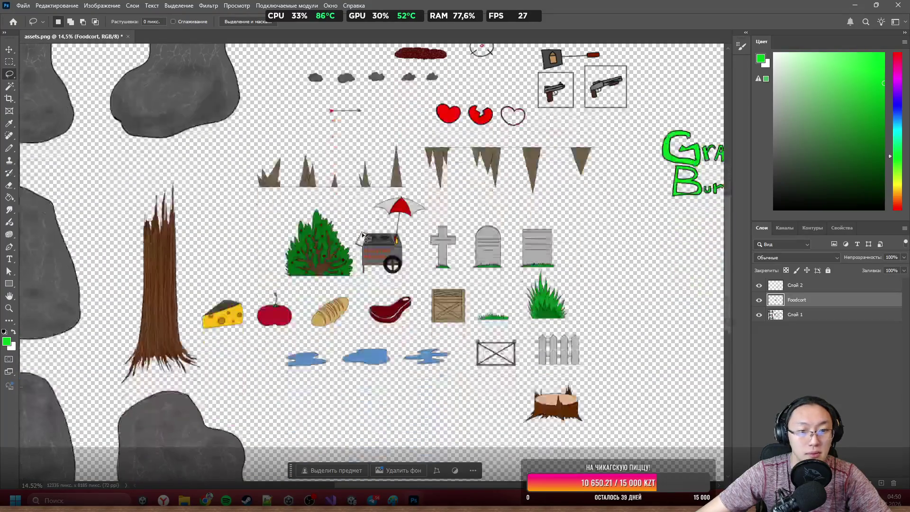
{"action": "scroll", "coordinate": [557, 265], "scroll_direction": "up", "scroll_amount": 6}
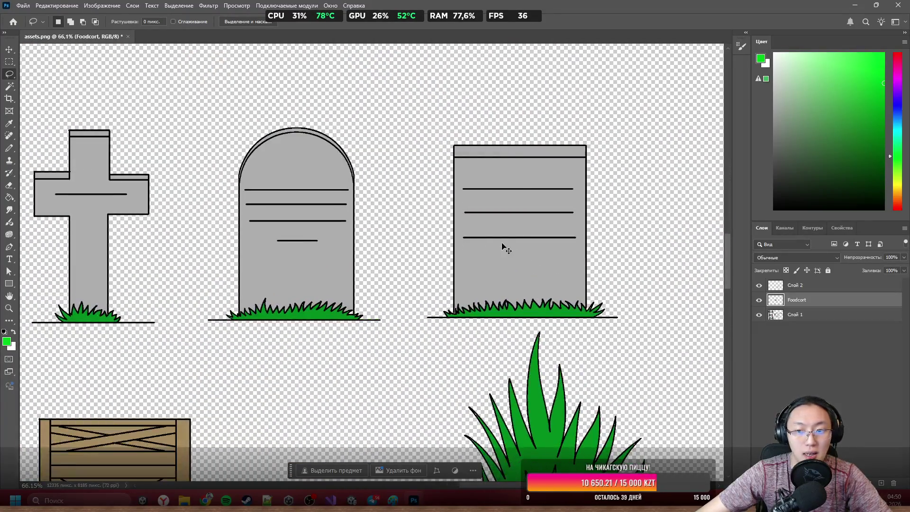
Cut the rectangular and rounded headstones from Слой 1 onto their own layers
{"action": "left_click_drag", "start_coordinate": [419, 122], "coordinate": [629, 333]}
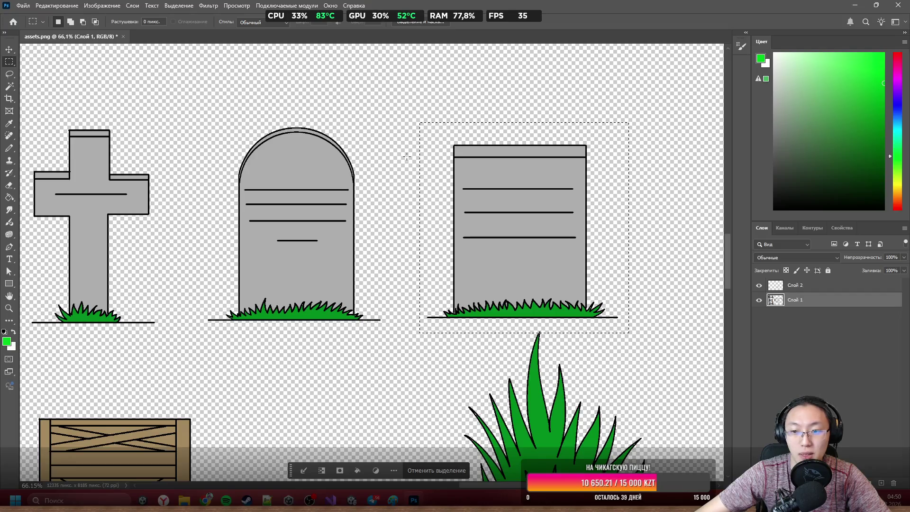
{"action": "right_click", "coordinate": [479, 156]}
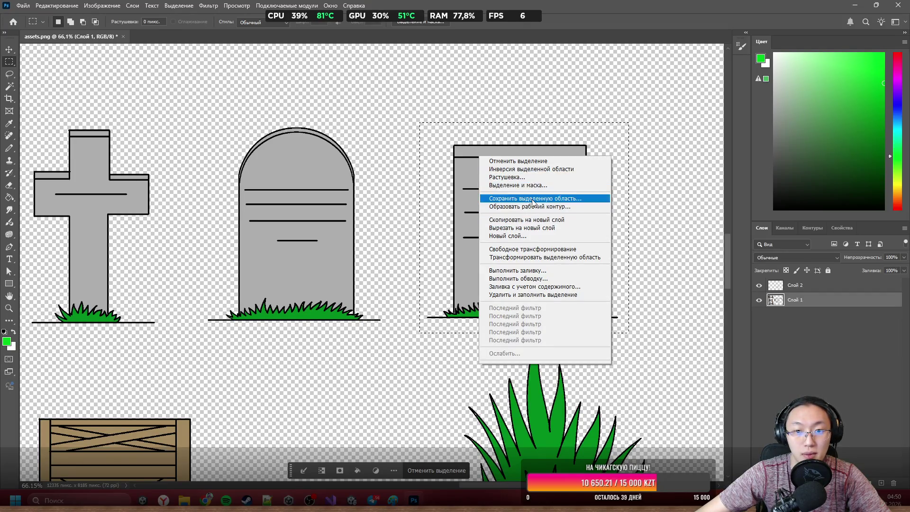
{"action": "left_click", "coordinate": [526, 228]}
{"action": "mouse_move", "coordinate": [403, 96]}
{"action": "left_mouse_down"}
{"action": "mouse_move", "coordinate": [309, 254]}
{"action": "mouse_move", "coordinate": [207, 345]}
{"action": "mouse_move", "coordinate": [190, 345]}
{"action": "left_mouse_up"}
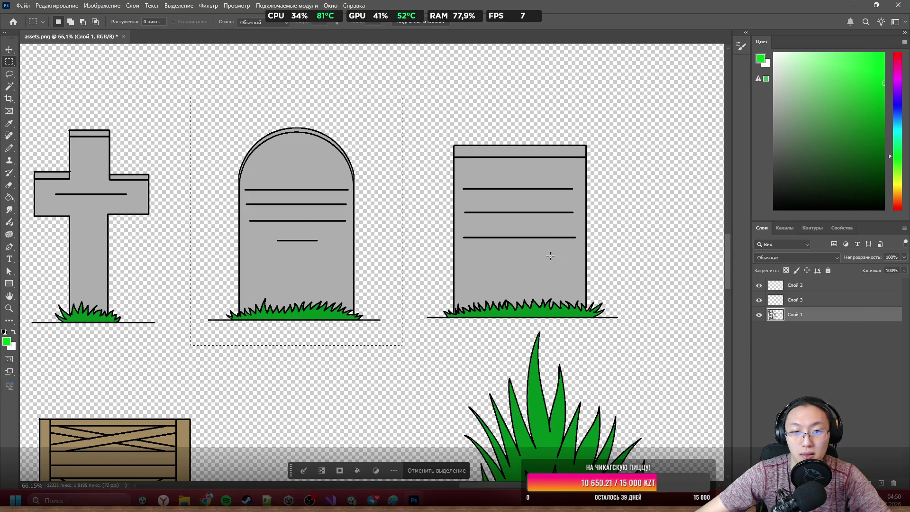
{"action": "right_click", "coordinate": [242, 207]}
{"action": "left_click", "coordinate": [309, 279]}
Cut the cross gravestone onto its own layer from Слой 1
{"action": "scroll", "coordinate": [315, 258], "scroll_direction": "left", "scroll_amount": 2}
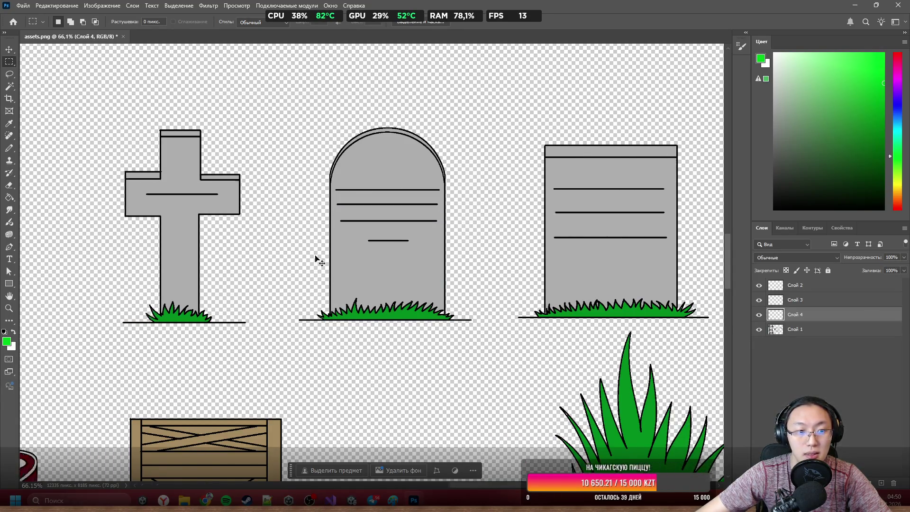
{"action": "scroll", "coordinate": [315, 258], "scroll_direction": "left", "scroll_amount": 2}
{"action": "mouse_move", "coordinate": [351, 102]}
{"action": "left_mouse_down"}
{"action": "mouse_move", "coordinate": [217, 313]}
{"action": "mouse_move", "coordinate": [325, 109]}
{"action": "mouse_move", "coordinate": [203, 303]}
{"action": "mouse_move", "coordinate": [160, 344]}
{"action": "left_mouse_up"}
{"action": "right_click", "coordinate": [264, 211]}
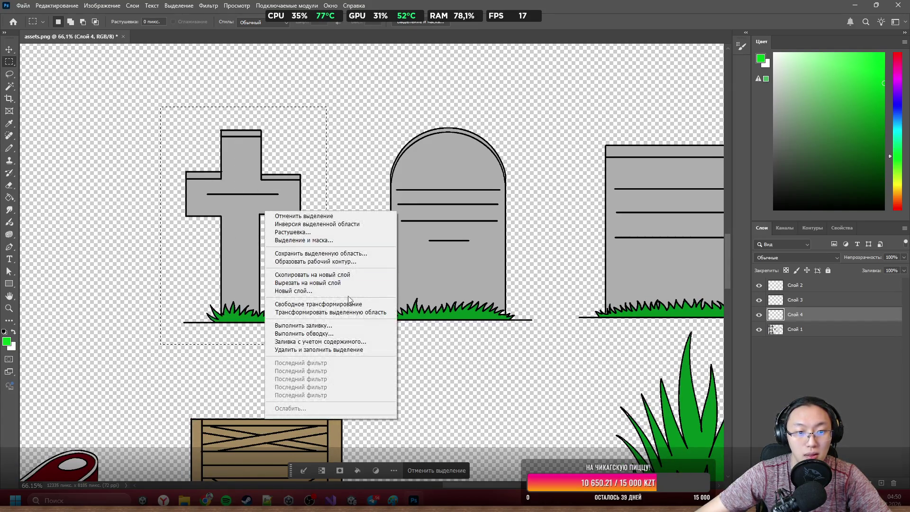
{"action": "left_click", "coordinate": [348, 282]}
{"action": "left_click", "coordinate": [445, 186]}
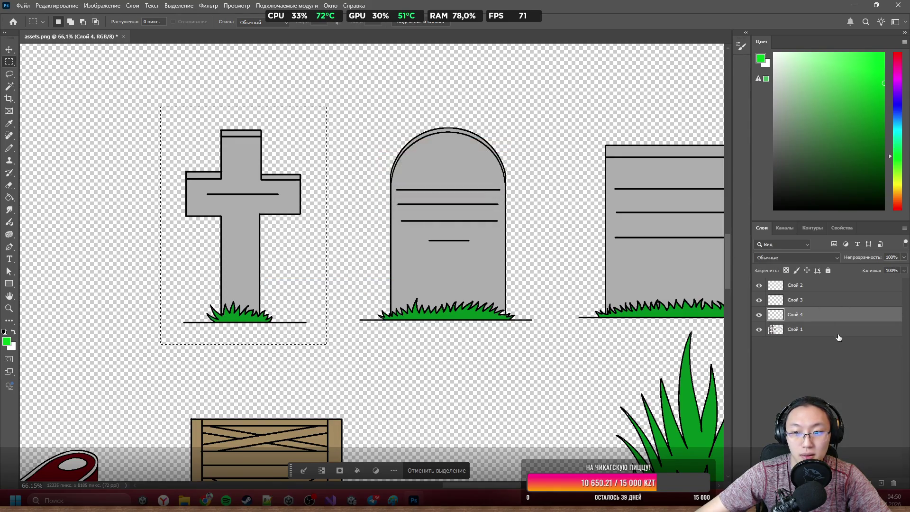
{"action": "left_click", "coordinate": [795, 329]}
{"action": "right_click", "coordinate": [225, 178]}
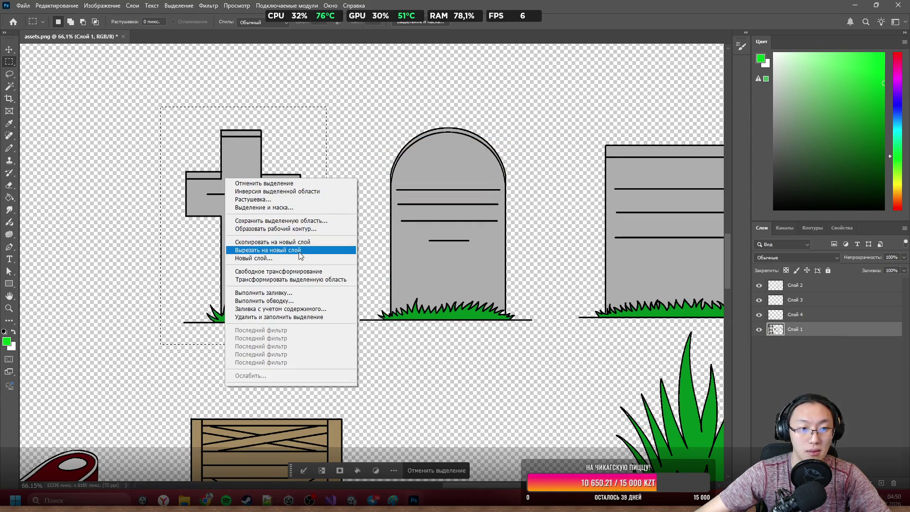
{"action": "left_click", "coordinate": [299, 250]}
{"action": "scroll", "coordinate": [275, 232], "scroll_direction": "down", "scroll_amount": 3}
{"action": "scroll", "coordinate": [531, 205], "scroll_direction": "up", "scroll_amount": 3}
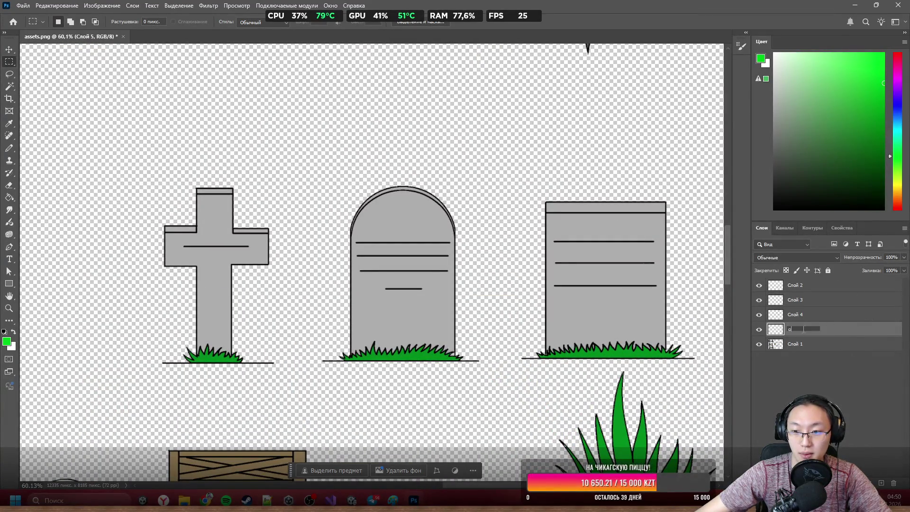
Name the gravestone layers g1, g2, g3 and hide all three
{"action": "double_click", "coordinate": [802, 314]}
{"action": "double_click", "coordinate": [795, 300]}
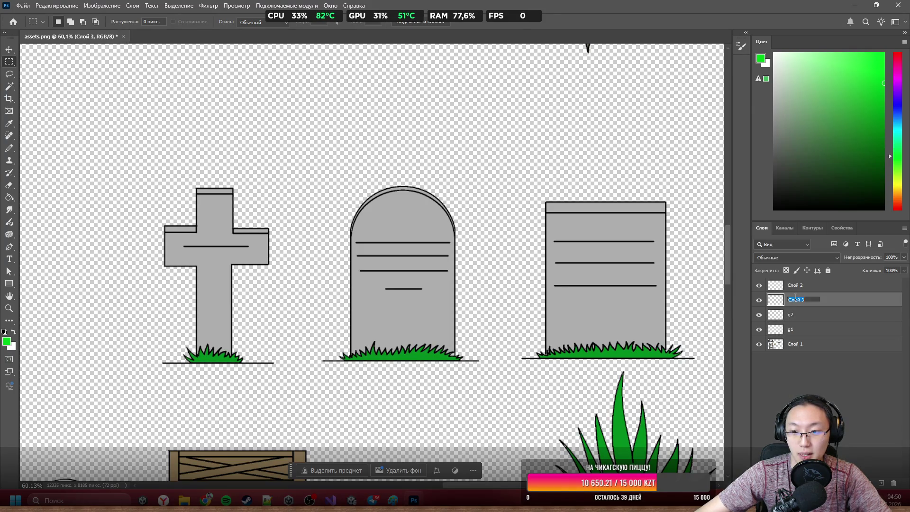
{"action": "type", "text": "g3"}
{"action": "left_click_drag", "start_coordinate": [764, 299], "coordinate": [761, 329]}
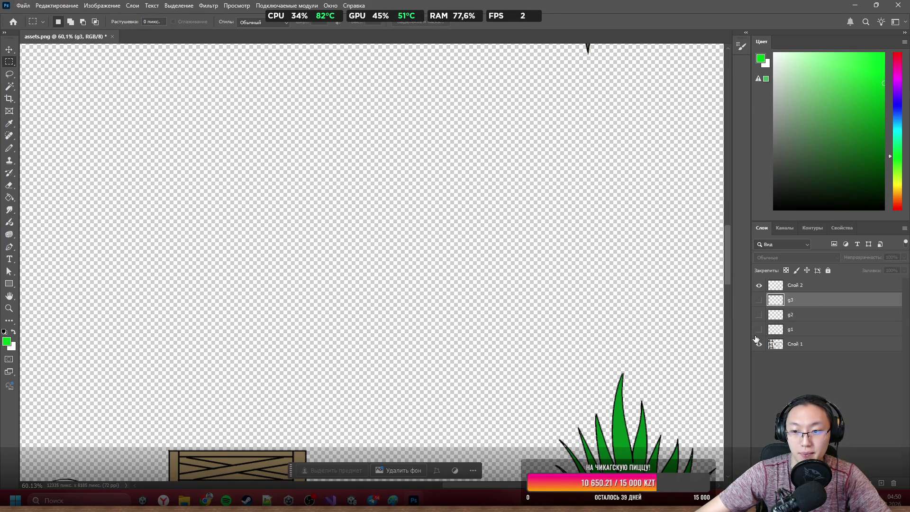
{"action": "scroll", "coordinate": [359, 244], "scroll_direction": "down", "scroll_amount": 5}
{"action": "scroll", "coordinate": [359, 245], "scroll_direction": "up", "scroll_amount": 2}
{"action": "scroll", "coordinate": [358, 245], "scroll_direction": "up", "scroll_amount": 5}
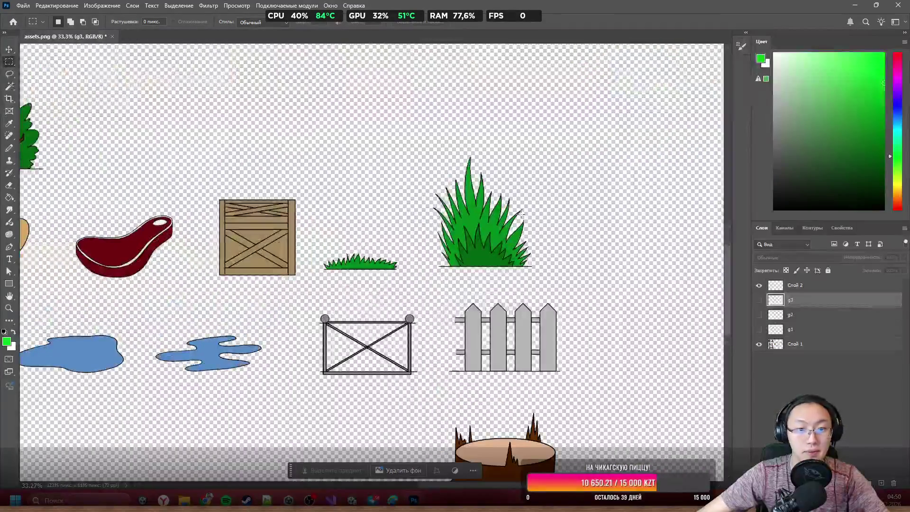
Move the small grass sprite onto its own layer named grass1
{"action": "mouse_move", "coordinate": [244, 169]}
{"action": "left_mouse_down"}
{"action": "mouse_move", "coordinate": [218, 335]}
{"action": "mouse_move", "coordinate": [534, 321]}
{"action": "mouse_move", "coordinate": [378, 330]}
{"action": "left_mouse_up"}
{"action": "right_click", "coordinate": [320, 288]}
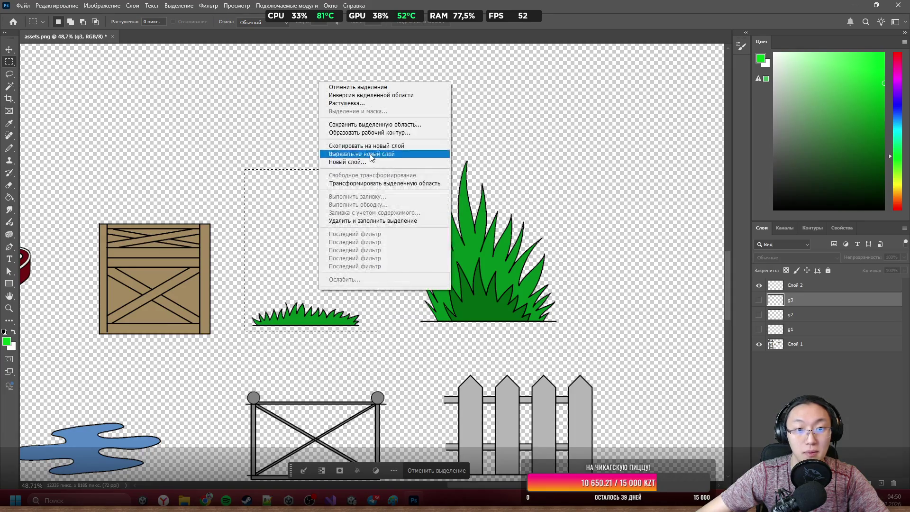
{"action": "left_click", "coordinate": [834, 328]}
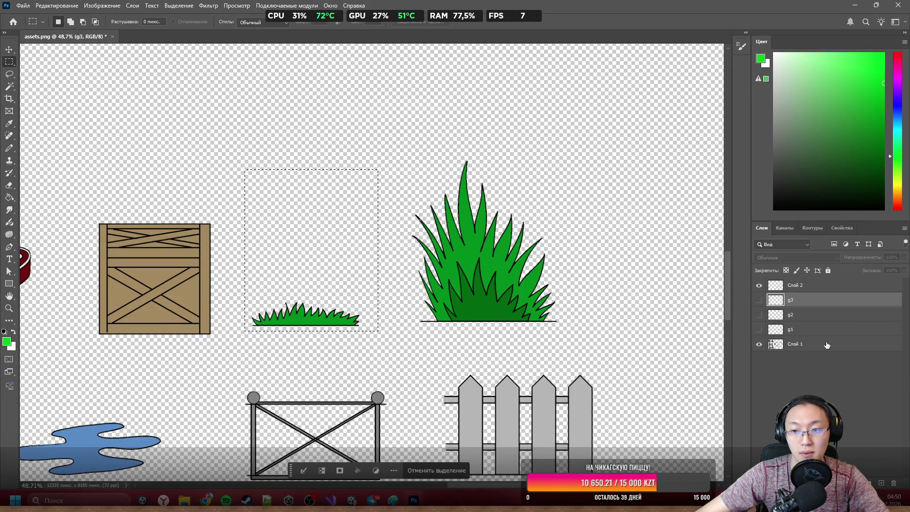
{"action": "left_click", "coordinate": [827, 344]}
{"action": "right_click", "coordinate": [282, 303]}
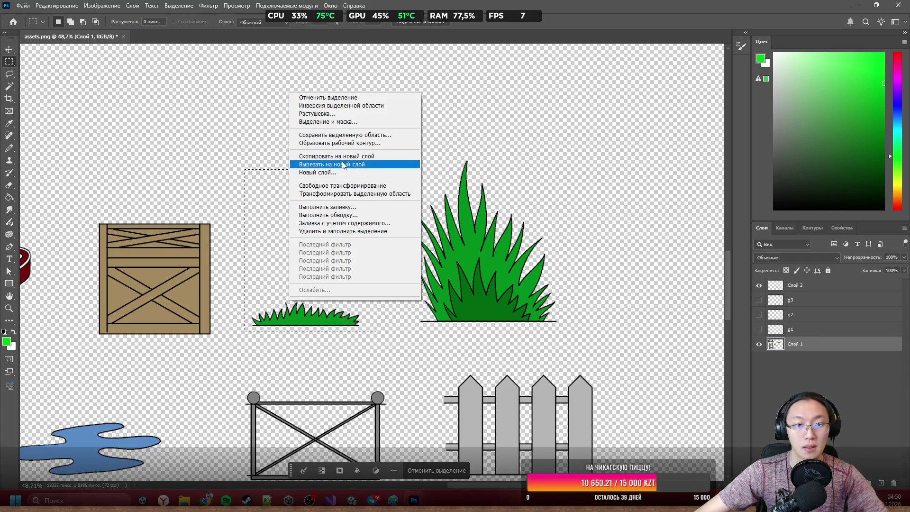
{"action": "left_click", "coordinate": [336, 158]}
{"action": "type", "text": "grass1"}
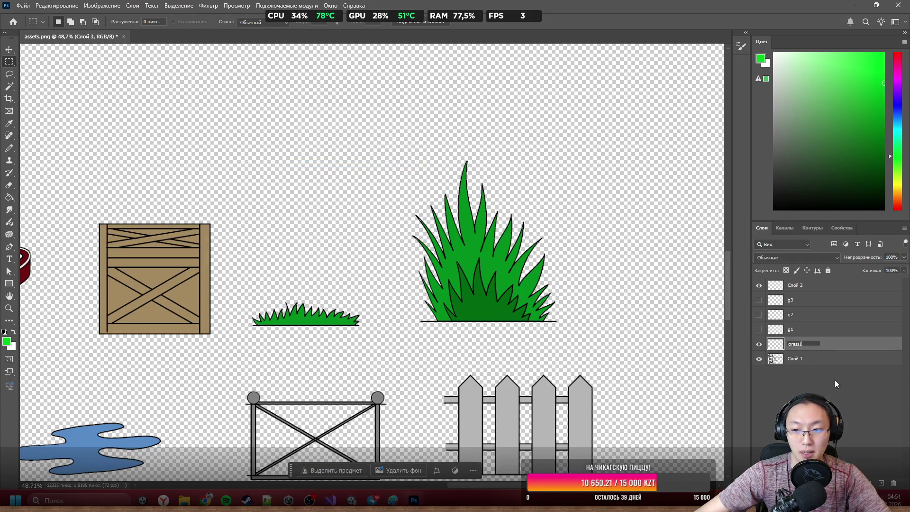
{"action": "left_click", "coordinate": [835, 384]}
Cut the tall grass clump from Слой 1 onto a new layer
{"action": "left_click_drag", "start_coordinate": [580, 313], "coordinate": [584, 344]}
{"action": "right_click", "coordinate": [564, 317]}
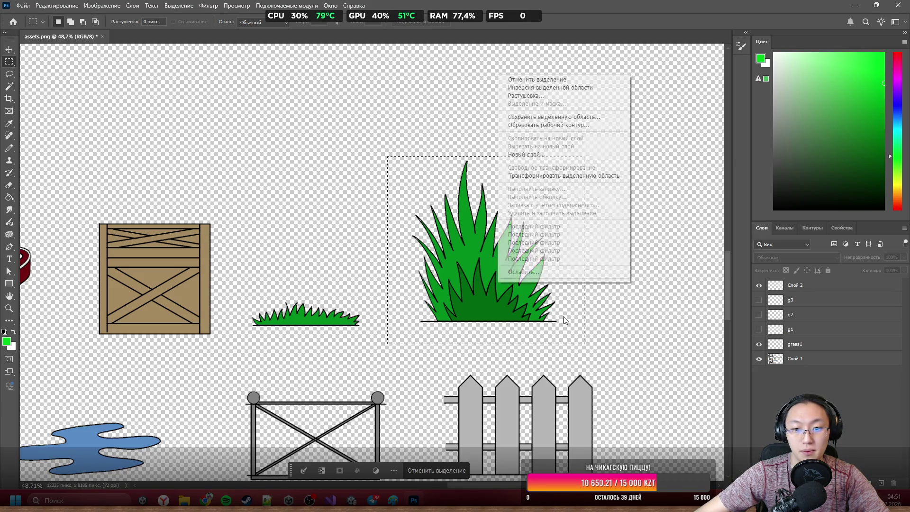
{"action": "left_click", "coordinate": [547, 155]}
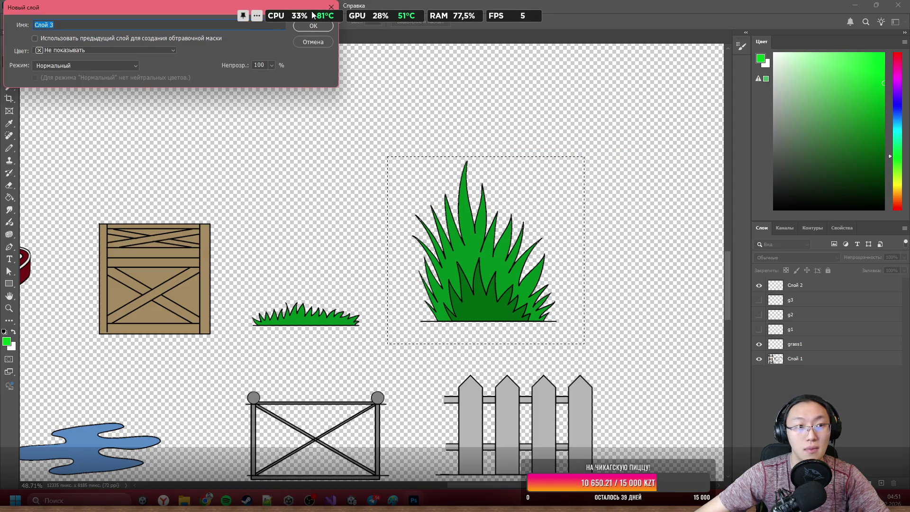
{"action": "left_click", "coordinate": [313, 42]}
{"action": "left_click", "coordinate": [814, 358]}
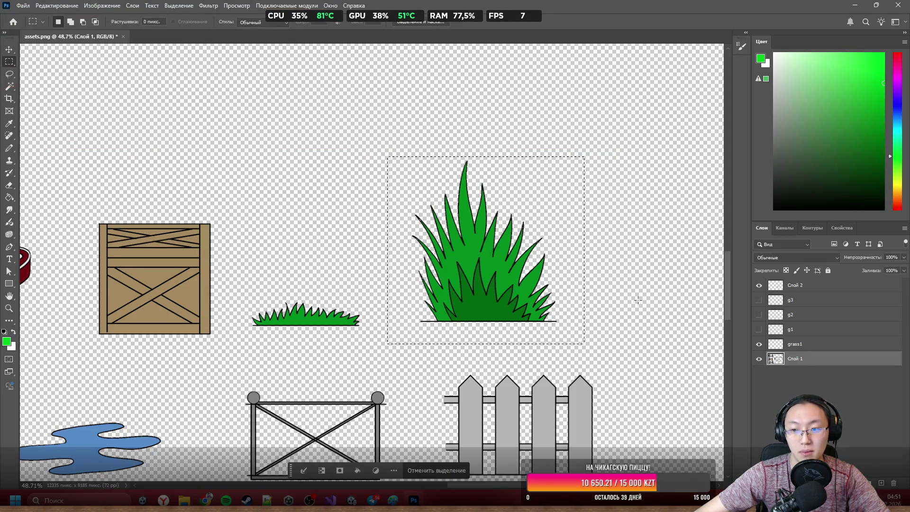
{"action": "right_click", "coordinate": [520, 243]}
{"action": "left_click", "coordinate": [571, 314]}
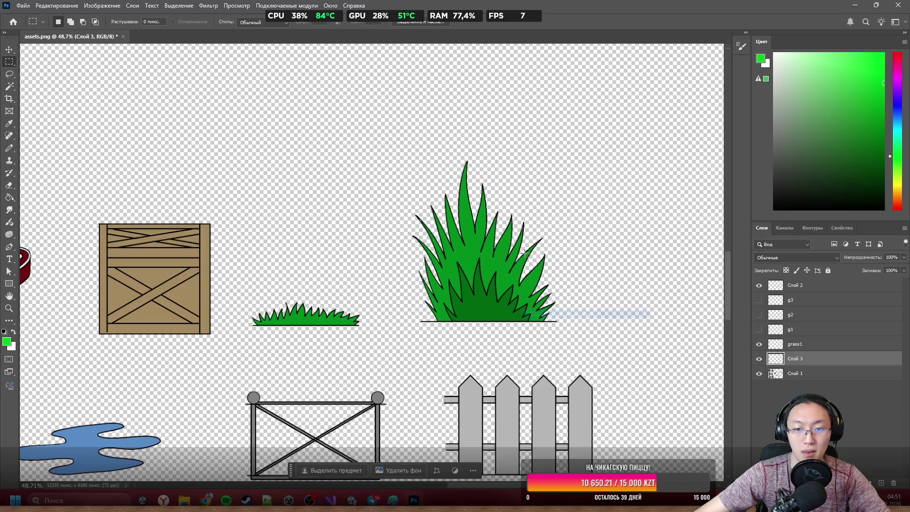
Rename the tall grass layer grass2, hide both grass layers, and reactivate Слой 1
{"action": "mouse_move", "coordinate": [540, 310]}
{"action": "left_mouse_down"}
{"action": "mouse_move", "coordinate": [569, 295]}
{"action": "mouse_move", "coordinate": [802, 362]}
{"action": "left_mouse_up"}
{"action": "right_click", "coordinate": [783, 363]}
{"action": "left_click", "coordinate": [784, 366]}
{"action": "double_click", "coordinate": [794, 358]}
{"action": "type", "text": "grass2"}
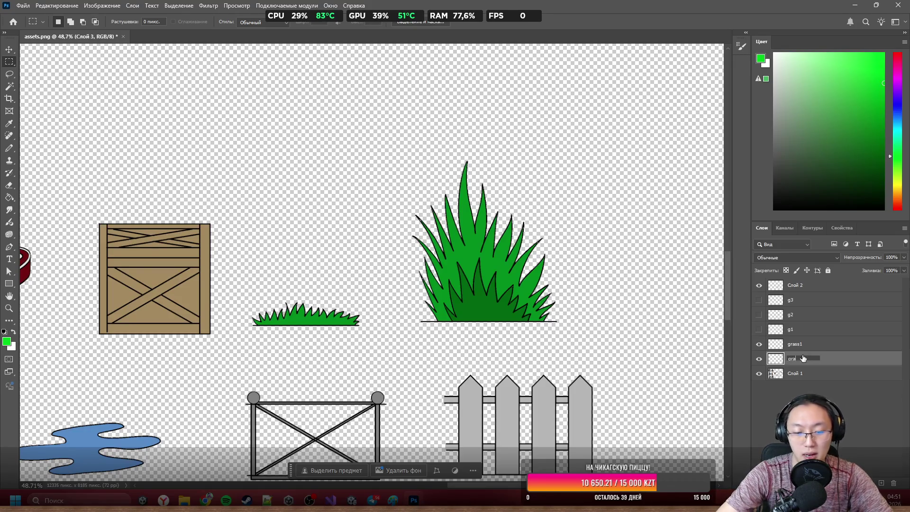
{"action": "key", "text": "Return"}
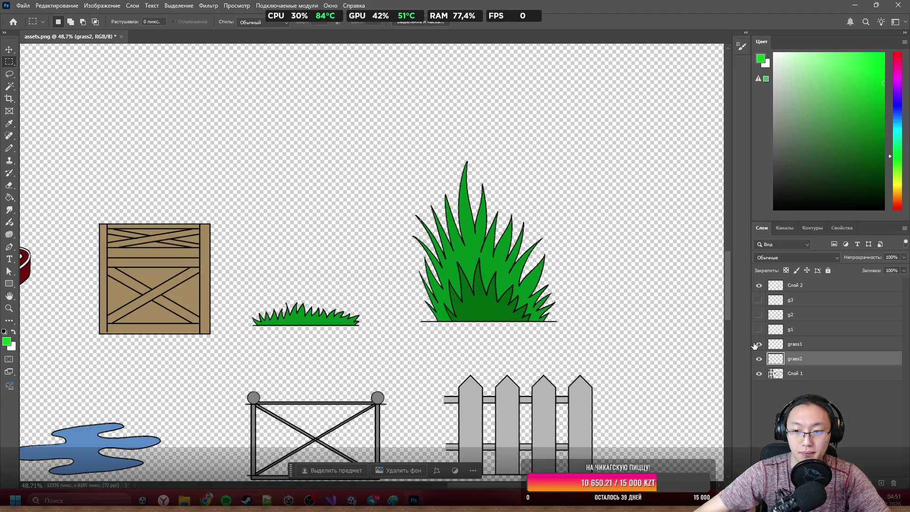
{"action": "left_click_drag", "start_coordinate": [759, 344], "coordinate": [759, 374]}
{"action": "left_click", "coordinate": [758, 373]}
{"action": "left_click", "coordinate": [795, 373]}
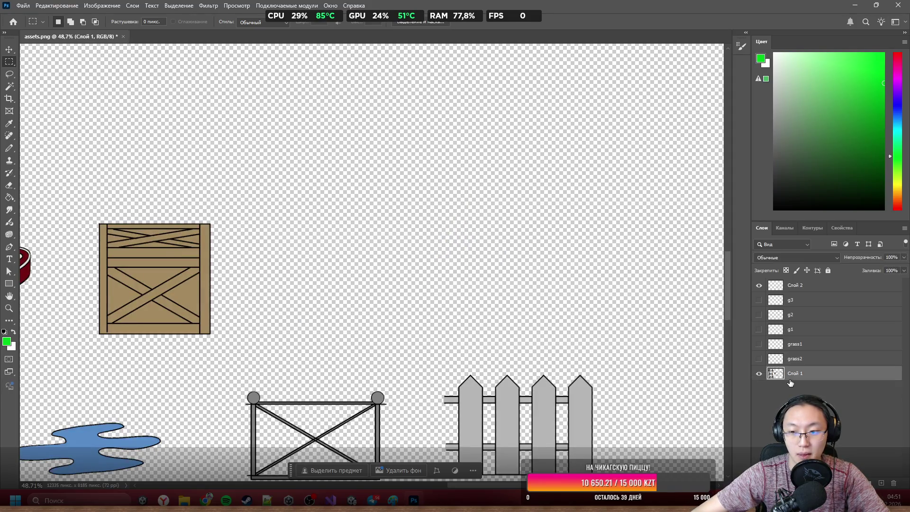
Delete the leftover empty layer
{"action": "scroll", "coordinate": [299, 304], "scroll_direction": "left", "scroll_amount": 5}
{"action": "left_click", "coordinate": [839, 287]}
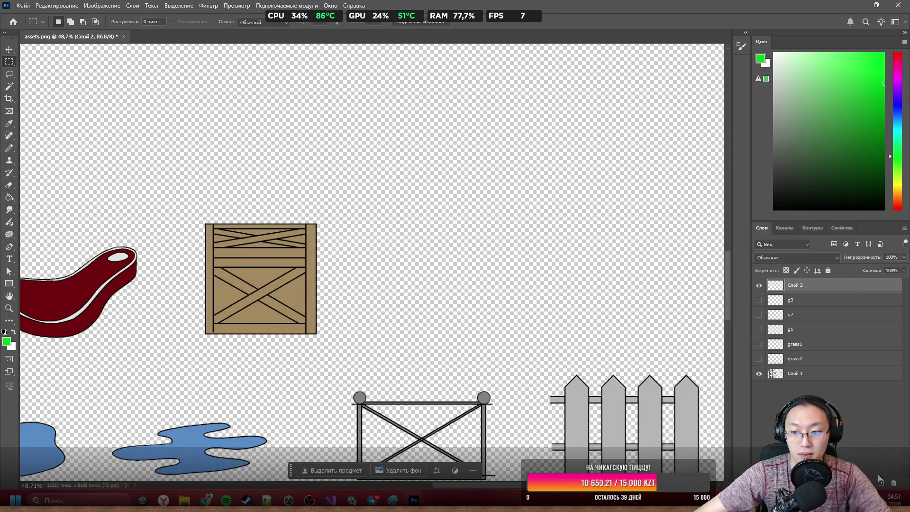
{"action": "left_click", "coordinate": [890, 482]}
Cut the crate from Слой 1 onto its own layer named box
{"action": "scroll", "coordinate": [455, 310], "scroll_direction": "left", "scroll_amount": 3}
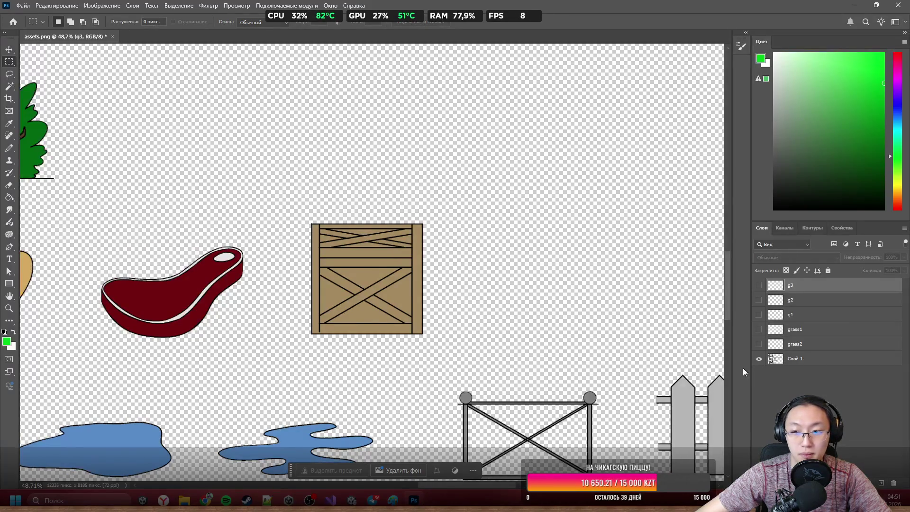
{"action": "mouse_move", "coordinate": [296, 208]}
{"action": "left_mouse_down"}
{"action": "mouse_move", "coordinate": [424, 322]}
{"action": "mouse_move", "coordinate": [428, 347]}
{"action": "left_mouse_up"}
{"action": "right_click", "coordinate": [362, 264]}
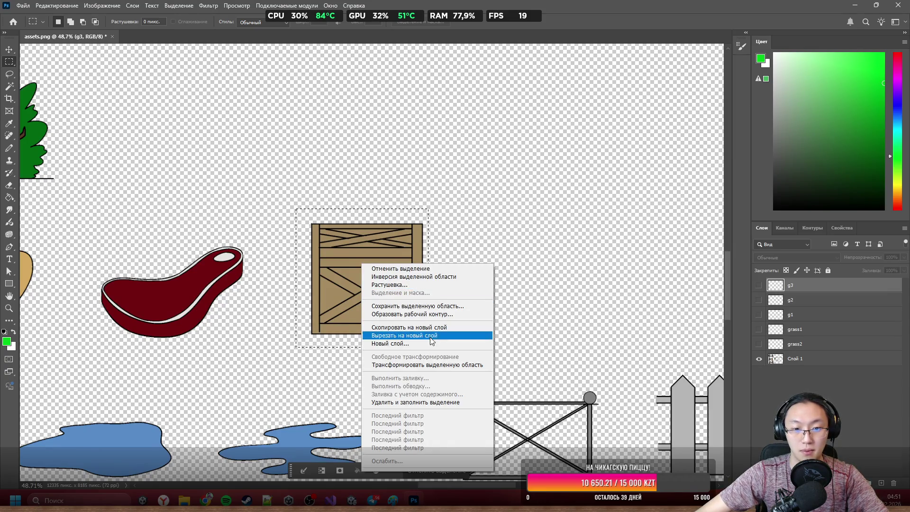
{"action": "left_click", "coordinate": [794, 358]}
{"action": "left_click", "coordinate": [795, 358]}
{"action": "right_click", "coordinate": [423, 264]}
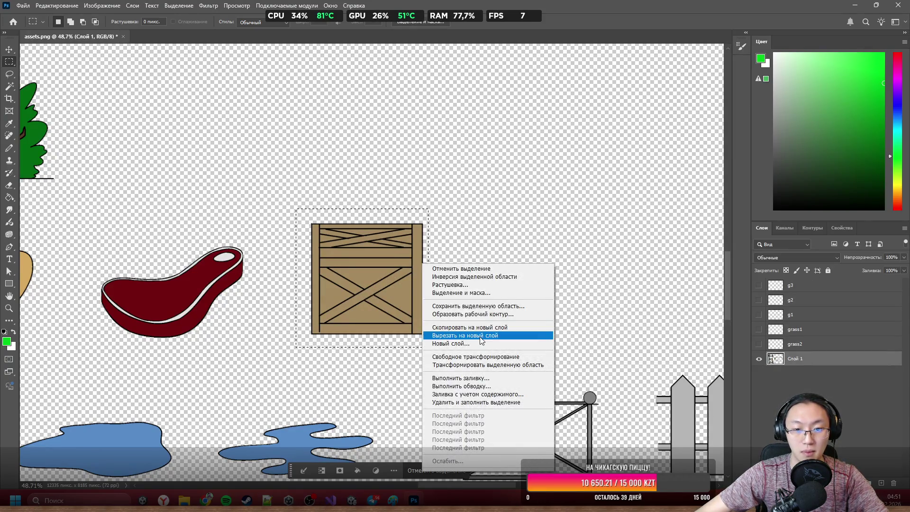
{"action": "left_click", "coordinate": [482, 337]}
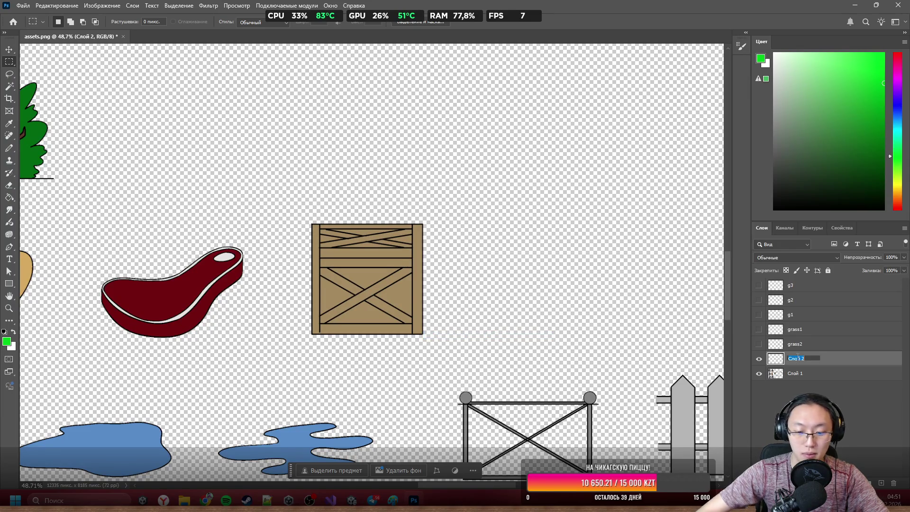
{"action": "key", "text": "Return"}
Select the berry bush and cut it from Слой 1 onto a new layer
{"action": "scroll", "coordinate": [412, 211], "scroll_direction": "down", "scroll_amount": 5}
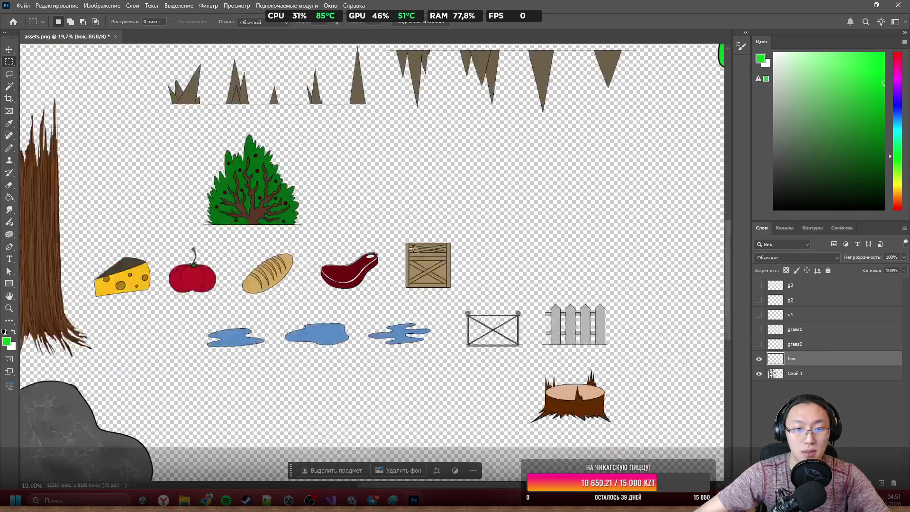
{"action": "scroll", "coordinate": [276, 156], "scroll_direction": "up", "scroll_amount": 4}
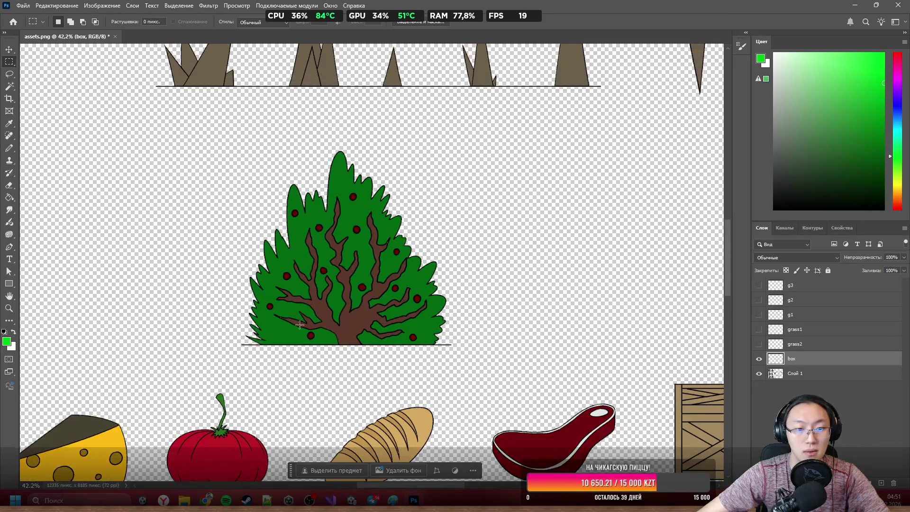
{"action": "left_click_drag", "start_coordinate": [227, 357], "coordinate": [472, 149]}
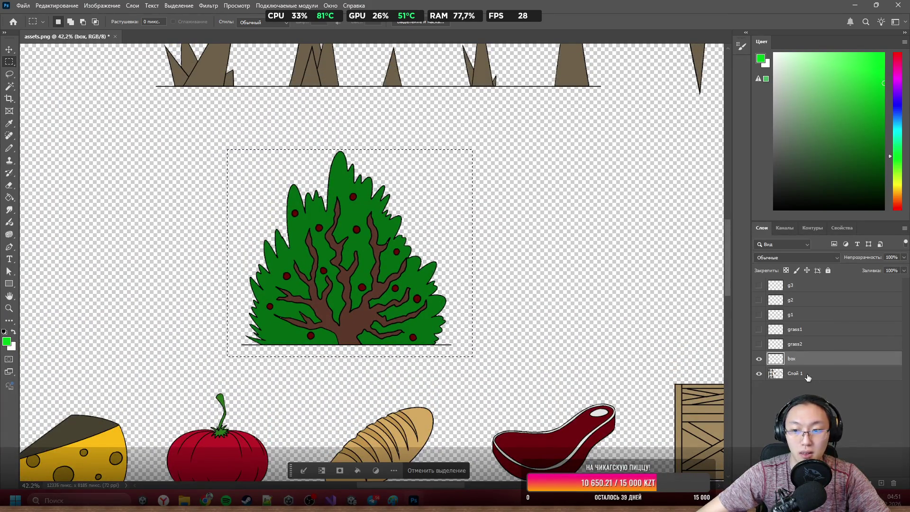
{"action": "left_click", "coordinate": [801, 373]}
{"action": "right_click", "coordinate": [390, 285]}
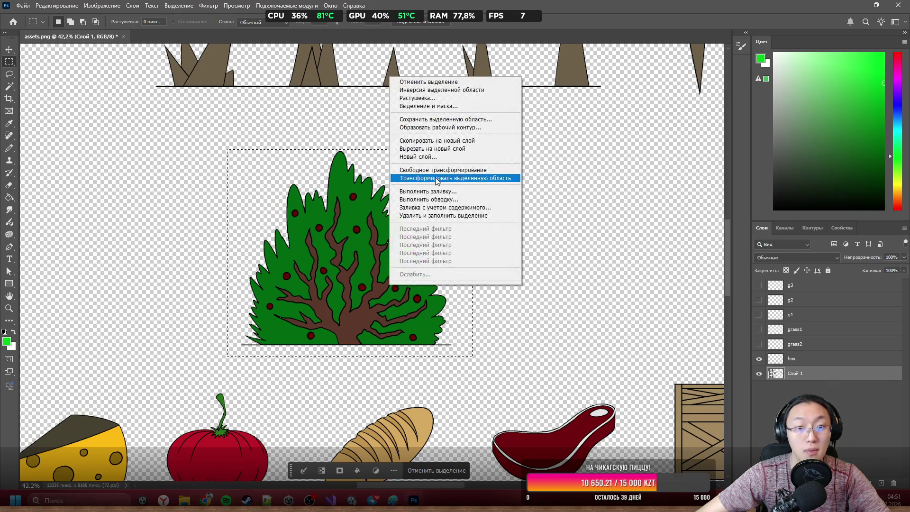
{"action": "left_click", "coordinate": [451, 150]}
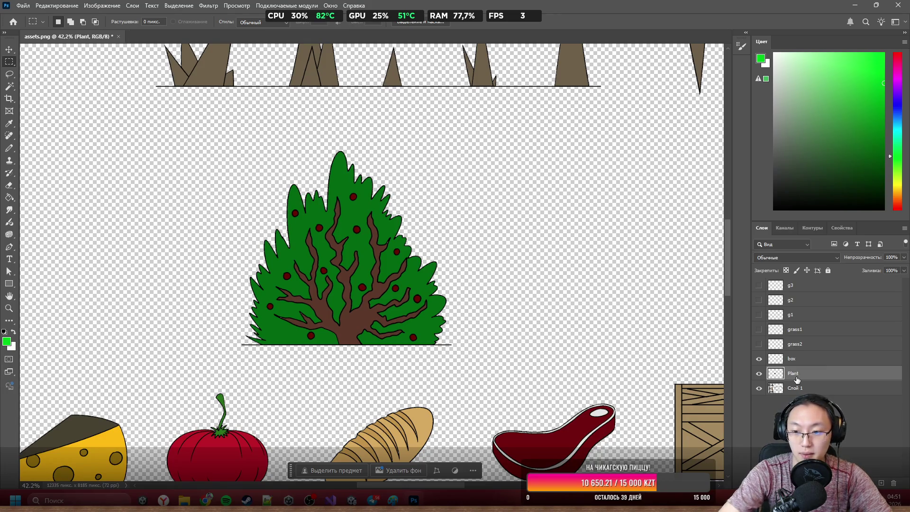
{"action": "scroll", "coordinate": [453, 183], "scroll_direction": "down", "scroll_amount": 5}
{"action": "scroll", "coordinate": [528, 251], "scroll_direction": "up", "scroll_amount": 6}
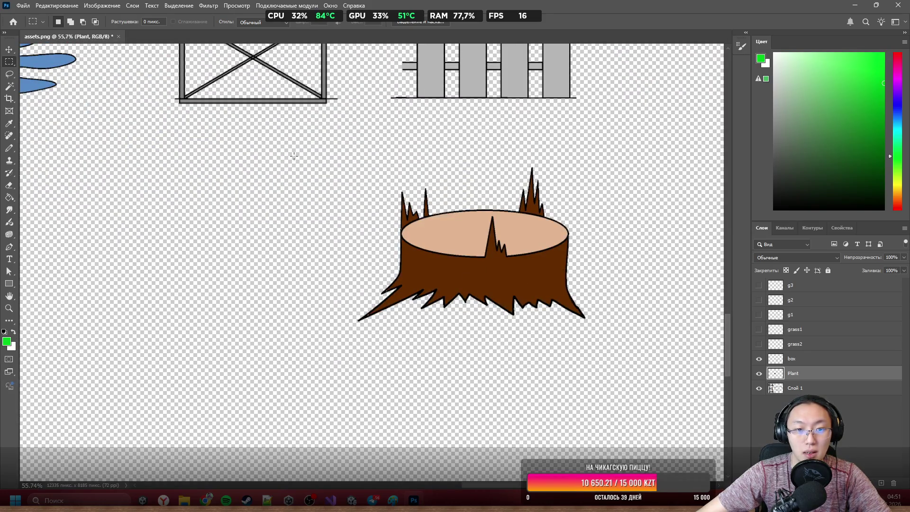
Cut the tree stump from Слой 1 onto its own layer, WoodPart
{"action": "left_click_drag", "start_coordinate": [294, 158], "coordinate": [630, 348]}
{"action": "scroll", "coordinate": [471, 203], "scroll_direction": "up", "scroll_amount": 4}
{"action": "scroll", "coordinate": [418, 244], "scroll_direction": "down", "scroll_amount": 7}
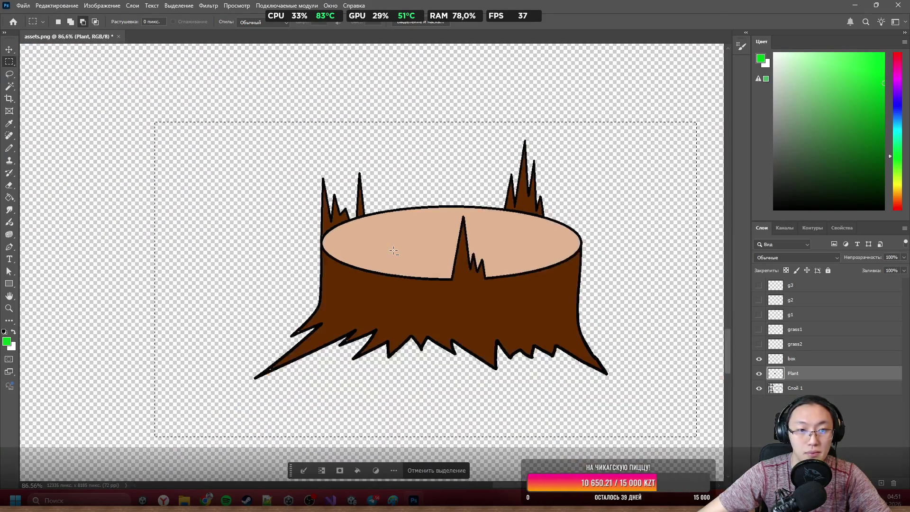
{"action": "scroll", "coordinate": [438, 266], "scroll_direction": "up", "scroll_amount": 2}
{"action": "right_click", "coordinate": [539, 357]}
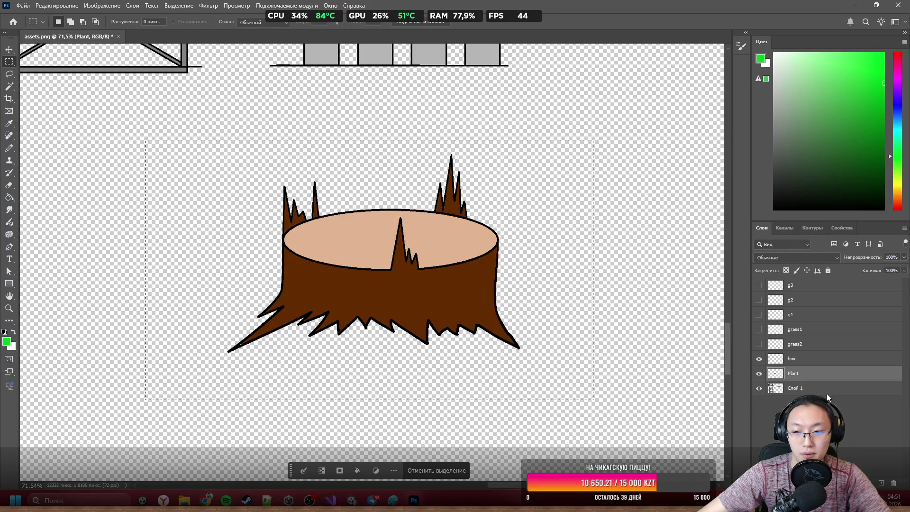
{"action": "left_click", "coordinate": [801, 388]}
{"action": "right_click", "coordinate": [353, 266]}
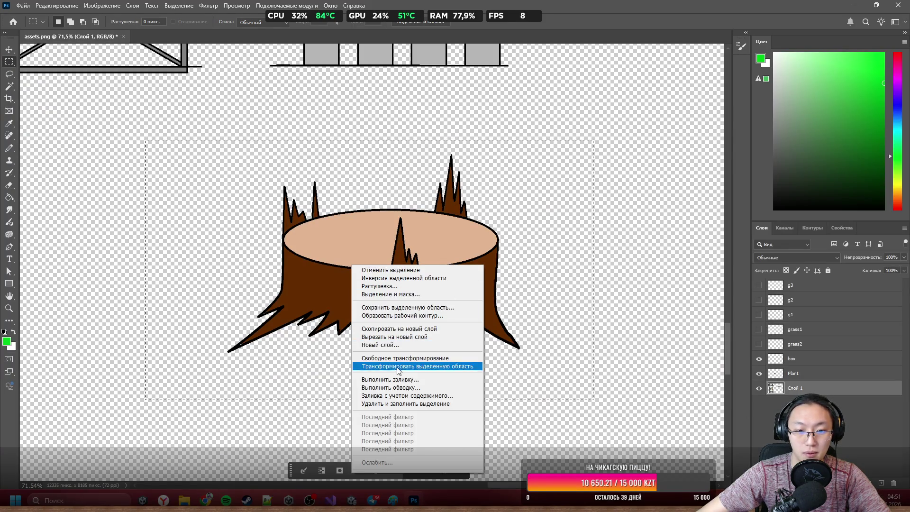
{"action": "left_click", "coordinate": [399, 328]}
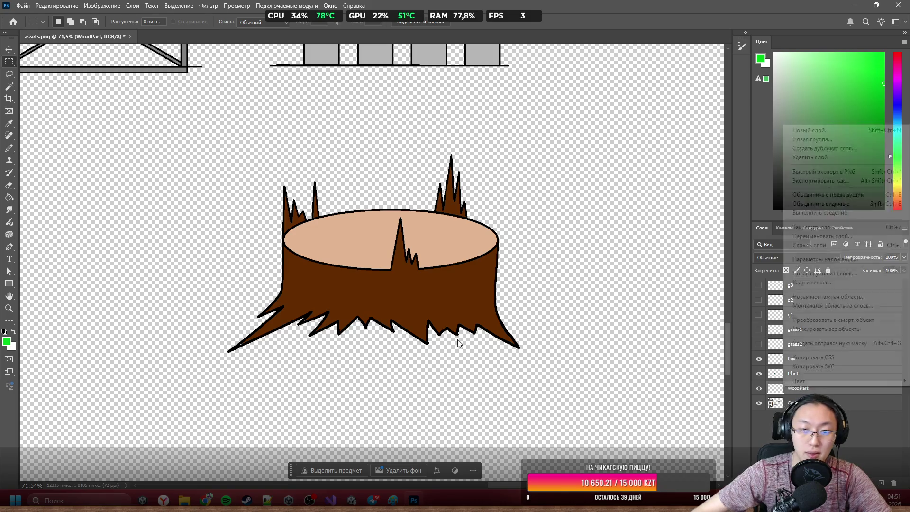
Hide the WoodPart layer and clear the selection
{"action": "scroll", "coordinate": [545, 290], "scroll_direction": "down", "scroll_amount": 4}
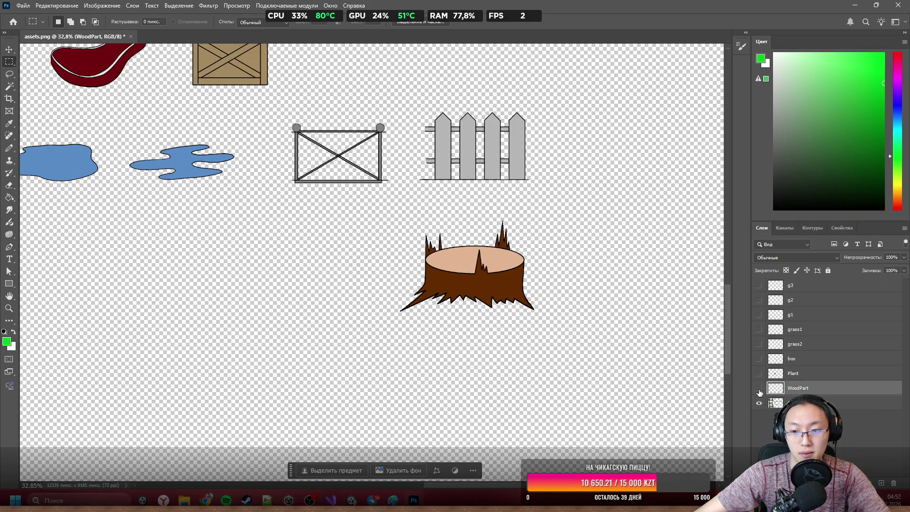
{"action": "left_click", "coordinate": [759, 392]}
{"action": "scroll", "coordinate": [516, 278], "scroll_direction": "down", "scroll_amount": 4}
{"action": "scroll", "coordinate": [385, 283], "scroll_direction": "up", "scroll_amount": 4}
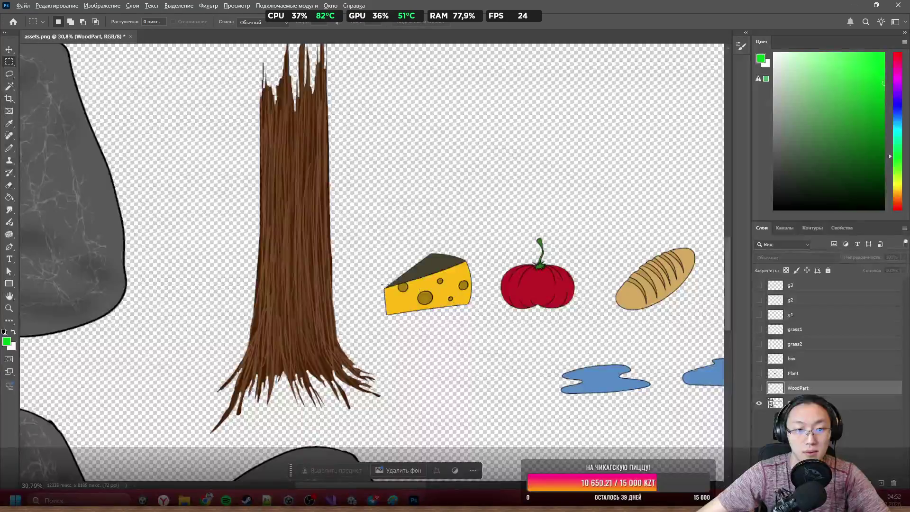
{"action": "scroll", "coordinate": [354, 300], "scroll_direction": "down", "scroll_amount": 2}
{"action": "scroll", "coordinate": [426, 289], "scroll_direction": "up", "scroll_amount": 2}
{"action": "scroll", "coordinate": [355, 289], "scroll_direction": "down", "scroll_amount": 2}
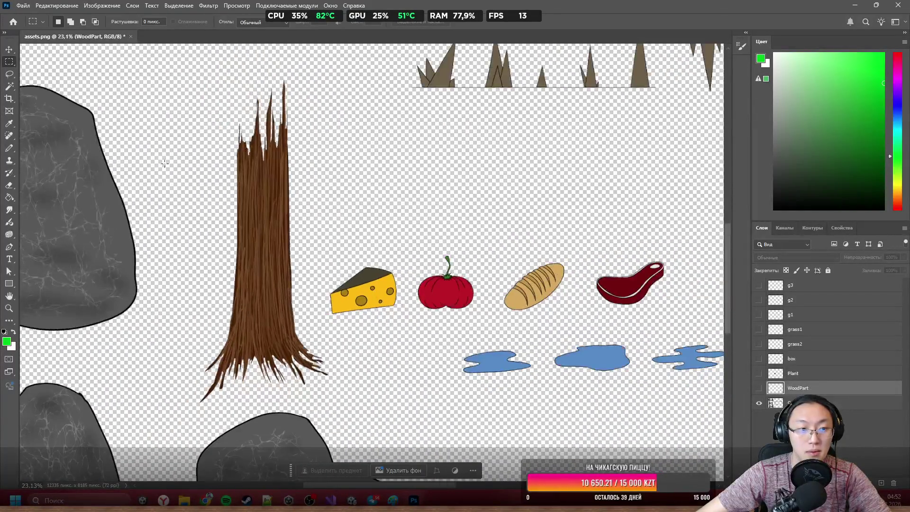
{"action": "mouse_move", "coordinate": [178, 71]}
{"action": "left_mouse_down"}
{"action": "mouse_move", "coordinate": [294, 280]}
{"action": "mouse_move", "coordinate": [311, 402]}
{"action": "left_mouse_up"}
{"action": "key", "text": "ctrl+d"}
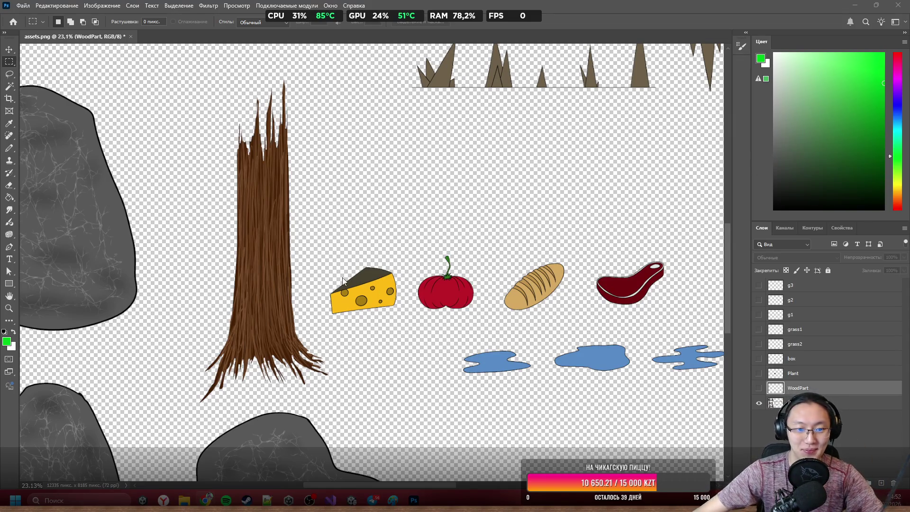
Select the tall trunk plus its roots, cut it onto a new layer, and name it WoodPart2
{"action": "scroll", "coordinate": [379, 213], "scroll_direction": "left", "scroll_amount": 5}
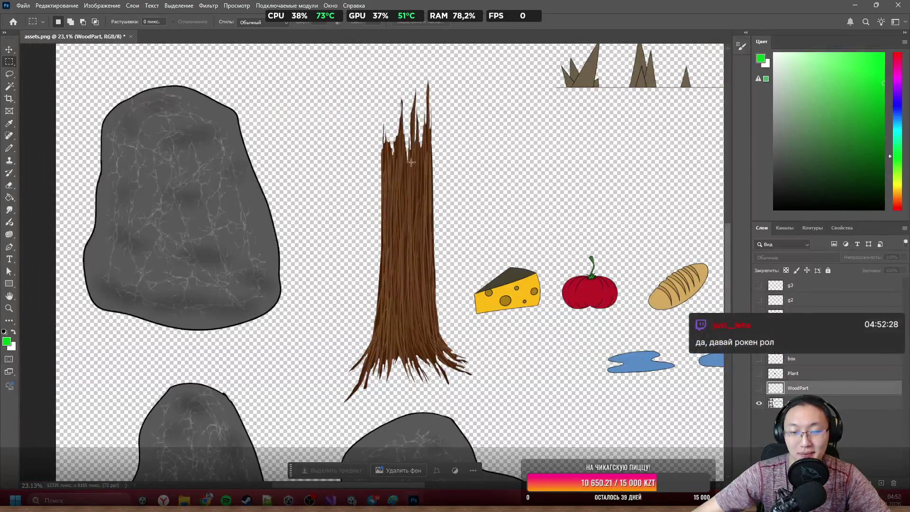
{"action": "mouse_move", "coordinate": [334, 68]}
{"action": "left_mouse_down"}
{"action": "mouse_move", "coordinate": [443, 367]}
{"action": "mouse_move", "coordinate": [447, 403]}
{"action": "left_mouse_up"}
{"action": "mouse_move", "coordinate": [486, 326]}
{"action": "left_mouse_down"}
{"action": "mouse_move", "coordinate": [474, 350]}
{"action": "mouse_move", "coordinate": [426, 341]}
{"action": "mouse_move", "coordinate": [417, 396]}
{"action": "left_mouse_up"}
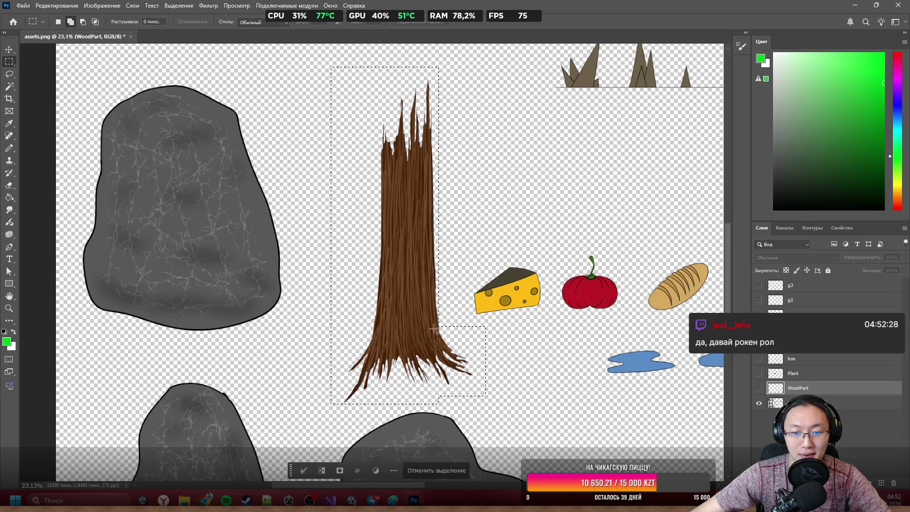
{"action": "scroll", "coordinate": [438, 302], "scroll_direction": "down", "scroll_amount": 3}
{"action": "scroll", "coordinate": [396, 262], "scroll_direction": "up", "scroll_amount": 5}
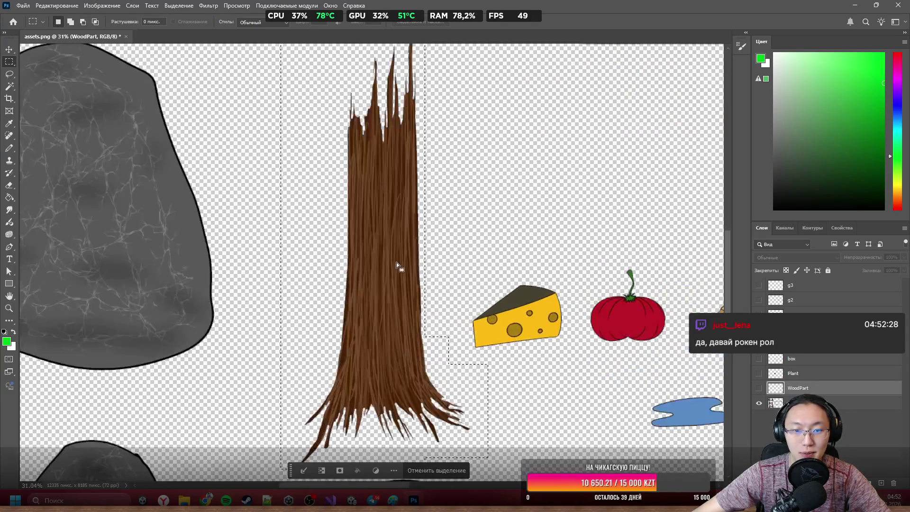
{"action": "right_click", "coordinate": [396, 263]}
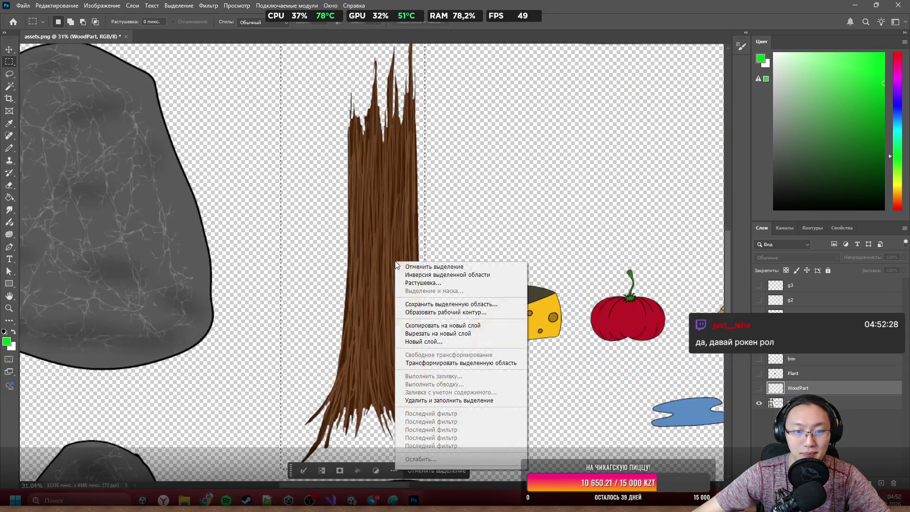
{"action": "left_click", "coordinate": [457, 335]}
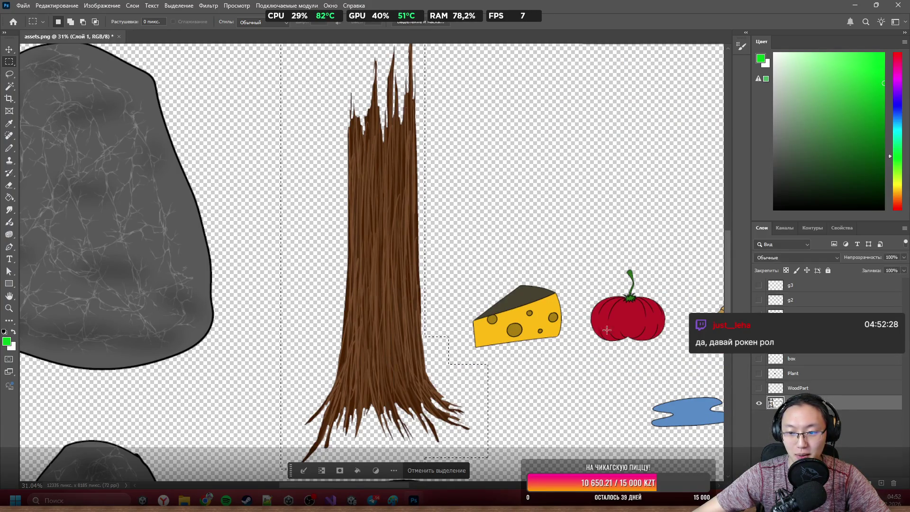
{"action": "left_click", "coordinate": [412, 328]}
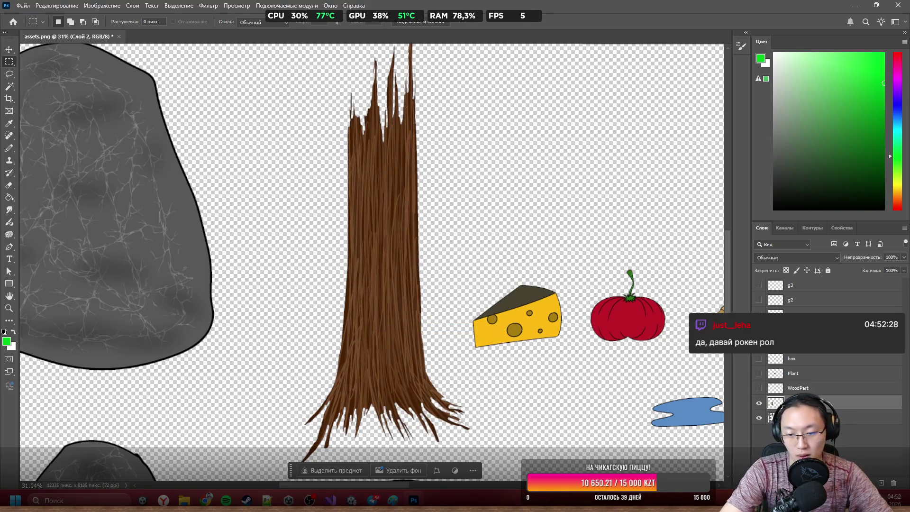
{"action": "key", "text": "Return"}
{"action": "scroll", "coordinate": [395, 277], "scroll_direction": "down", "scroll_amount": 5}
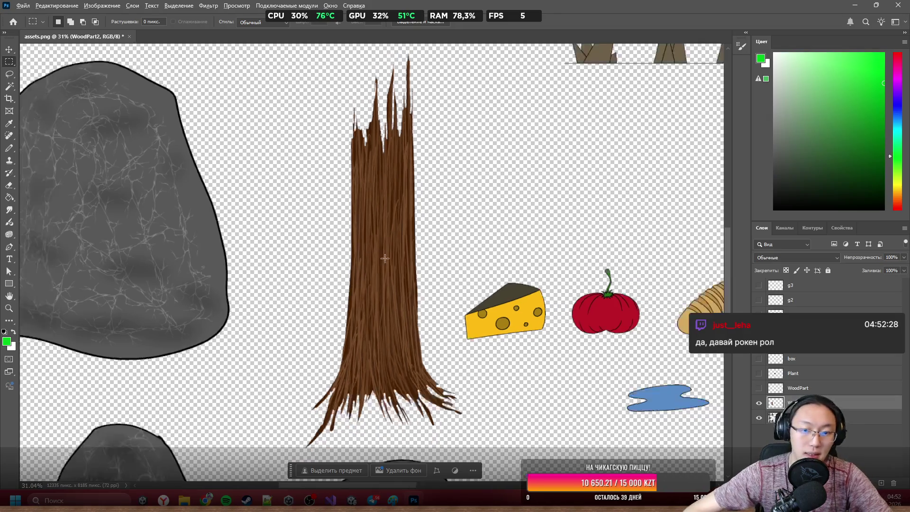
{"action": "scroll", "coordinate": [545, 347], "scroll_direction": "up", "scroll_amount": 5}
Hide WoodPart2 and cut the left blue puddle from Слой 1 onto its own layer
{"action": "left_click", "coordinate": [758, 403]}
{"action": "left_click", "coordinate": [805, 417]}
{"action": "mouse_move", "coordinate": [150, 236]}
{"action": "left_mouse_down"}
{"action": "mouse_move", "coordinate": [170, 256]}
{"action": "mouse_move", "coordinate": [327, 320]}
{"action": "left_mouse_up"}
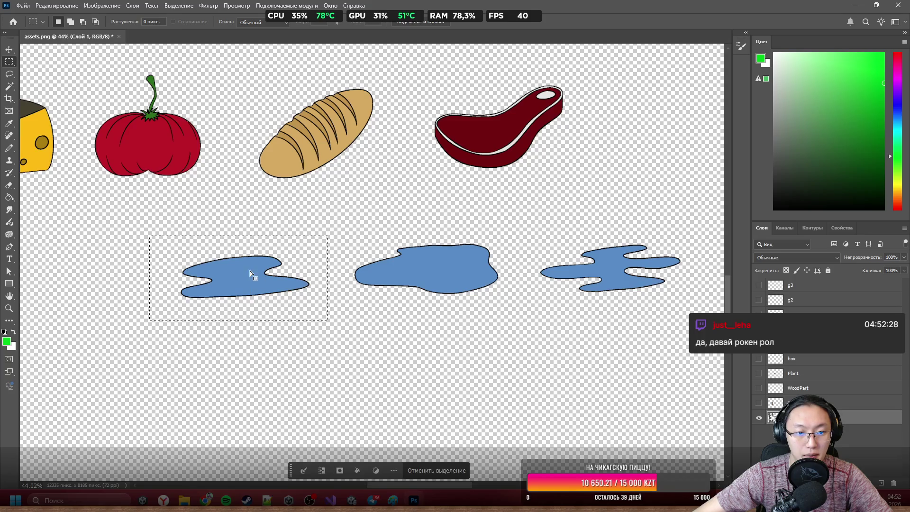
{"action": "right_click", "coordinate": [250, 272]}
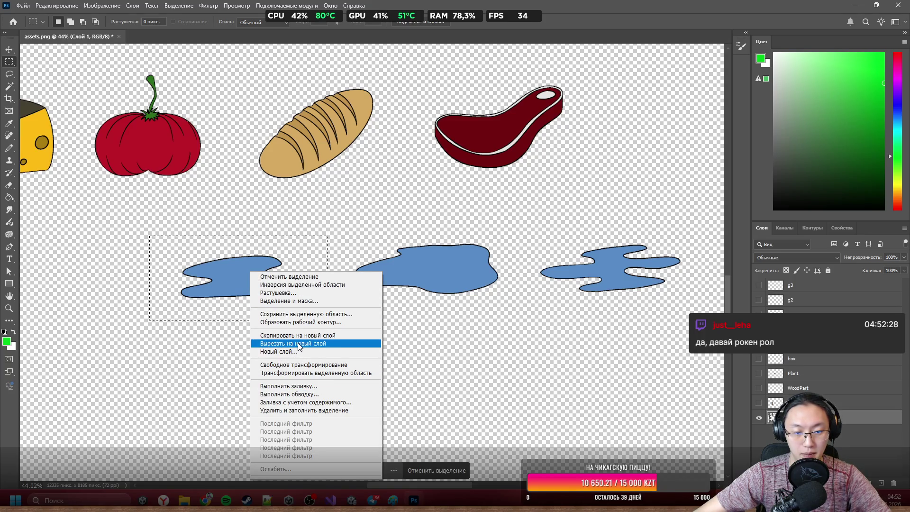
{"action": "left_click", "coordinate": [298, 343]}
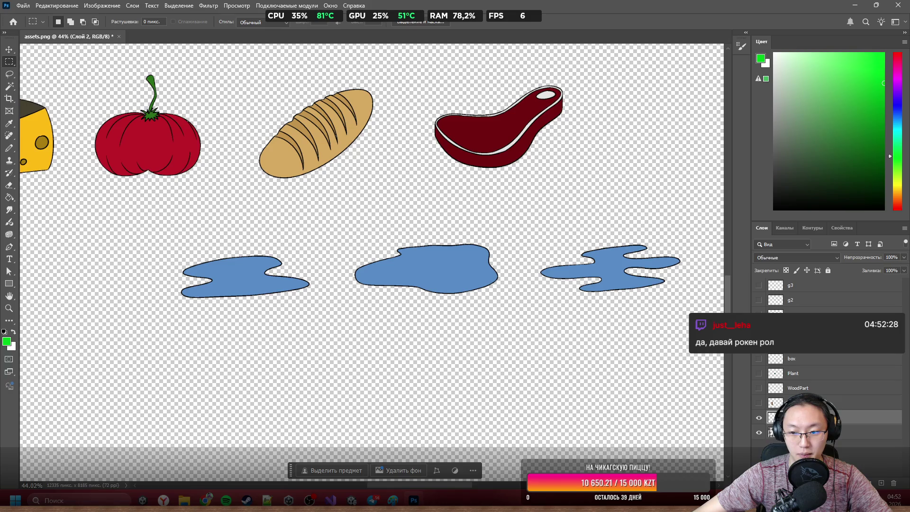
{"action": "double_click", "coordinate": [805, 417]}
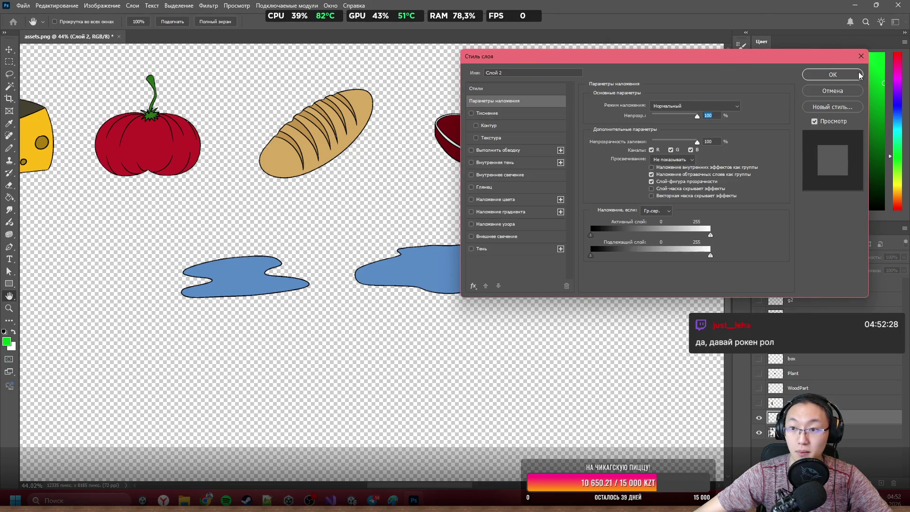
{"action": "left_click", "coordinate": [833, 74]}
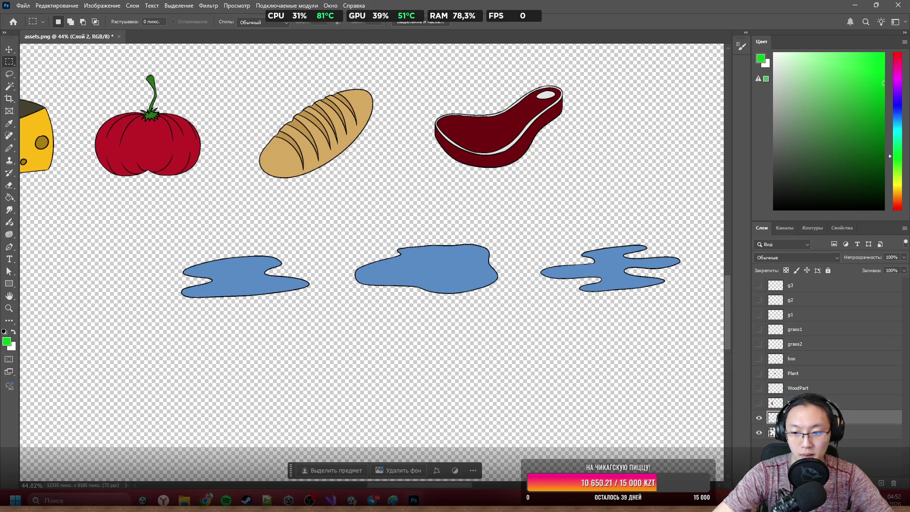
Cut the middle blue puddle onto a new layer
{"action": "mouse_move", "coordinate": [344, 226]}
{"action": "left_mouse_down"}
{"action": "mouse_move", "coordinate": [463, 325]}
{"action": "mouse_move", "coordinate": [540, 336]}
{"action": "left_mouse_up"}
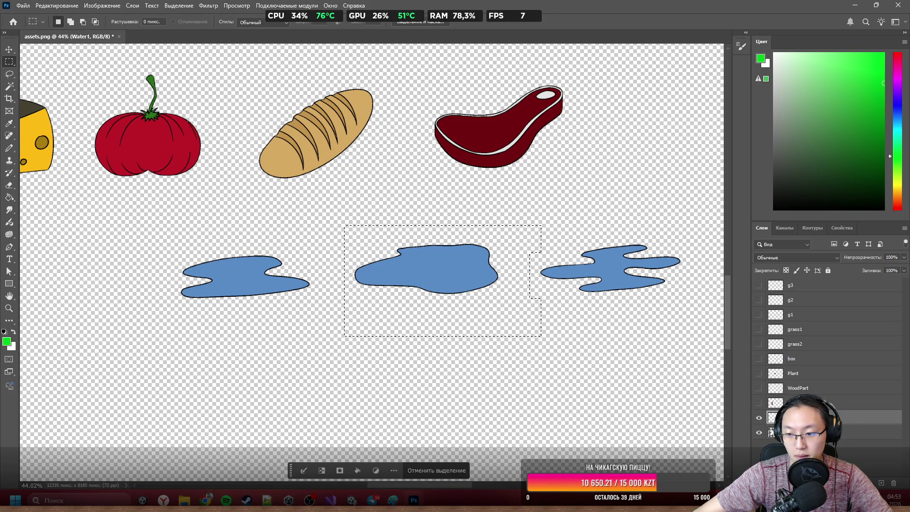
{"action": "left_click", "coordinate": [838, 432]}
{"action": "right_click", "coordinate": [480, 288]}
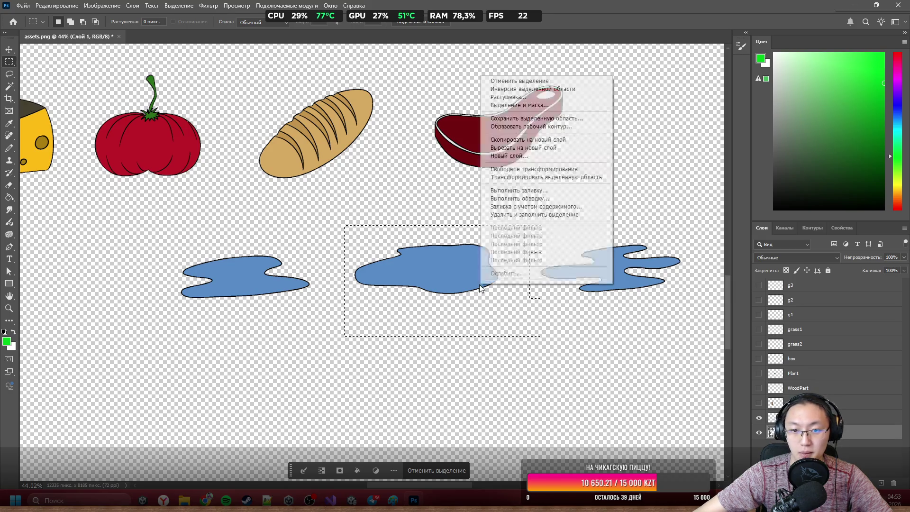
{"action": "left_click", "coordinate": [552, 147]}
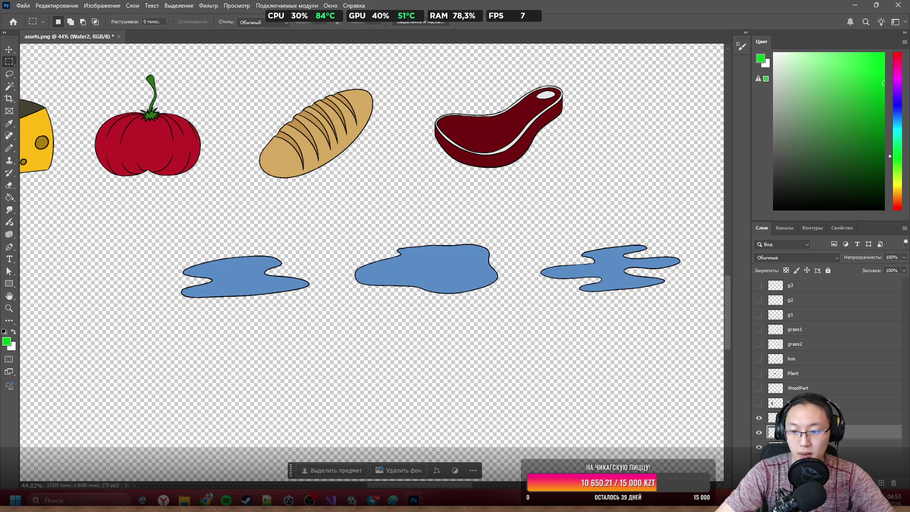
Cut the right blue puddle onto a new layer named Water3
{"action": "left_click_drag", "start_coordinate": [520, 216], "coordinate": [679, 312]}
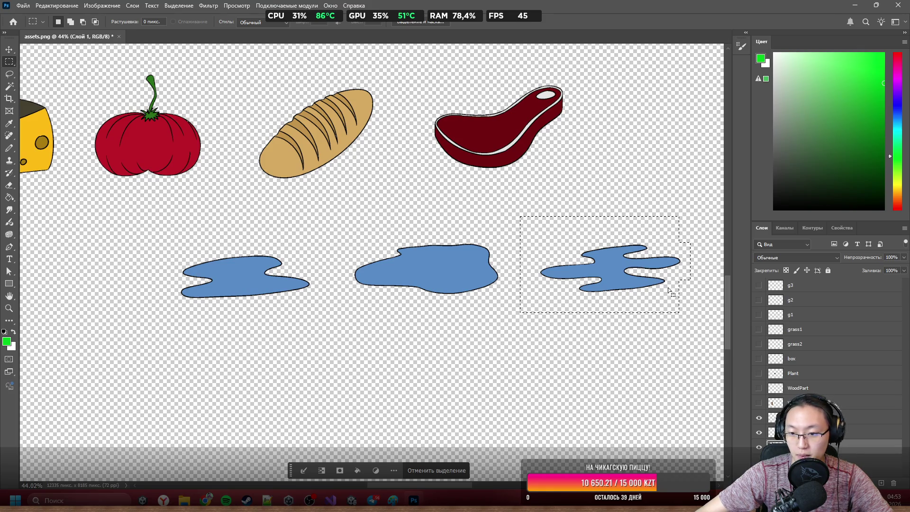
{"action": "right_click", "coordinate": [594, 223]}
{"action": "left_click", "coordinate": [635, 293]}
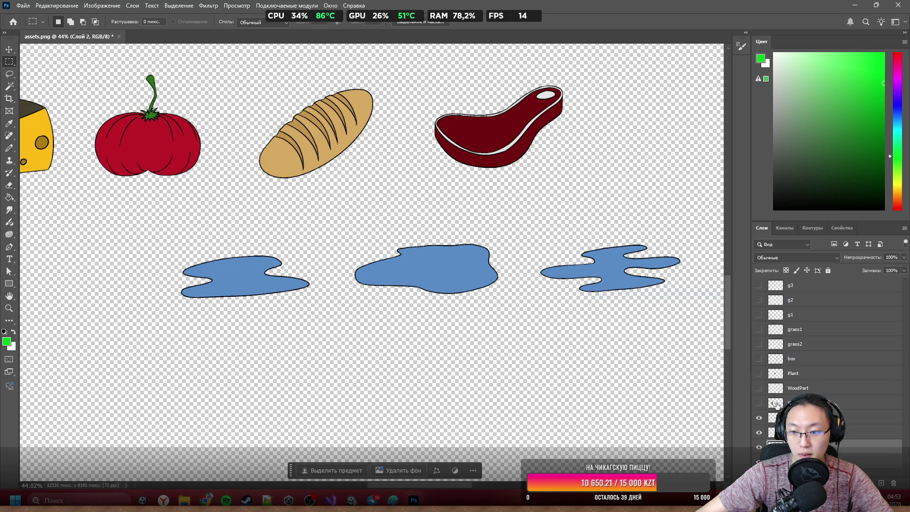
{"action": "key", "text": "Return"}
{"action": "scroll", "coordinate": [502, 215], "scroll_direction": "down", "scroll_amount": 5}
{"action": "scroll", "coordinate": [502, 215], "scroll_direction": "down", "scroll_amount": 2}
{"action": "scroll", "coordinate": [429, 189], "scroll_direction": "up", "scroll_amount": 5}
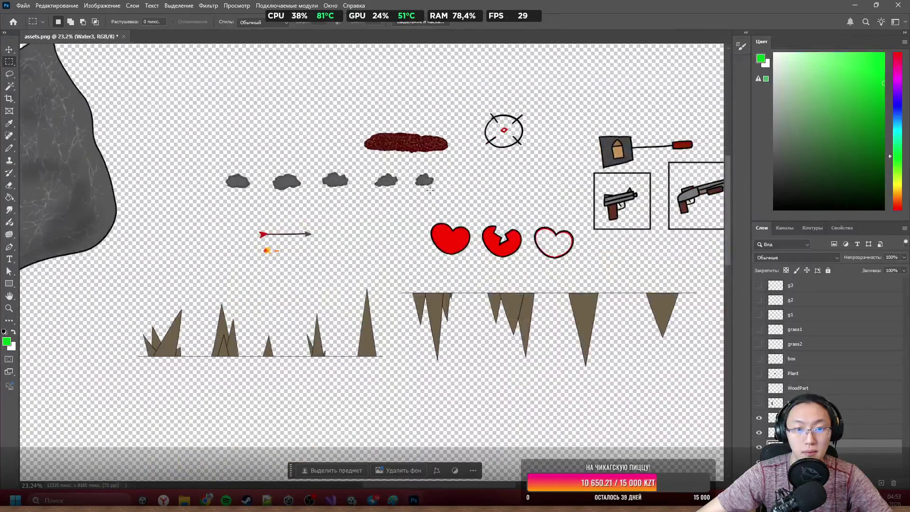
{"action": "scroll", "coordinate": [429, 190], "scroll_direction": "up", "scroll_amount": 6}
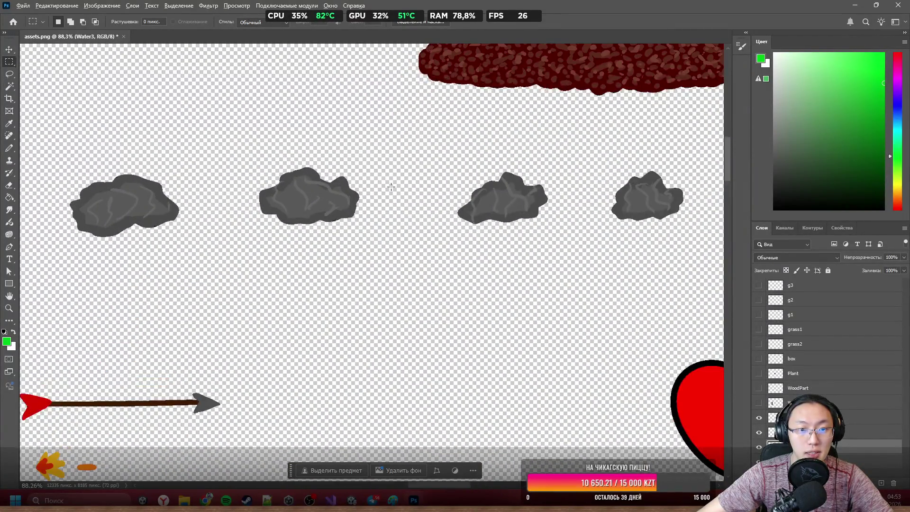
{"action": "scroll", "coordinate": [391, 186], "scroll_direction": "down", "scroll_amount": 3}
{"action": "scroll", "coordinate": [299, 196], "scroll_direction": "down", "scroll_amount": 7}
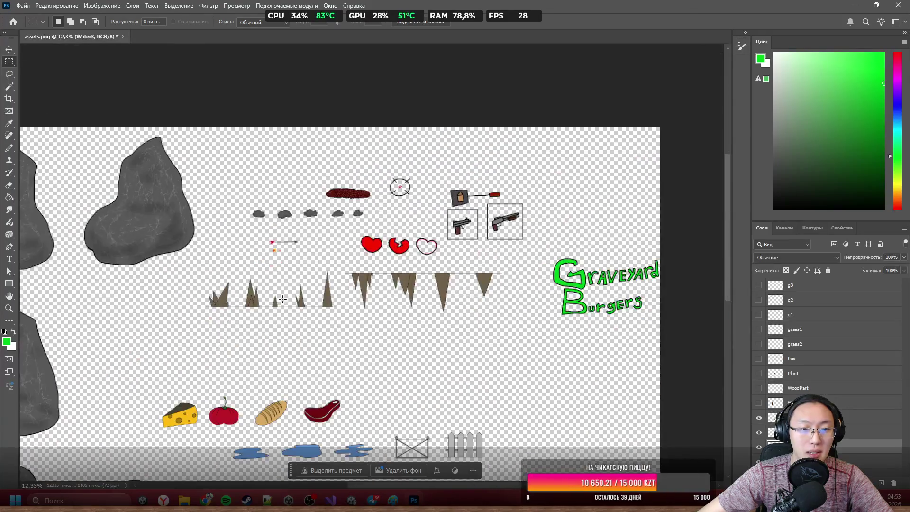
Put the first small grey rock on a new layer, smallRock1
{"action": "scroll", "coordinate": [285, 368], "scroll_direction": "down", "scroll_amount": 2}
{"action": "scroll", "coordinate": [285, 367], "scroll_direction": "up", "scroll_amount": 2}
{"action": "scroll", "coordinate": [285, 367], "scroll_direction": "up", "scroll_amount": 3}
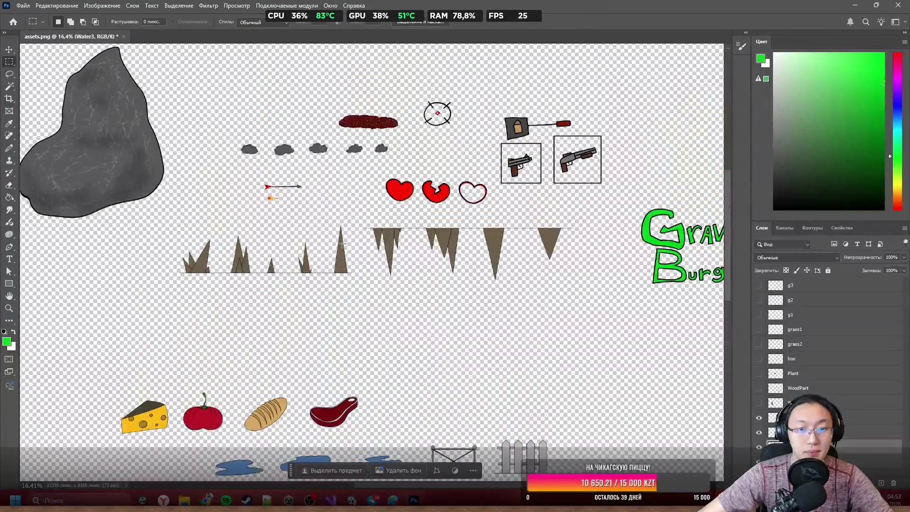
{"action": "scroll", "coordinate": [285, 368], "scroll_direction": "down", "scroll_amount": 1}
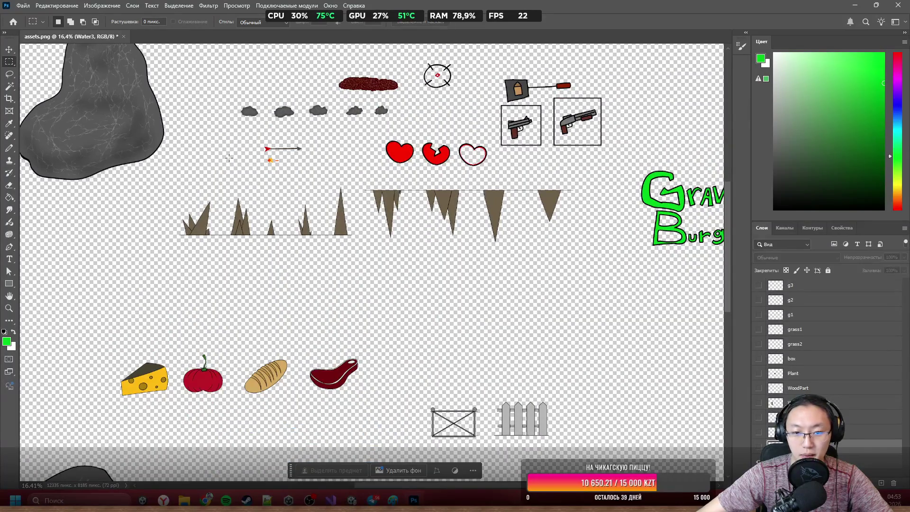
{"action": "scroll", "coordinate": [493, 356], "scroll_direction": "up", "scroll_amount": 5}
{"action": "scroll", "coordinate": [494, 356], "scroll_direction": "up", "scroll_amount": 1}
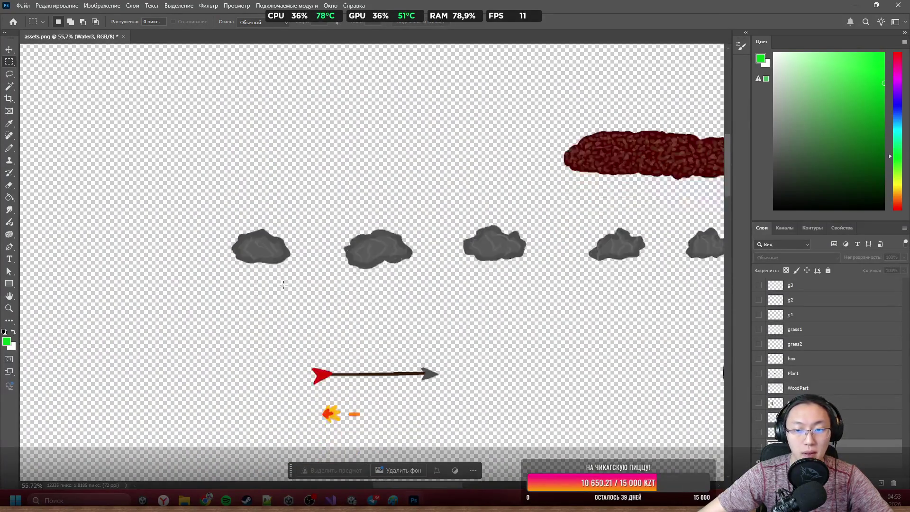
{"action": "mouse_move", "coordinate": [132, 175]}
{"action": "left_mouse_down"}
{"action": "mouse_move", "coordinate": [243, 235]}
{"action": "mouse_move", "coordinate": [226, 266]}
{"action": "left_mouse_up"}
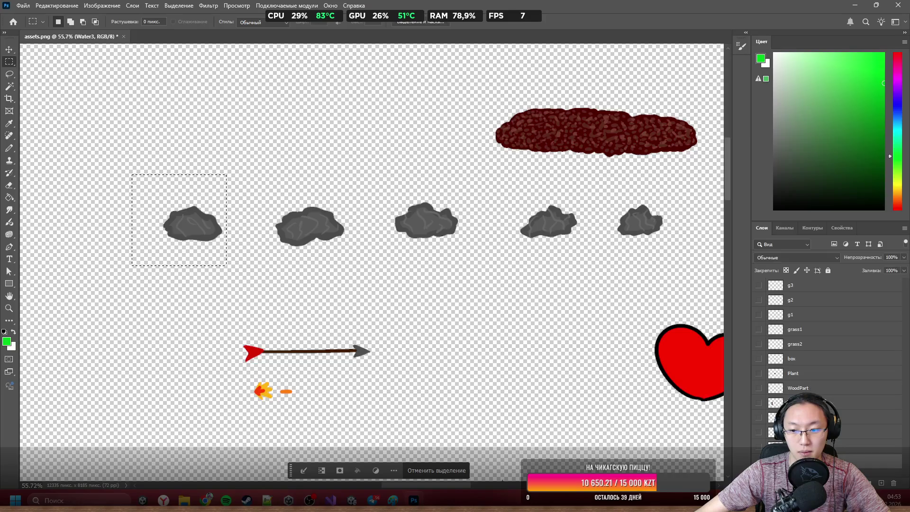
{"action": "right_click", "coordinate": [190, 208]}
{"action": "left_click", "coordinate": [265, 271]}
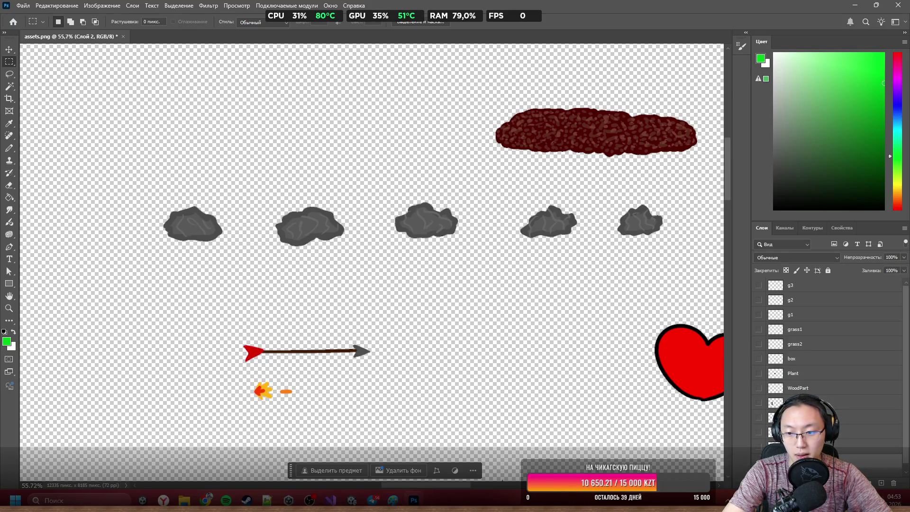
Select the second small rock, then switch to Unity and pan across the level
{"action": "mouse_move", "coordinate": [273, 197]}
{"action": "left_mouse_down"}
{"action": "mouse_move", "coordinate": [237, 166]}
{"action": "mouse_move", "coordinate": [213, 167]}
{"action": "mouse_move", "coordinate": [310, 233]}
{"action": "left_mouse_up"}
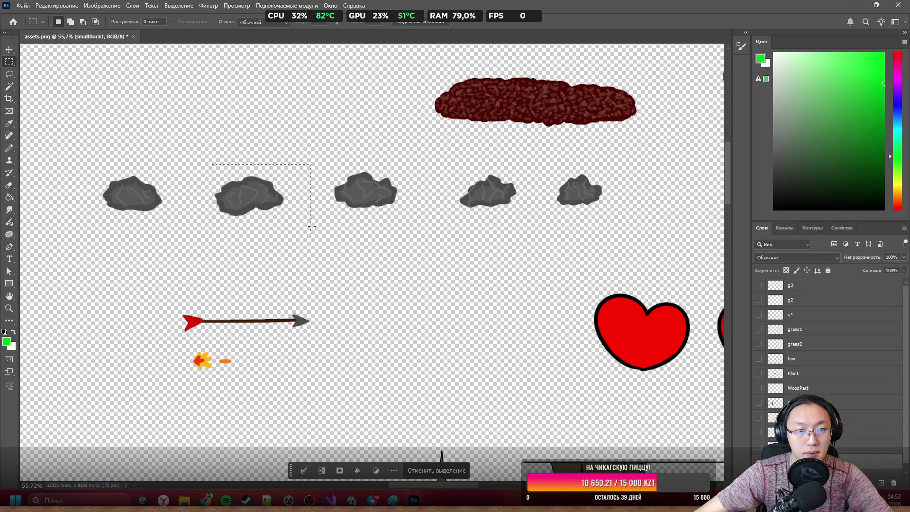
{"action": "key", "text": "ctrl+j"}
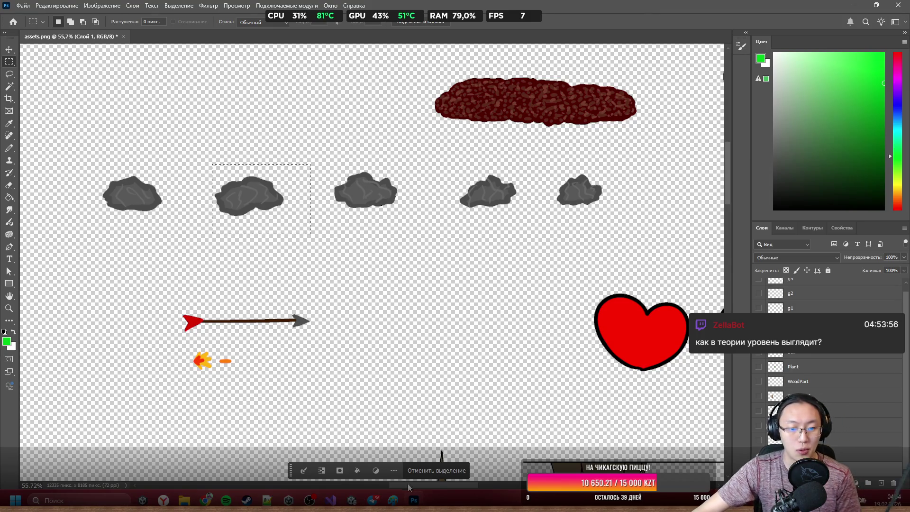
{"action": "key", "text": "alt+Tab"}
{"action": "scroll", "coordinate": [445, 171], "scroll_direction": "down", "scroll_amount": 5}
{"action": "mouse_move", "coordinate": [436, 226]}
{"action": "left_mouse_down"}
{"action": "mouse_move", "coordinate": [440, 95]}
{"action": "mouse_move", "coordinate": [421, 202]}
{"action": "left_mouse_up"}
{"action": "scroll", "coordinate": [420, 202], "scroll_direction": "up", "scroll_amount": 2}
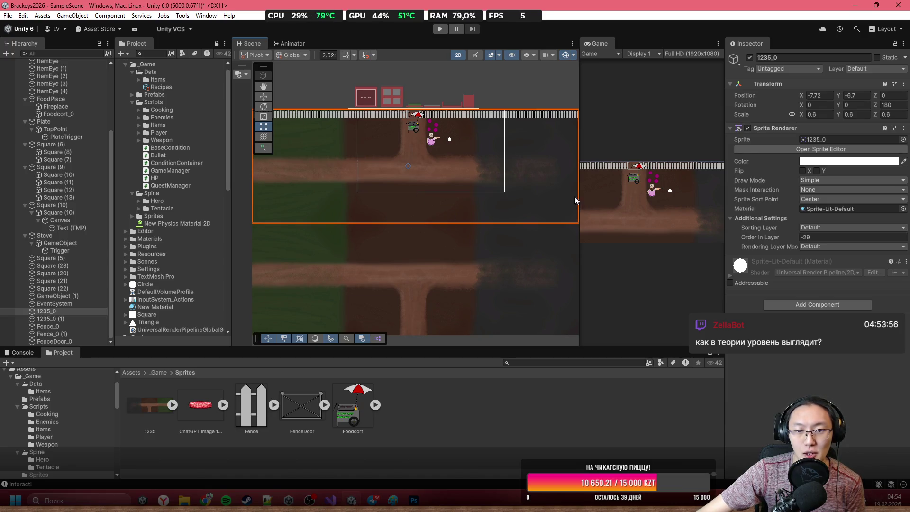
Pan and zoom the Scene view to bring the fence and food cart into view
{"action": "scroll", "coordinate": [504, 178], "scroll_direction": "right", "scroll_amount": 5}
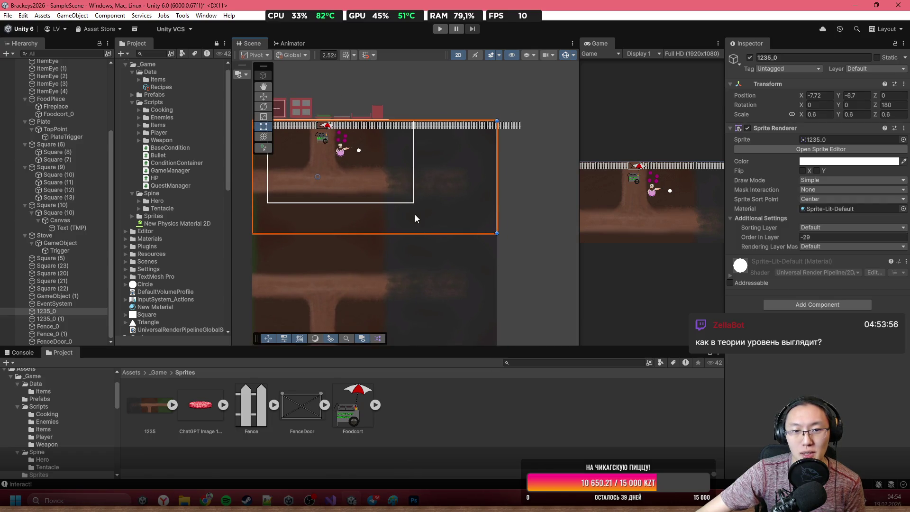
{"action": "scroll", "coordinate": [415, 218], "scroll_direction": "left", "scroll_amount": 2}
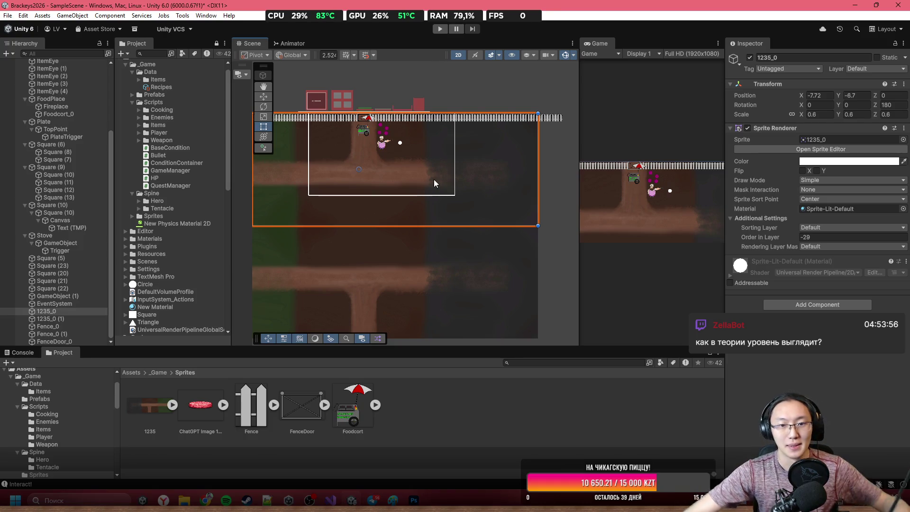
{"action": "scroll", "coordinate": [403, 161], "scroll_direction": "up", "scroll_amount": 2}
{"action": "scroll", "coordinate": [417, 156], "scroll_direction": "down", "scroll_amount": 1}
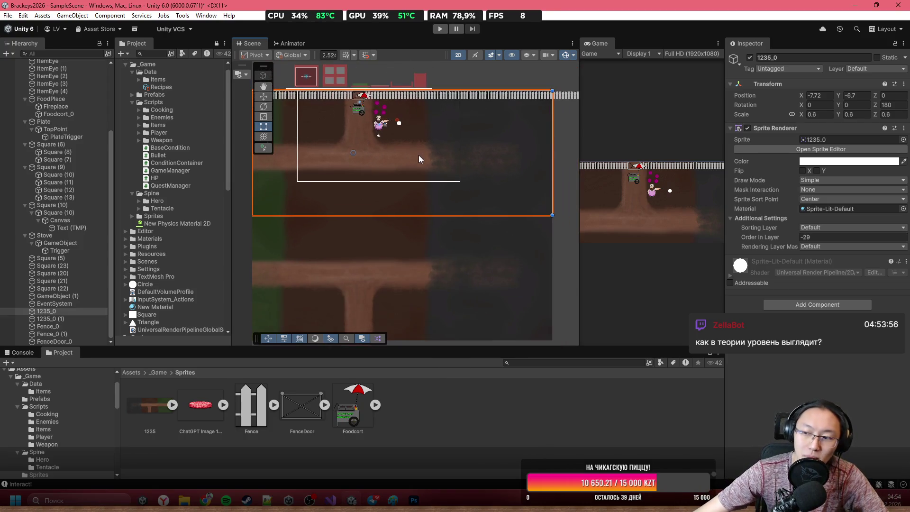
{"action": "scroll", "coordinate": [388, 143], "scroll_direction": "up", "scroll_amount": 5}
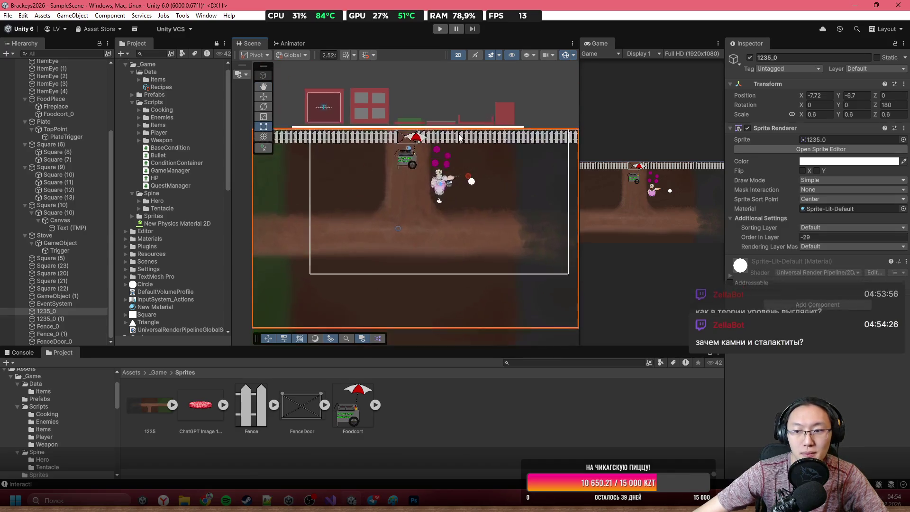
{"action": "left_click_drag", "start_coordinate": [512, 204], "coordinate": [572, 260]}
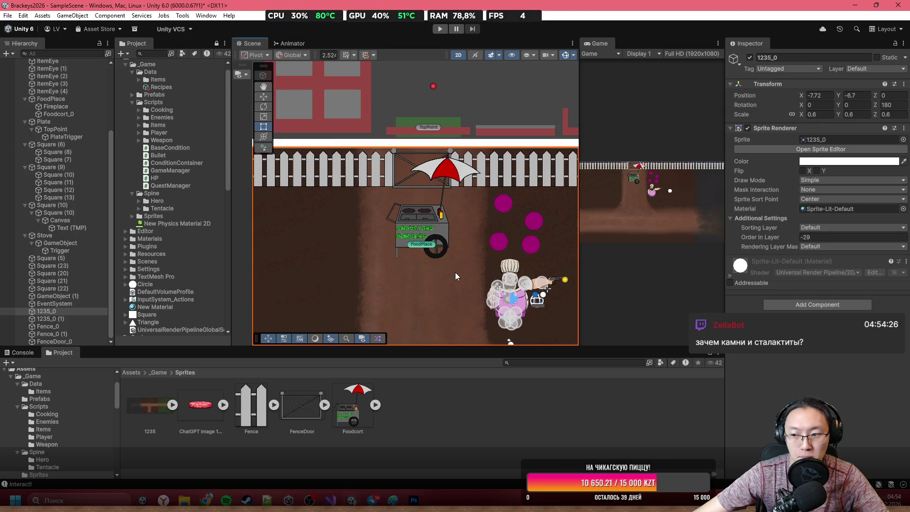
{"action": "scroll", "coordinate": [455, 276], "scroll_direction": "up", "scroll_amount": 3}
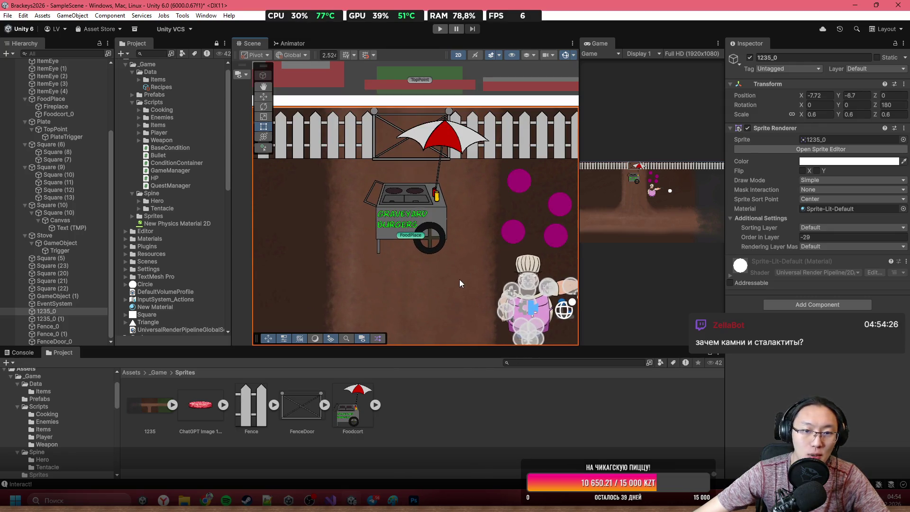
{"action": "scroll", "coordinate": [457, 279], "scroll_direction": "down", "scroll_amount": 3}
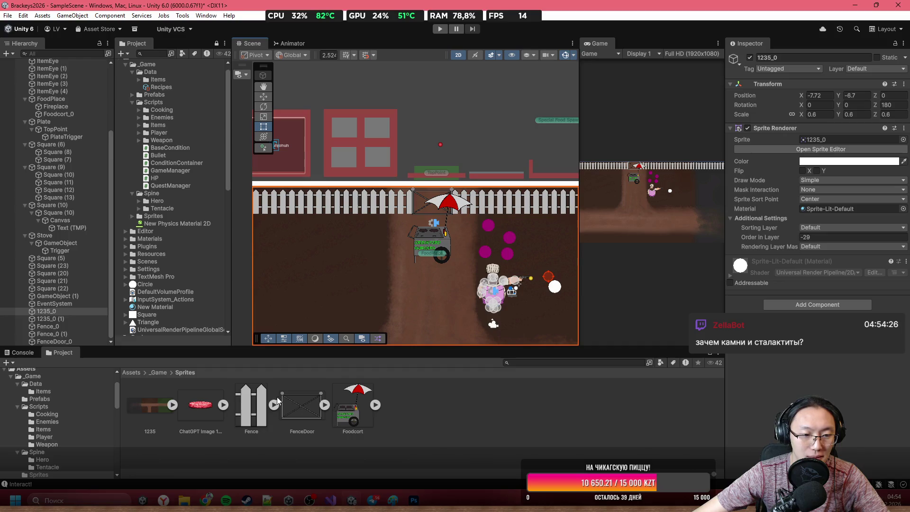
Frame the 1235_0 sprite, look around it, then return to Photoshop
{"action": "key", "text": "f"}
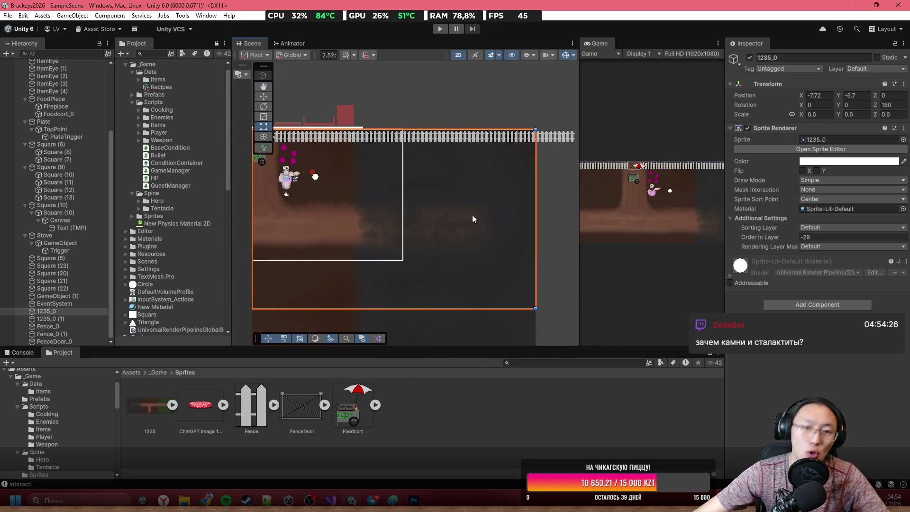
{"action": "scroll", "coordinate": [335, 251], "scroll_direction": "down", "scroll_amount": 2}
{"action": "mouse_move", "coordinate": [370, 240]}
{"action": "left_mouse_down"}
{"action": "mouse_move", "coordinate": [502, 189]}
{"action": "mouse_move", "coordinate": [460, 266]}
{"action": "left_mouse_up"}
{"action": "scroll", "coordinate": [460, 266], "scroll_direction": "up", "scroll_amount": 6}
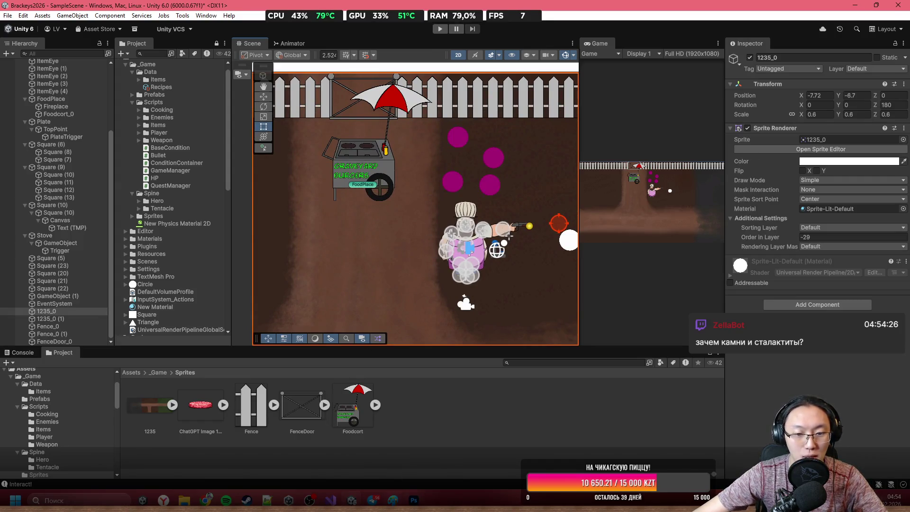
{"action": "key", "text": "alt+Tab"}
Cut the selected second rock onto a new layer and make Слой 1 active again
{"action": "right_click", "coordinate": [265, 195]}
{"action": "left_click", "coordinate": [331, 269]}
{"action": "scroll", "coordinate": [843, 417], "scroll_direction": "down", "scroll_amount": 1}
{"action": "left_click", "coordinate": [842, 417]}
Cut the third, fourth and fifth small rocks each onto a new layer
{"action": "left_click_drag", "start_coordinate": [312, 158], "coordinate": [403, 224]}
{"action": "right_click", "coordinate": [365, 192]}
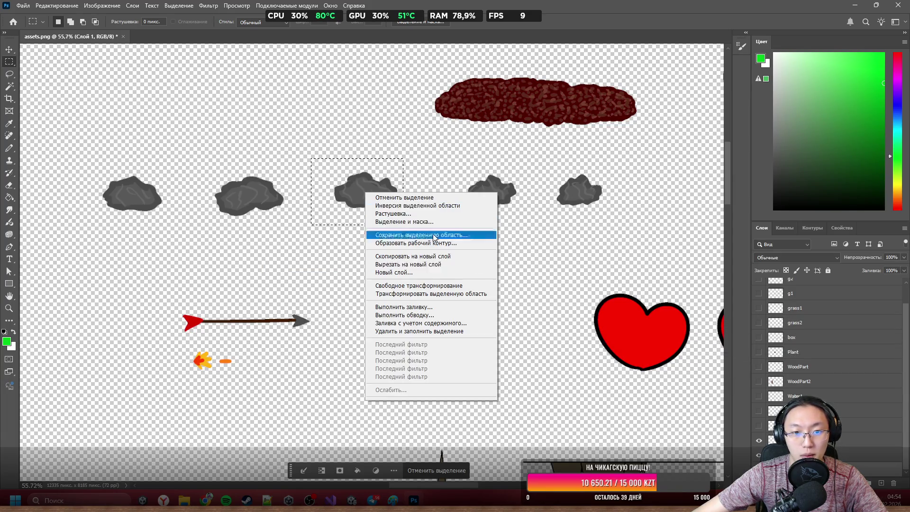
{"action": "left_click", "coordinate": [465, 264]}
{"action": "left_click_drag", "start_coordinate": [455, 169], "coordinate": [543, 232]}
{"action": "right_click", "coordinate": [497, 185]}
{"action": "left_click", "coordinate": [593, 264]}
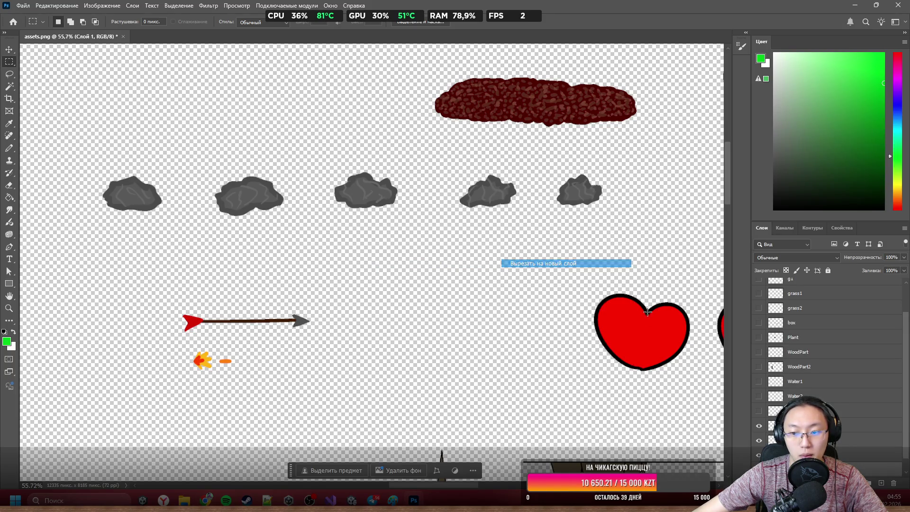
{"action": "left_click_drag", "start_coordinate": [549, 166], "coordinate": [638, 238]}
{"action": "right_click", "coordinate": [584, 188]}
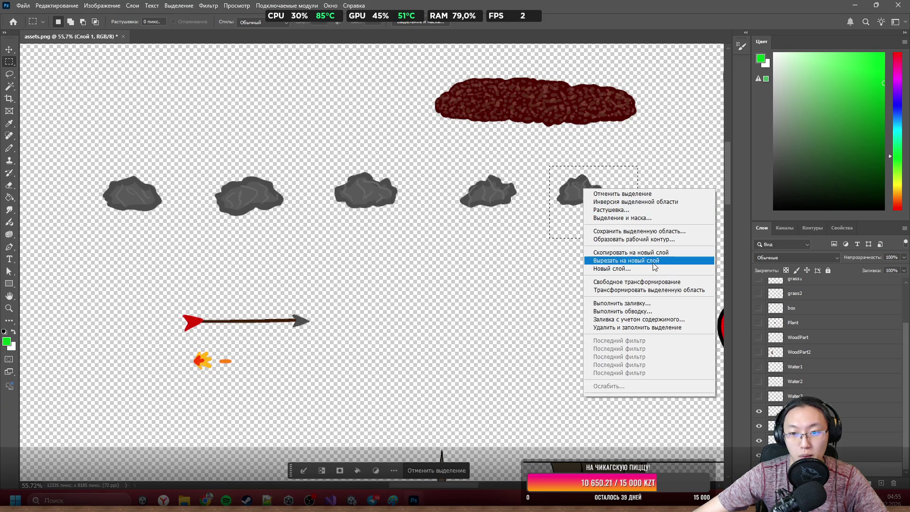
{"action": "left_click", "coordinate": [649, 260]}
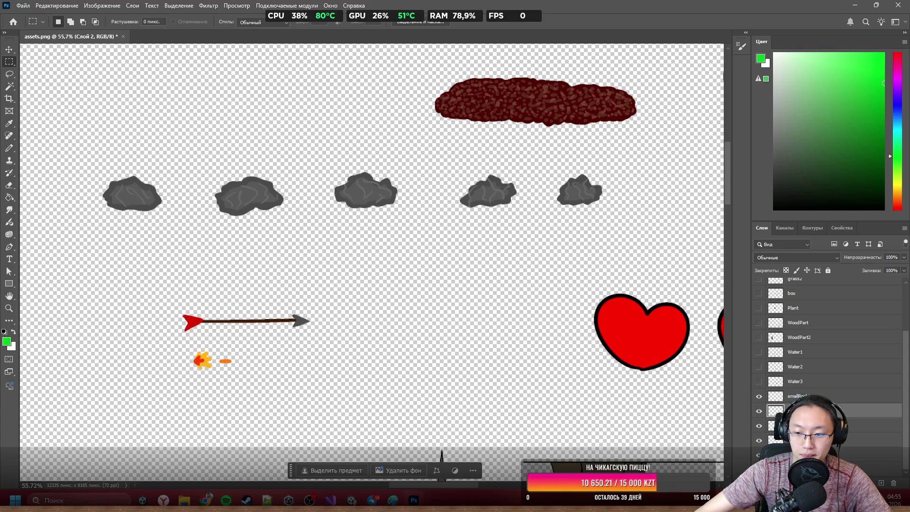
Rename the last two rock layers smallRock4 and smallRock5
{"action": "left_click", "coordinate": [806, 426]}
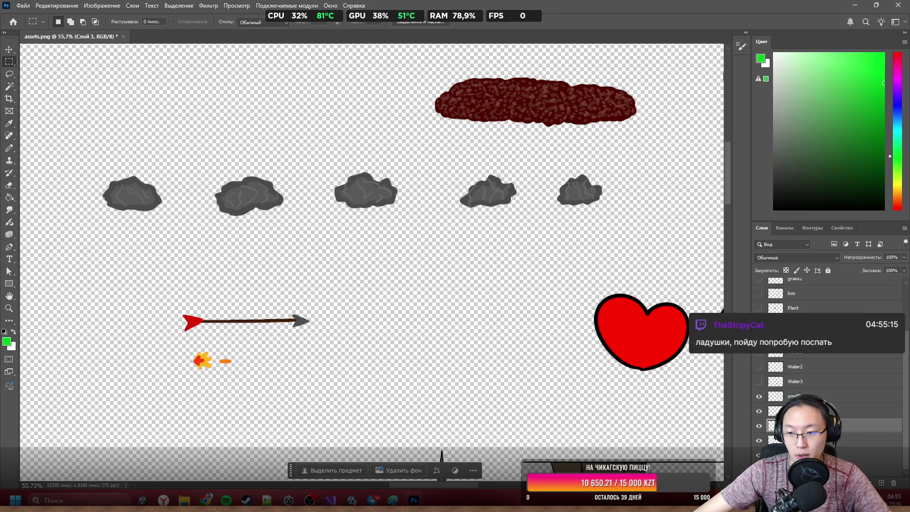
{"action": "left_click", "coordinate": [805, 440]}
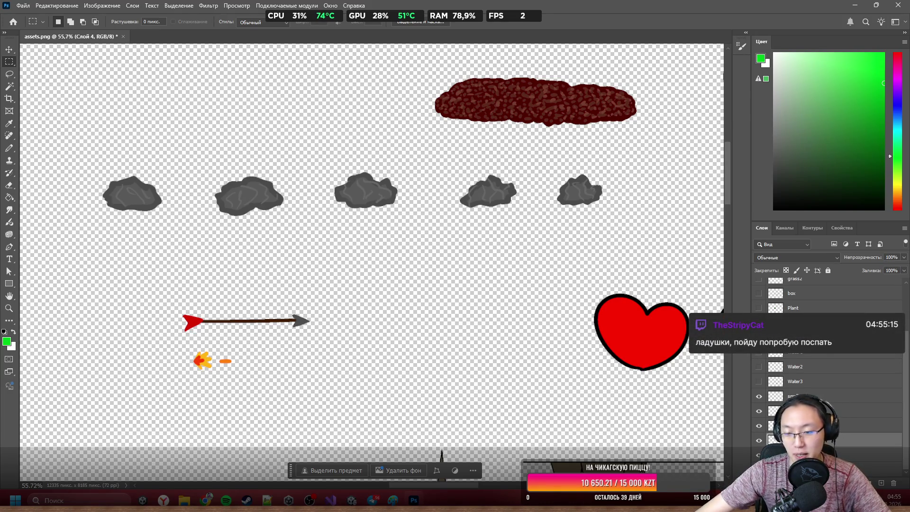
{"action": "key", "text": "Return"}
{"action": "left_click", "coordinate": [805, 455]}
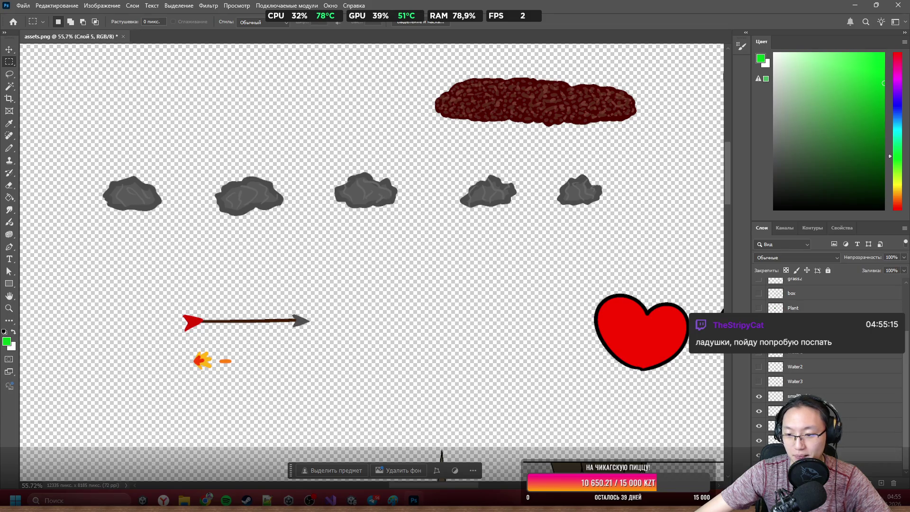
{"action": "key", "text": "Return"}
{"action": "scroll", "coordinate": [374, 263], "scroll_direction": "down", "scroll_amount": 3}
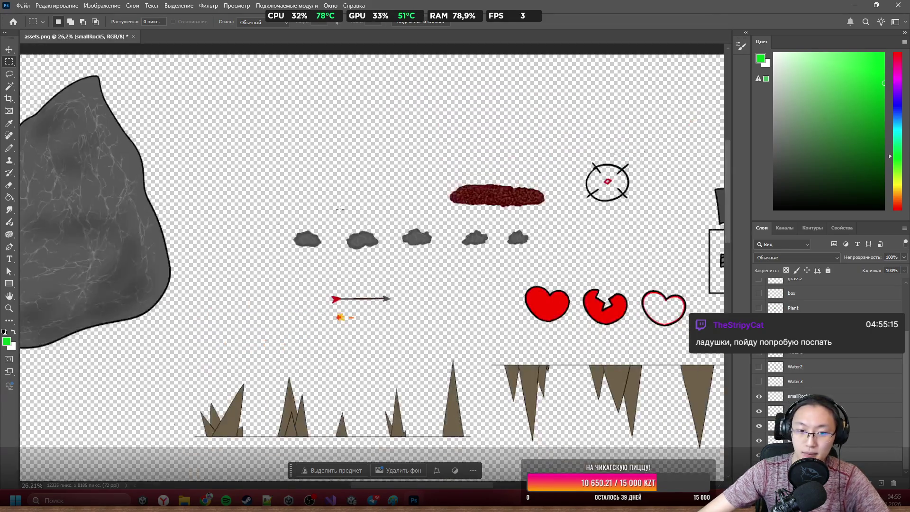
Zoom in on the red hearts and draw a marquee around the left, solid heart
{"action": "scroll", "coordinate": [374, 263], "scroll_direction": "up", "scroll_amount": 1}
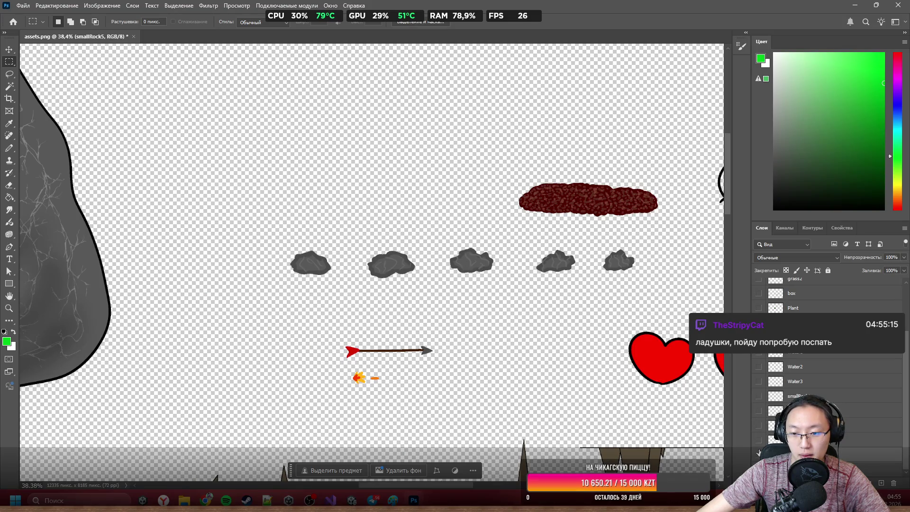
{"action": "scroll", "coordinate": [381, 254], "scroll_direction": "down", "scroll_amount": 5}
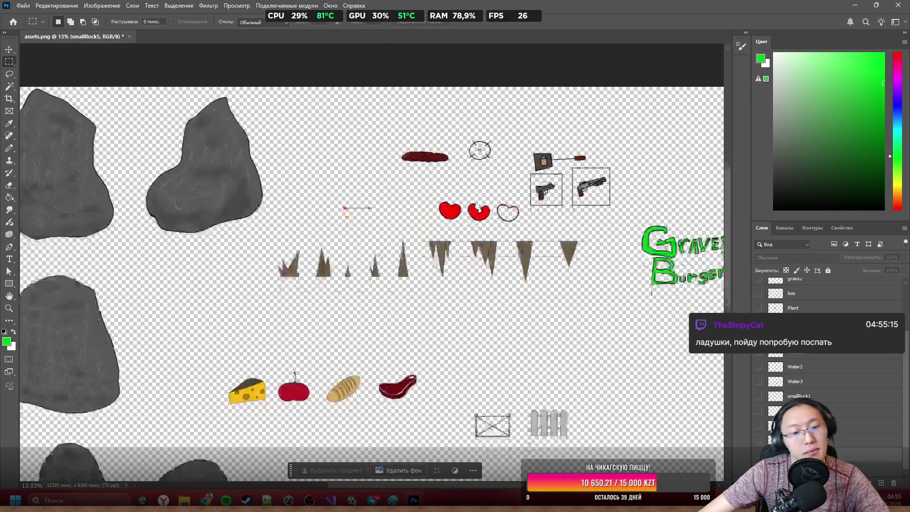
{"action": "scroll", "coordinate": [381, 255], "scroll_direction": "down", "scroll_amount": 2}
{"action": "scroll", "coordinate": [400, 168], "scroll_direction": "up", "scroll_amount": 4}
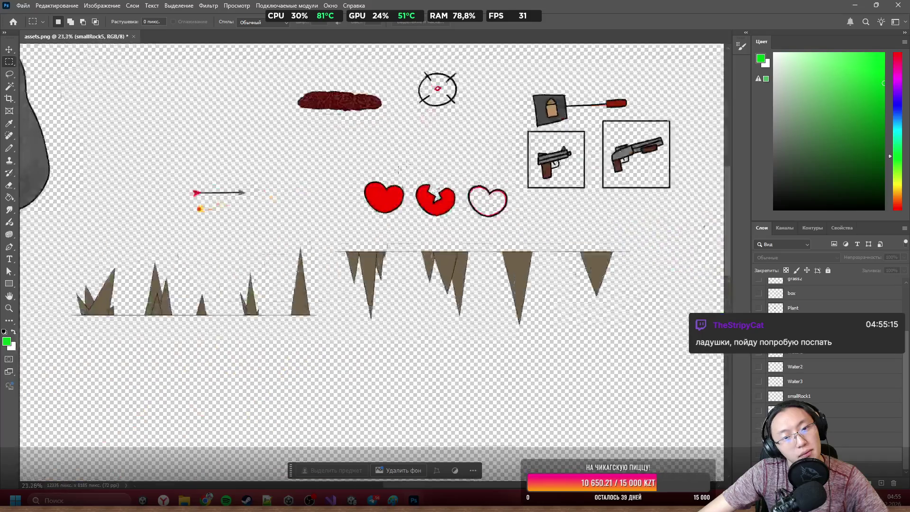
{"action": "scroll", "coordinate": [400, 167], "scroll_direction": "up", "scroll_amount": 2}
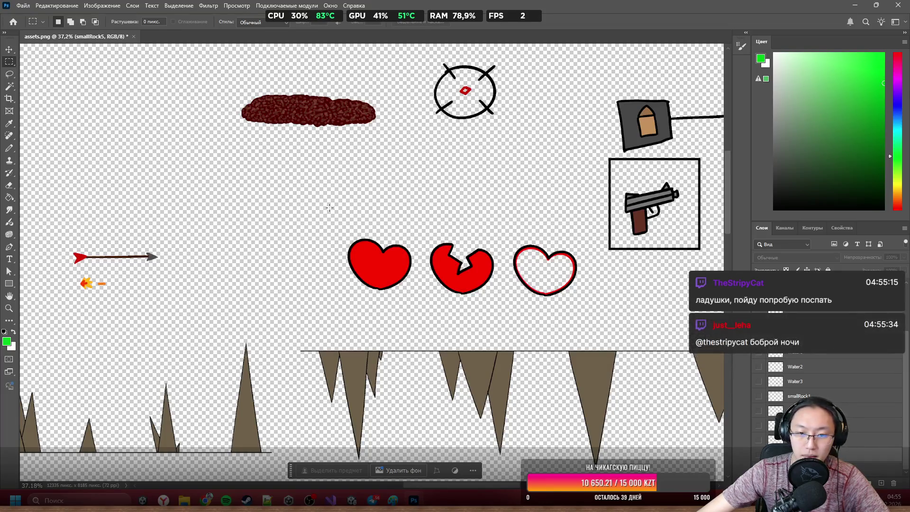
{"action": "scroll", "coordinate": [431, 222], "scroll_direction": "up", "scroll_amount": 1}
{"action": "scroll", "coordinate": [446, 240], "scroll_direction": "down", "scroll_amount": 2}
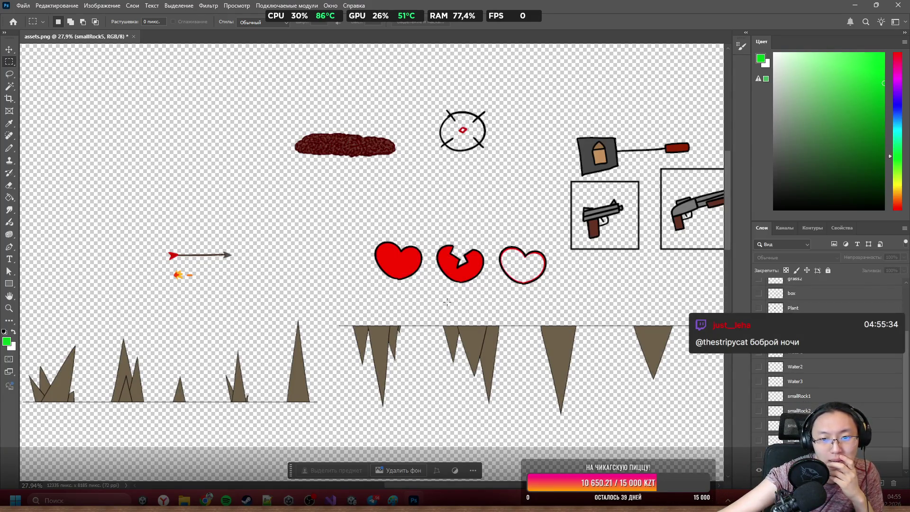
{"action": "scroll", "coordinate": [447, 284], "scroll_direction": "up", "scroll_amount": 1}
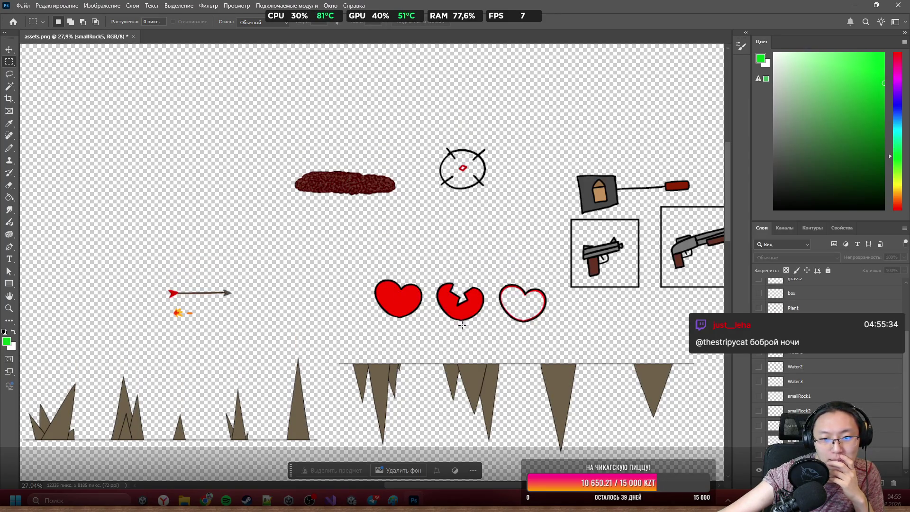
{"action": "scroll", "coordinate": [462, 322], "scroll_direction": "up", "scroll_amount": 1}
{"action": "scroll", "coordinate": [454, 307], "scroll_direction": "down", "scroll_amount": 1}
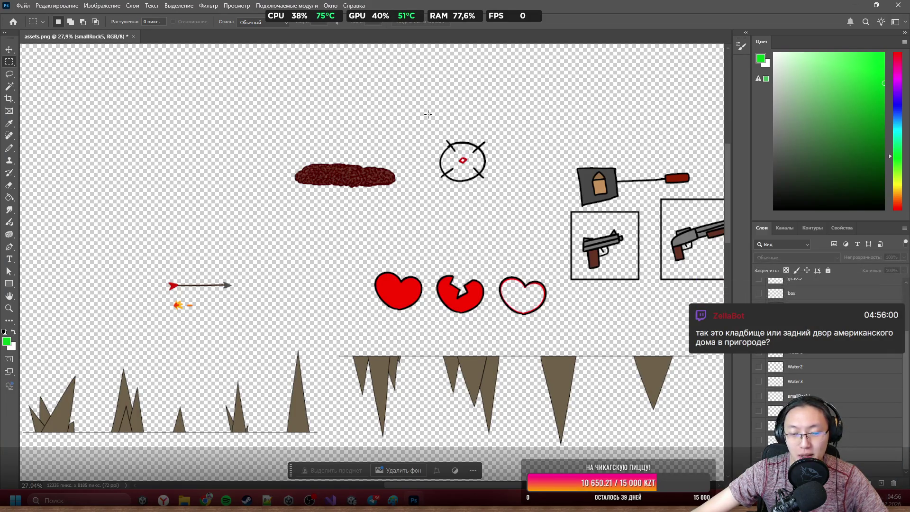
{"action": "scroll", "coordinate": [338, 219], "scroll_direction": "up", "scroll_amount": 5}
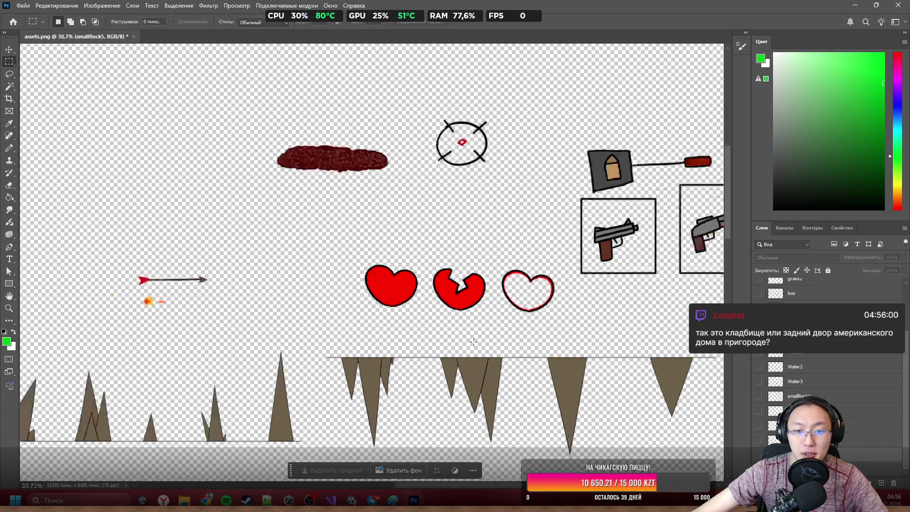
{"action": "mouse_move", "coordinate": [209, 157]}
{"action": "left_mouse_down"}
{"action": "mouse_move", "coordinate": [335, 286]}
{"action": "mouse_move", "coordinate": [387, 309]}
{"action": "left_mouse_up"}
{"action": "left_click", "coordinate": [502, 314]}
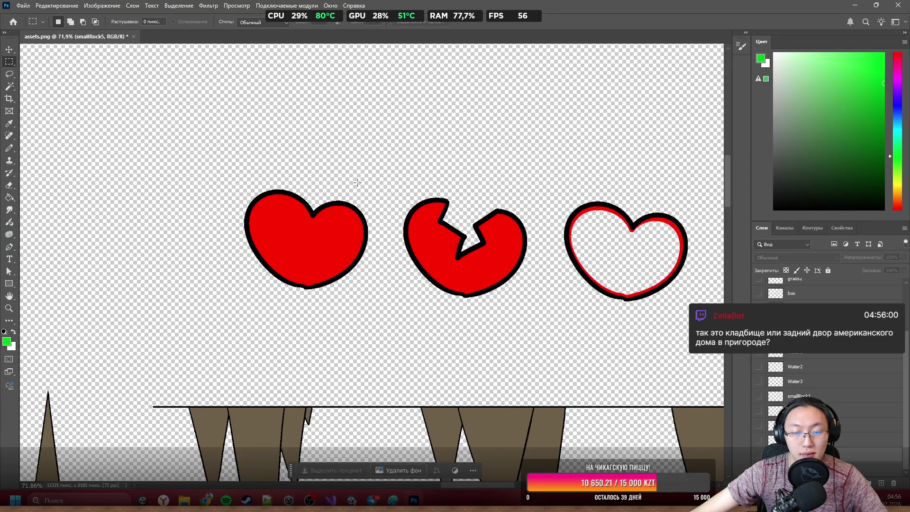
Move the solid red heart onto its own layer
{"action": "mouse_move", "coordinate": [230, 159]}
{"action": "left_mouse_down"}
{"action": "mouse_move", "coordinate": [322, 227]}
{"action": "mouse_move", "coordinate": [382, 300]}
{"action": "left_mouse_up"}
{"action": "right_click", "coordinate": [314, 227]}
{"action": "left_click", "coordinate": [346, 290]}
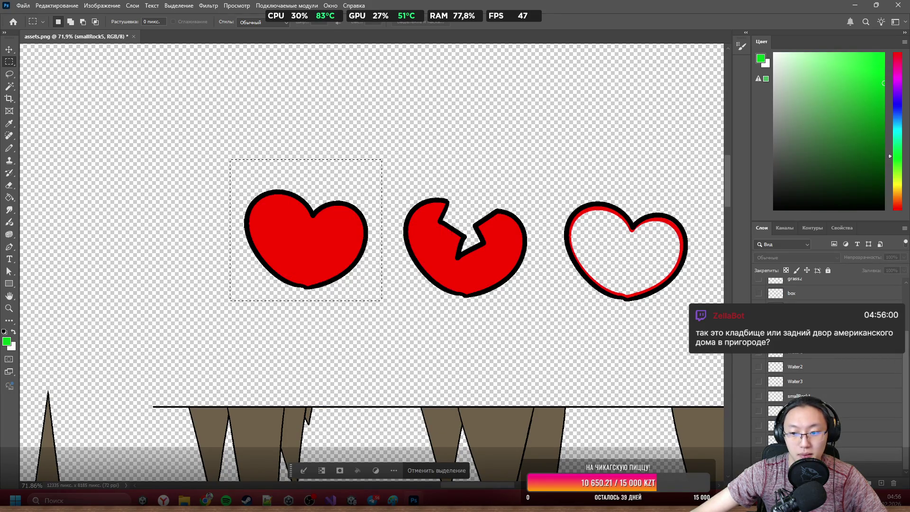
{"action": "right_click", "coordinate": [307, 187]}
{"action": "left_click", "coordinate": [410, 270]}
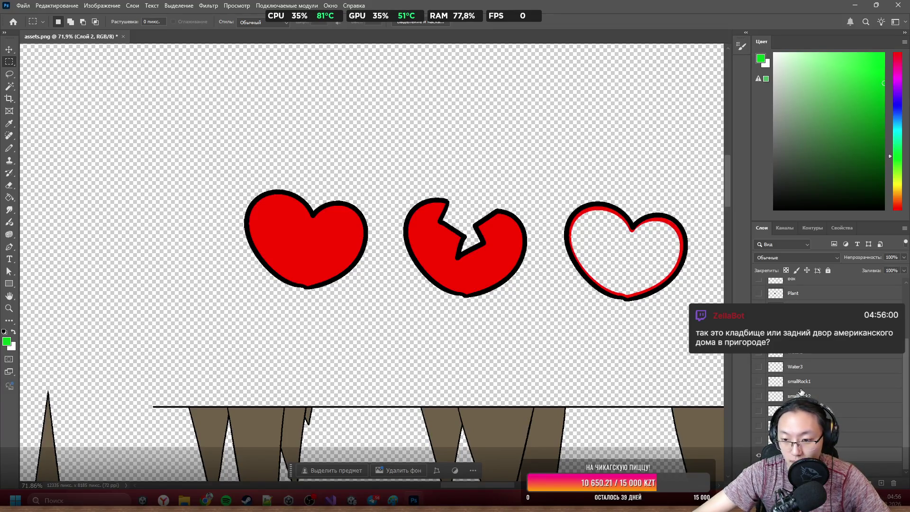
Cut the outline heart onto a layer named heartEmpty and hide the separated hearts
{"action": "left_click_drag", "start_coordinate": [551, 178], "coordinate": [709, 337]}
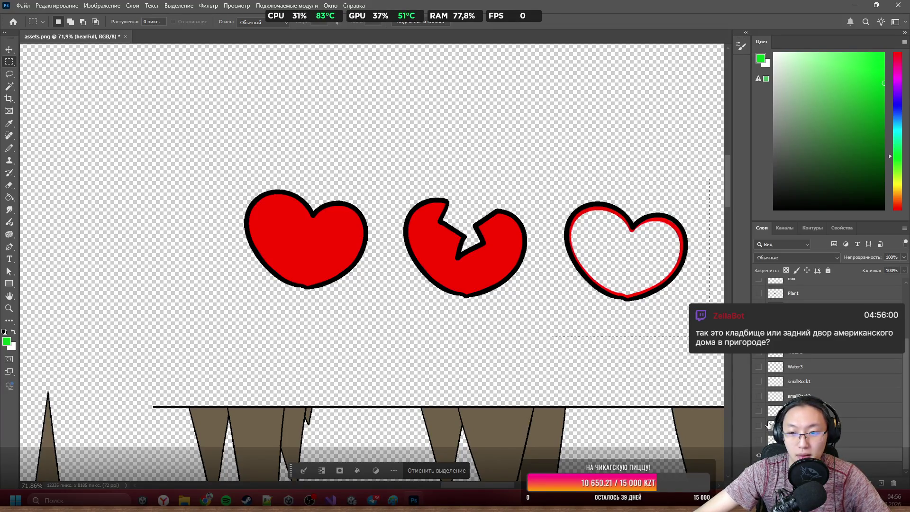
{"action": "right_click", "coordinate": [624, 246]}
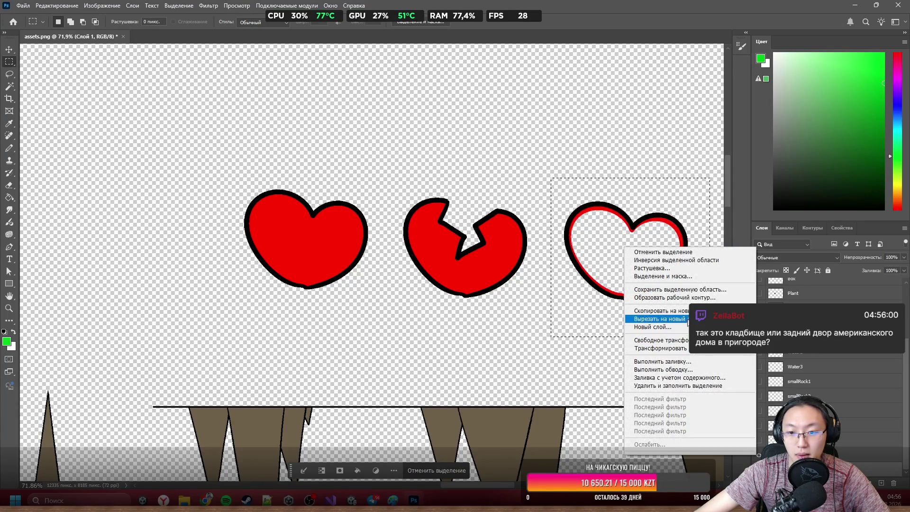
{"action": "left_click", "coordinate": [656, 319]}
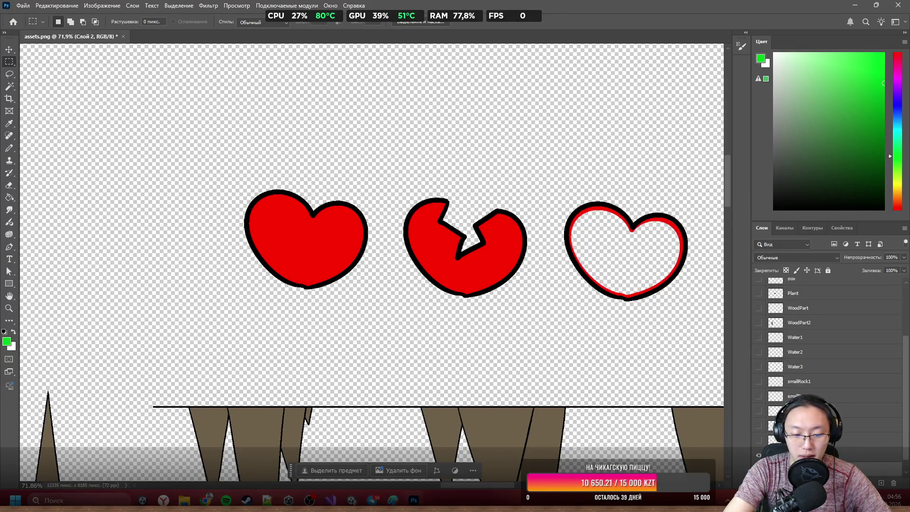
{"action": "key", "text": "Return"}
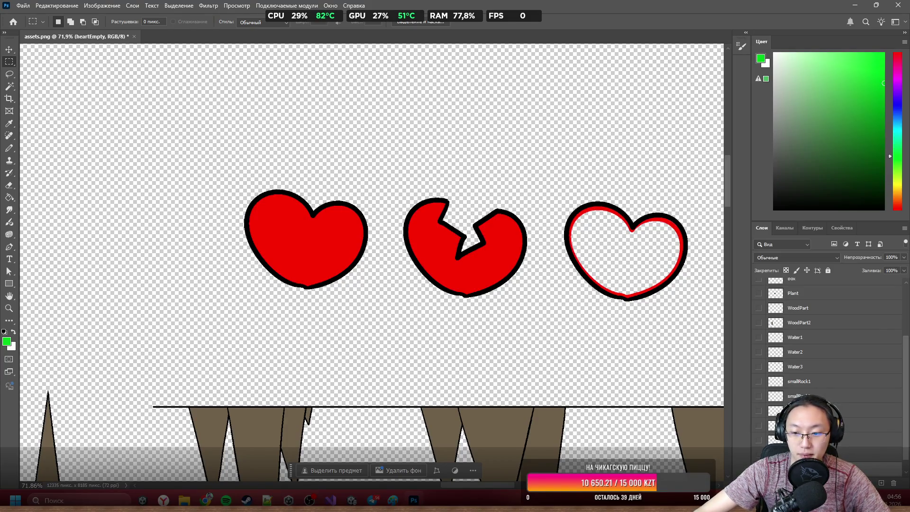
{"action": "key", "text": "Delete"}
Marquee the dark red blob and cut it onto a new layer, Слой 2
{"action": "scroll", "coordinate": [374, 200], "scroll_direction": "down", "scroll_amount": 5}
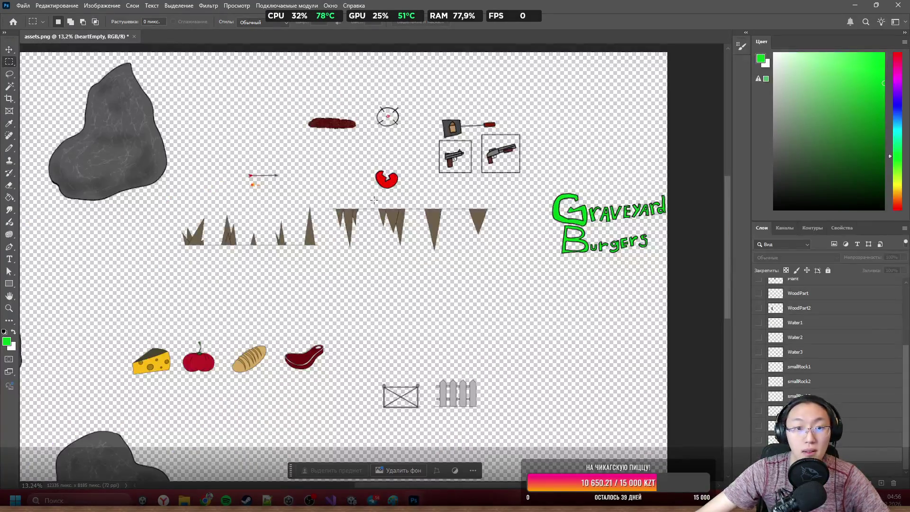
{"action": "scroll", "coordinate": [332, 124], "scroll_direction": "up", "scroll_amount": 8}
{"action": "left_click_drag", "start_coordinate": [192, 161], "coordinate": [651, 336]}
{"action": "right_click", "coordinate": [456, 217]}
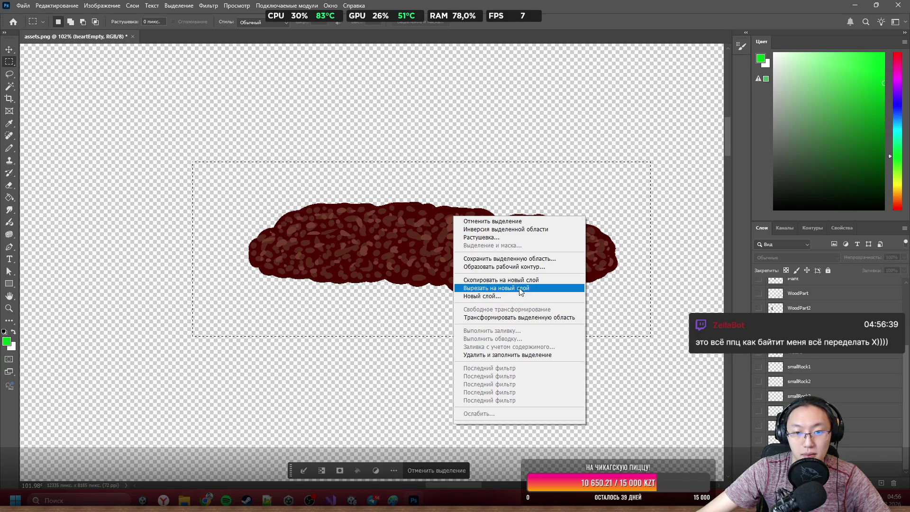
{"action": "left_click", "coordinate": [520, 288]}
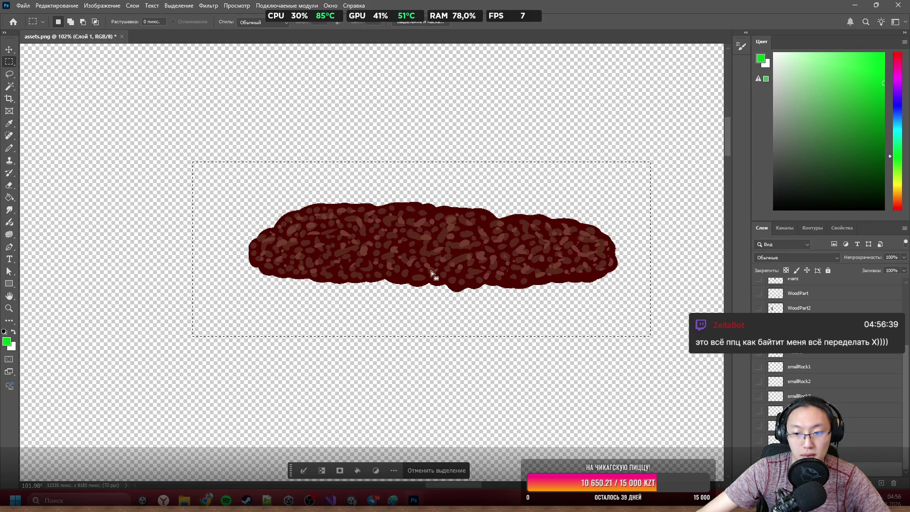
{"action": "right_click", "coordinate": [393, 223]}
{"action": "left_click", "coordinate": [476, 293]}
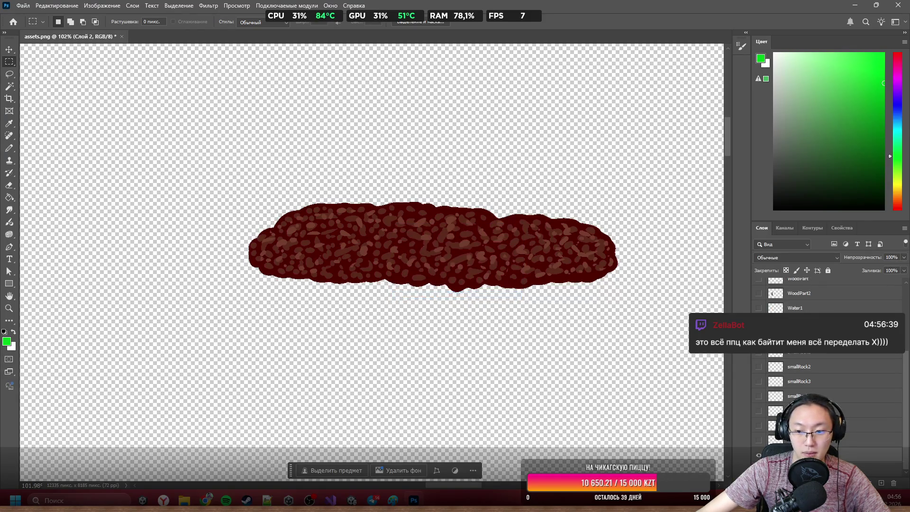
Name the blob layer dirt and hide it
{"action": "key", "text": "Return"}
{"action": "scroll", "coordinate": [424, 181], "scroll_direction": "down", "scroll_amount": 10}
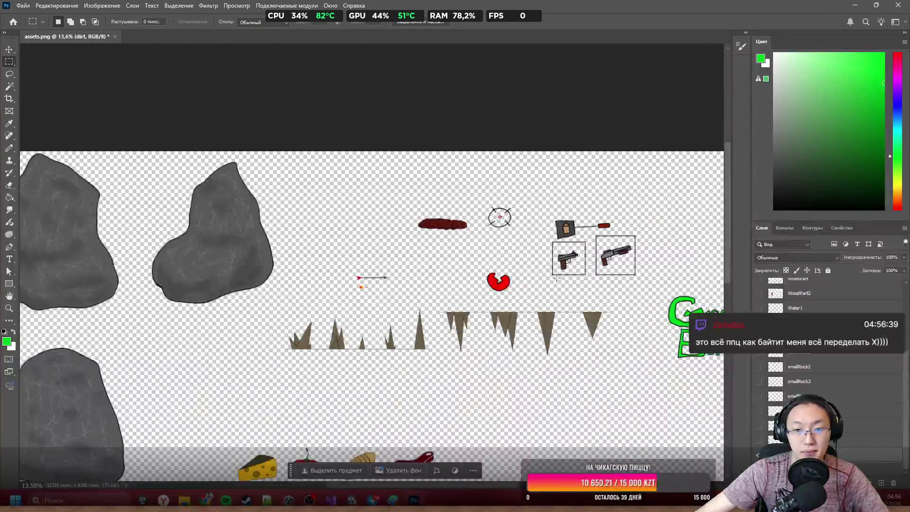
{"action": "scroll", "coordinate": [468, 233], "scroll_direction": "up", "scroll_amount": 3}
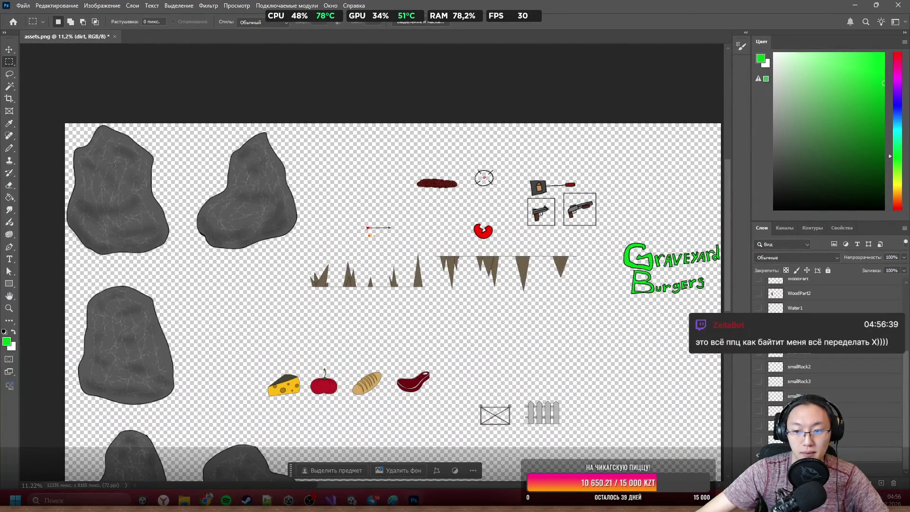
{"action": "key", "text": "Delete"}
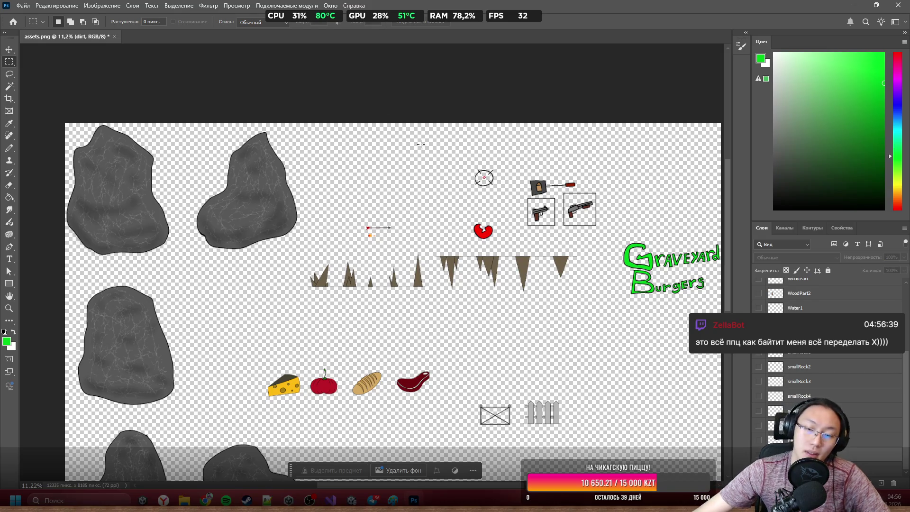
Pan and zoom the sheet to centre the shotgun sprite
{"action": "scroll", "coordinate": [506, 223], "scroll_direction": "up", "scroll_amount": 8}
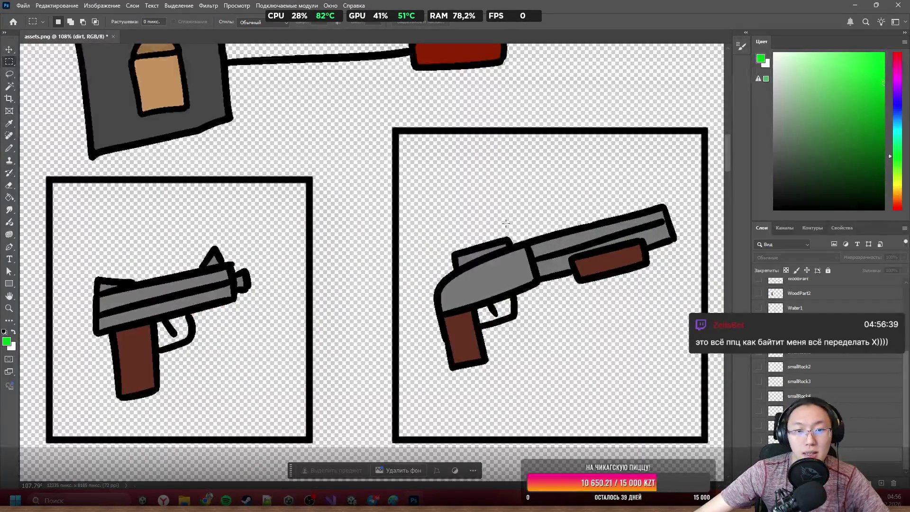
{"action": "left_click_drag", "start_coordinate": [505, 223], "coordinate": [437, 191]}
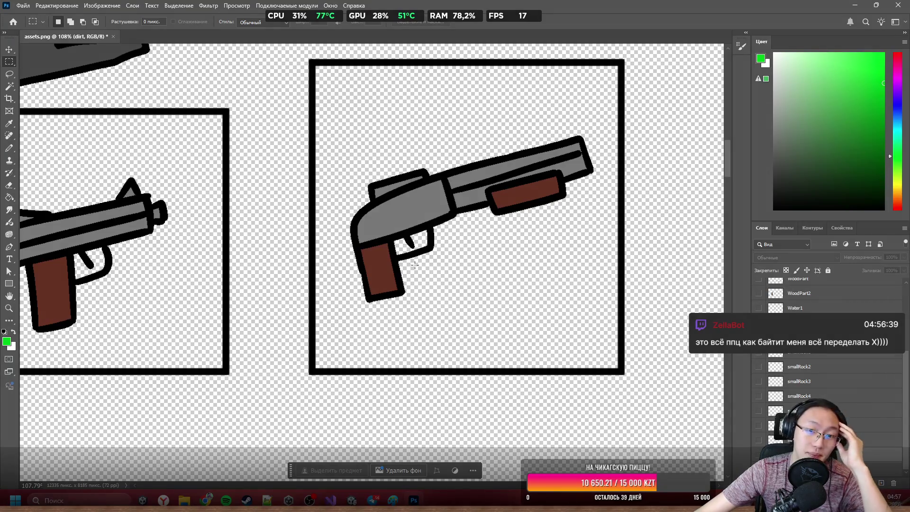
{"action": "scroll", "coordinate": [175, 200], "scroll_direction": "down", "scroll_amount": 5}
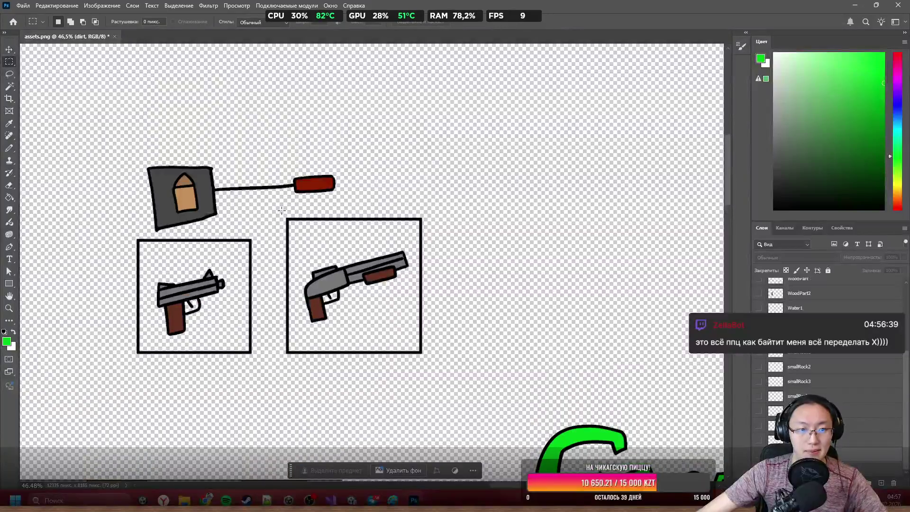
{"action": "scroll", "coordinate": [285, 210], "scroll_direction": "up", "scroll_amount": 2}
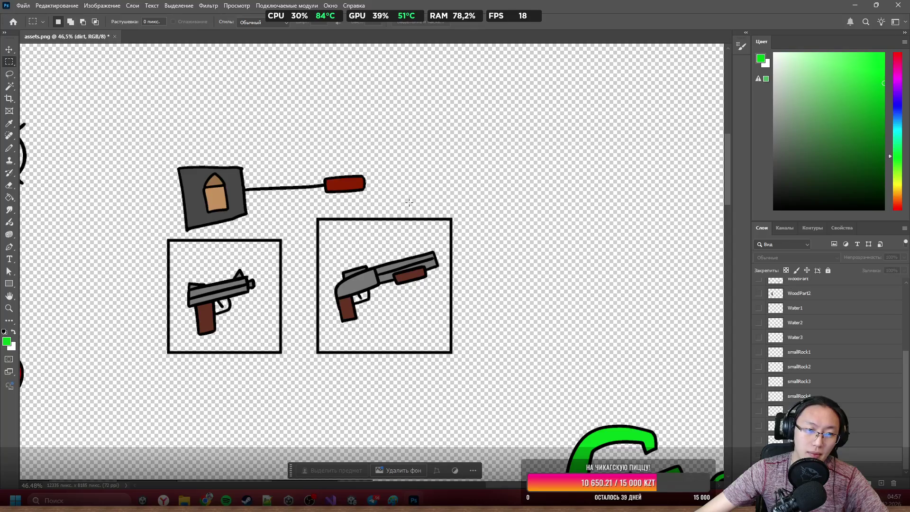
{"action": "scroll", "coordinate": [259, 164], "scroll_direction": "up", "scroll_amount": 5}
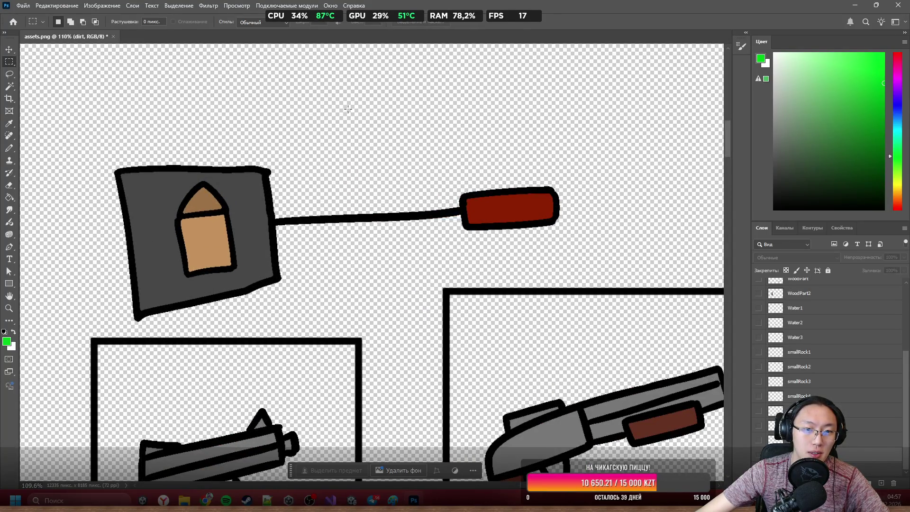
{"action": "scroll", "coordinate": [427, 204], "scroll_direction": "down", "scroll_amount": 4}
{"action": "scroll", "coordinate": [427, 270], "scroll_direction": "left", "scroll_amount": 5}
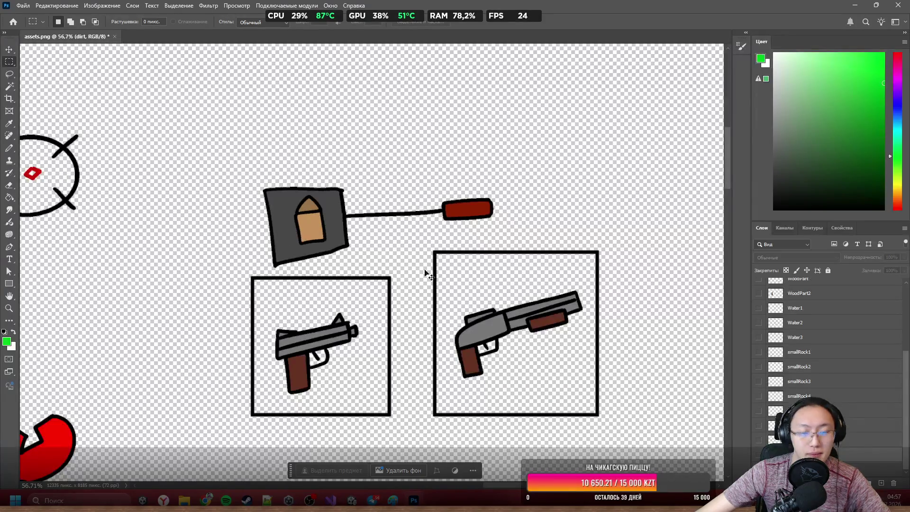
{"action": "scroll", "coordinate": [410, 243], "scroll_direction": "down", "scroll_amount": 6}
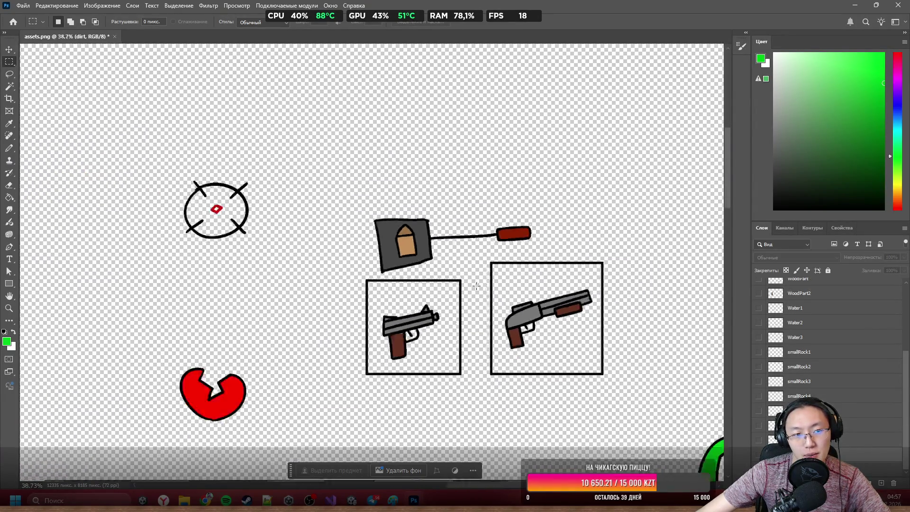
{"action": "scroll", "coordinate": [371, 250], "scroll_direction": "up", "scroll_amount": 4}
{"action": "scroll", "coordinate": [371, 250], "scroll_direction": "up", "scroll_amount": 5}
Try a marquee around the target sprite, clear it, and zoom around the sheet
{"action": "mouse_move", "coordinate": [247, 166]}
{"action": "left_mouse_down"}
{"action": "mouse_move", "coordinate": [437, 331]}
{"action": "mouse_move", "coordinate": [527, 362]}
{"action": "left_mouse_up"}
{"action": "left_click", "coordinate": [527, 362]}
{"action": "scroll", "coordinate": [349, 271], "scroll_direction": "down", "scroll_amount": 5}
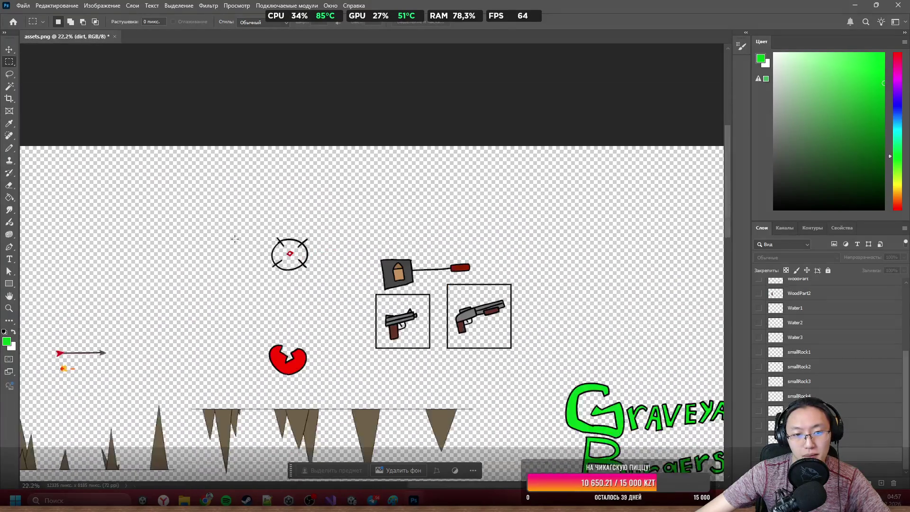
{"action": "scroll", "coordinate": [348, 270], "scroll_direction": "up", "scroll_amount": 3}
{"action": "scroll", "coordinate": [348, 270], "scroll_direction": "up", "scroll_amount": 2}
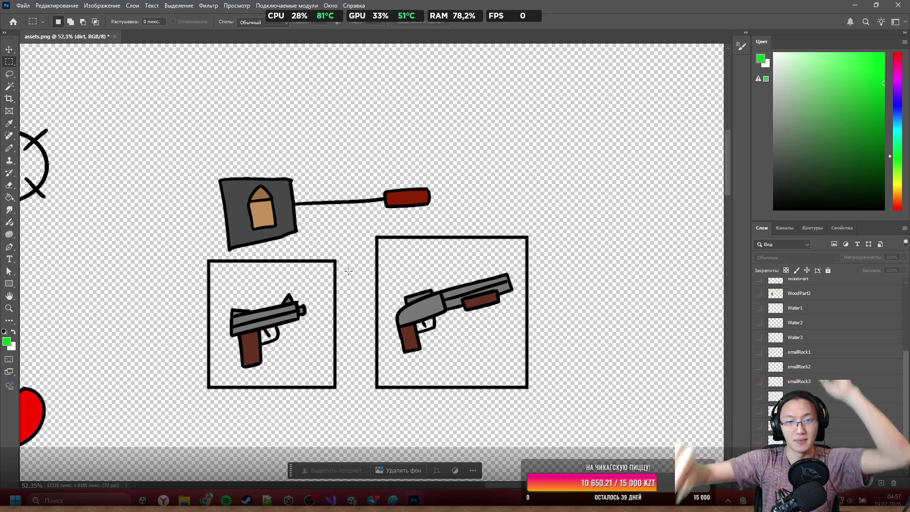
{"action": "scroll", "coordinate": [421, 208], "scroll_direction": "down", "scroll_amount": 5}
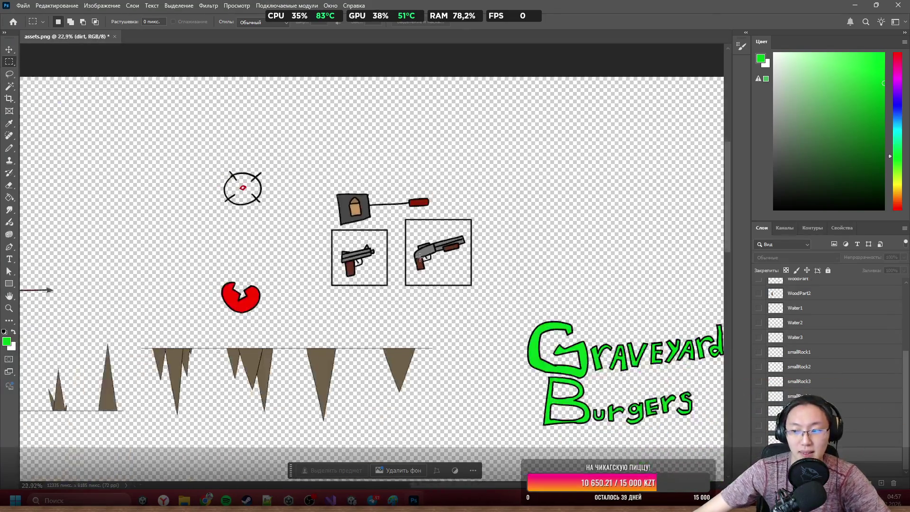
{"action": "scroll", "coordinate": [419, 210], "scroll_direction": "up", "scroll_amount": 3}
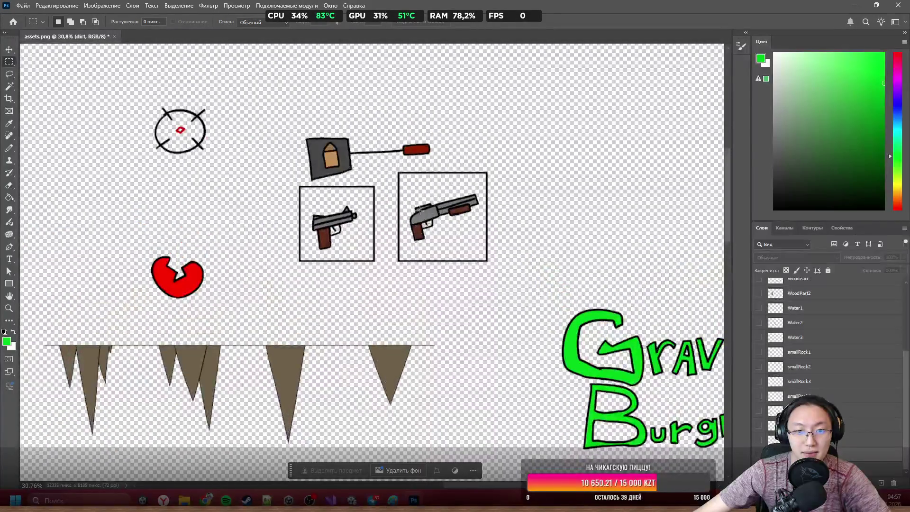
{"action": "scroll", "coordinate": [586, 302], "scroll_direction": "down", "scroll_amount": 5}
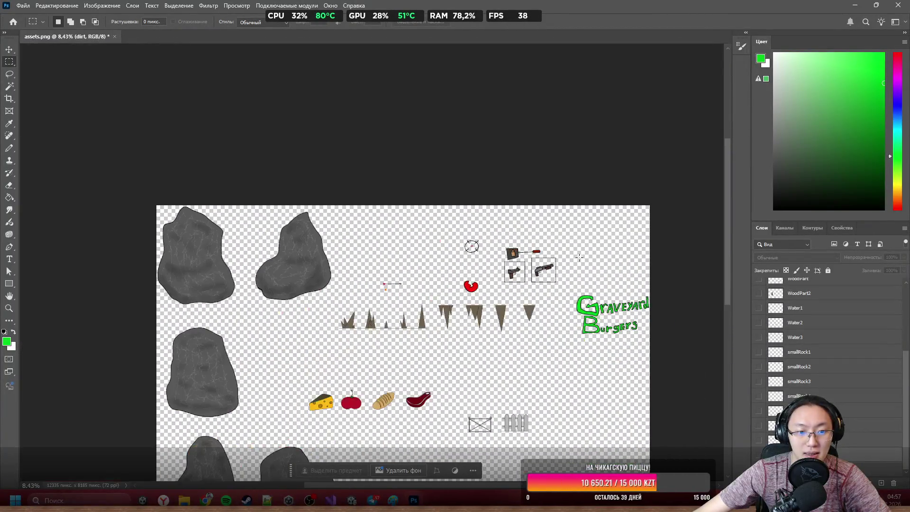
{"action": "scroll", "coordinate": [507, 271], "scroll_direction": "up", "scroll_amount": 2}
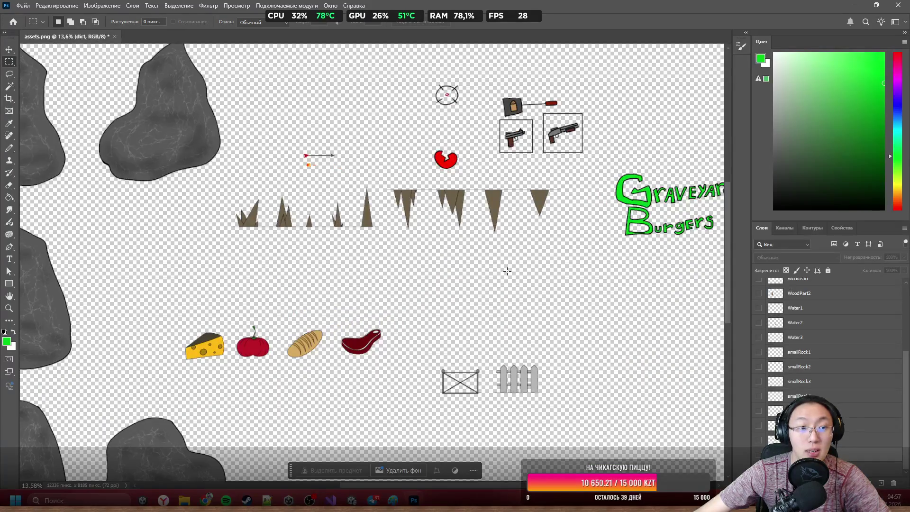
{"action": "scroll", "coordinate": [507, 271], "scroll_direction": "up", "scroll_amount": 1}
{"action": "scroll", "coordinate": [507, 271], "scroll_direction": "down", "scroll_amount": 3}
{"action": "scroll", "coordinate": [243, 240], "scroll_direction": "up", "scroll_amount": 4}
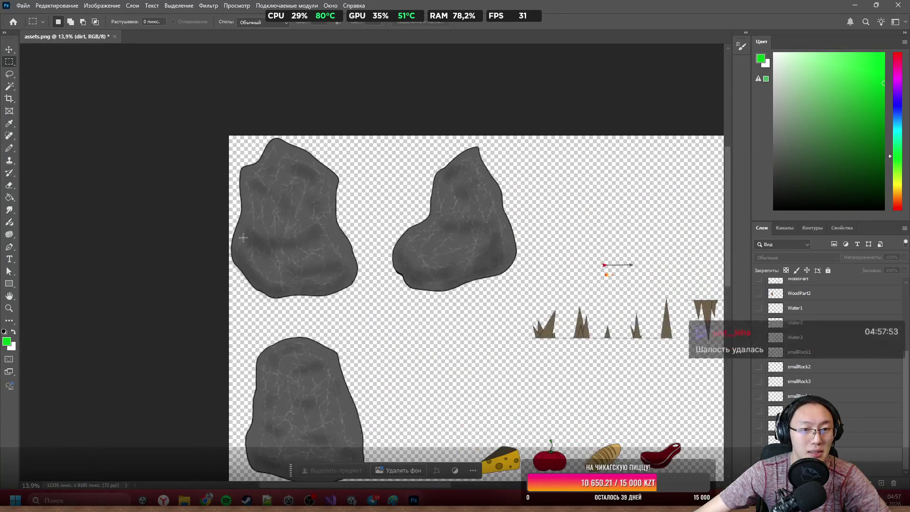
{"action": "scroll", "coordinate": [243, 240], "scroll_direction": "down", "scroll_amount": 3}
{"action": "scroll", "coordinate": [414, 279], "scroll_direction": "up", "scroll_amount": 5}
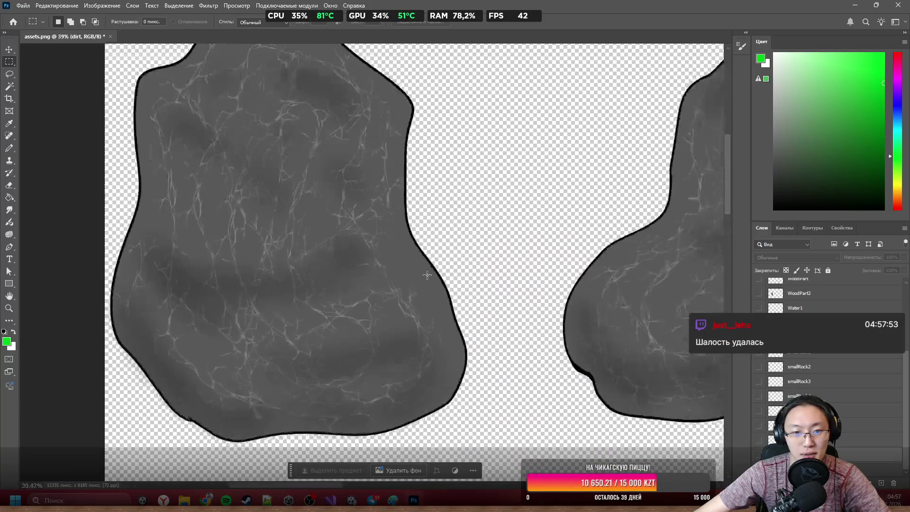
{"action": "scroll", "coordinate": [354, 286], "scroll_direction": "up", "scroll_amount": 2}
{"action": "scroll", "coordinate": [307, 316], "scroll_direction": "down", "scroll_amount": 4}
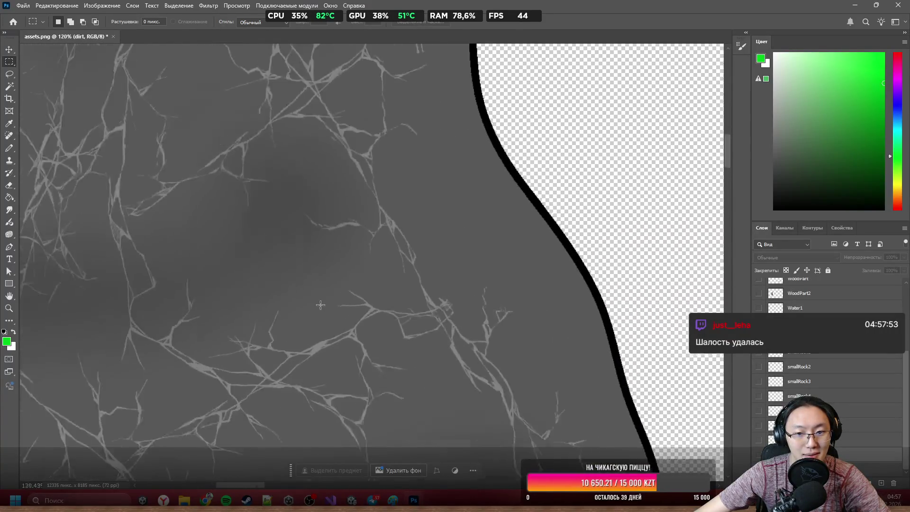
{"action": "scroll", "coordinate": [307, 317], "scroll_direction": "down", "scroll_amount": 3}
{"action": "scroll", "coordinate": [360, 322], "scroll_direction": "up", "scroll_amount": 2}
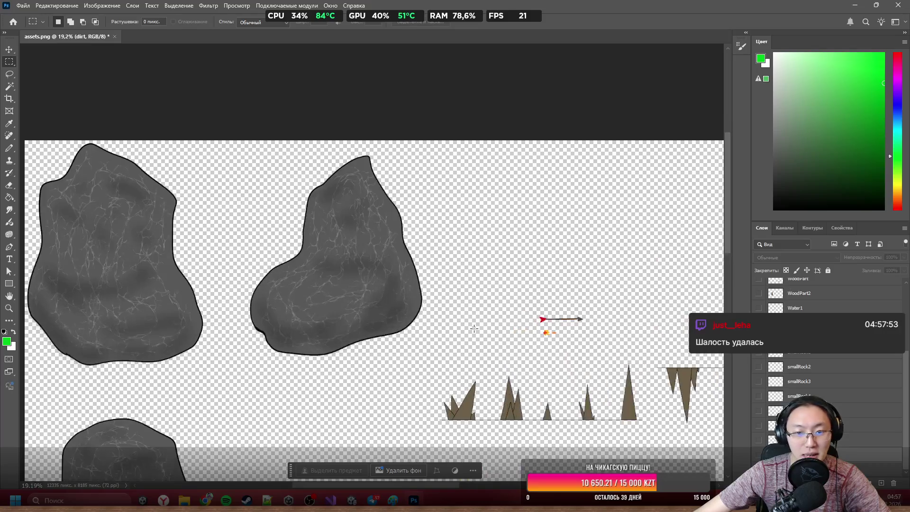
{"action": "scroll", "coordinate": [403, 327], "scroll_direction": "down", "scroll_amount": 2}
{"action": "scroll", "coordinate": [420, 326], "scroll_direction": "up", "scroll_amount": 3}
{"action": "scroll", "coordinate": [260, 388], "scroll_direction": "up", "scroll_amount": 8}
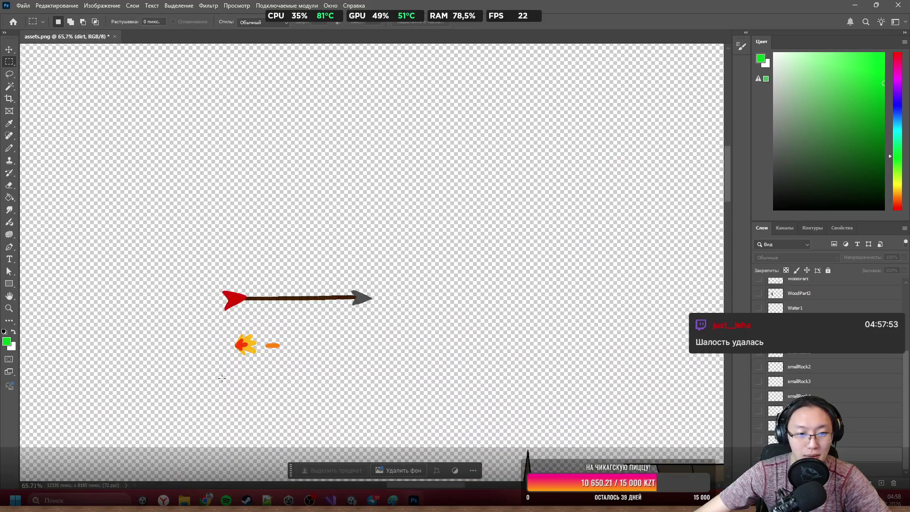
{"action": "left_click_drag", "start_coordinate": [123, 147], "coordinate": [578, 273]}
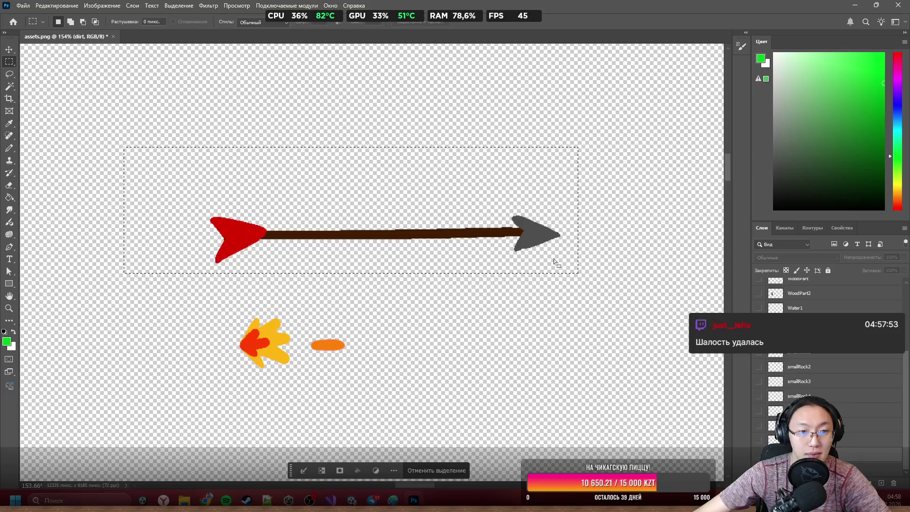
{"action": "right_click", "coordinate": [433, 230]}
{"action": "left_click", "coordinate": [505, 233]}
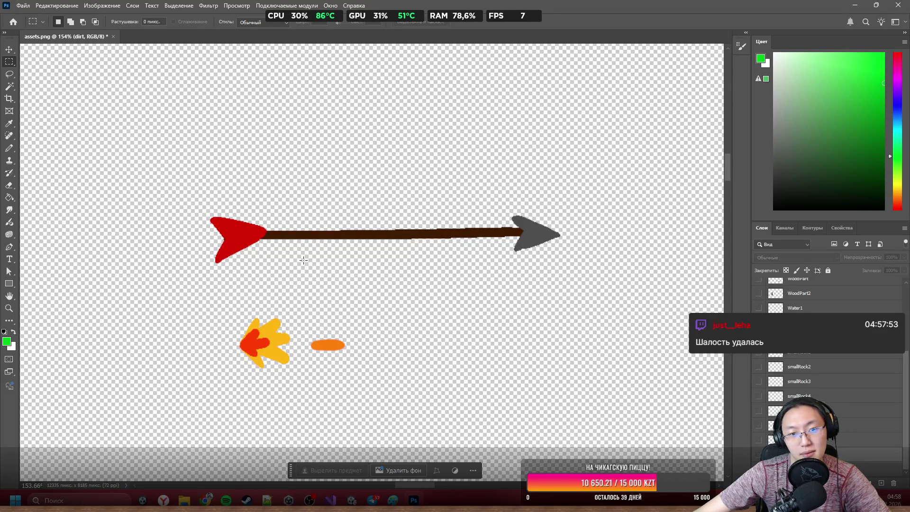
{"action": "scroll", "coordinate": [303, 260], "scroll_direction": "down", "scroll_amount": 3}
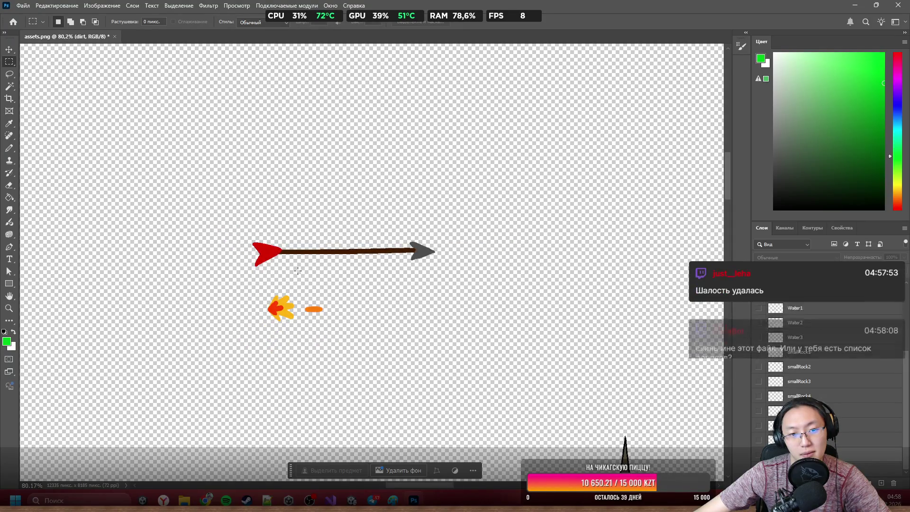
{"action": "scroll", "coordinate": [297, 270], "scroll_direction": "down", "scroll_amount": 6}
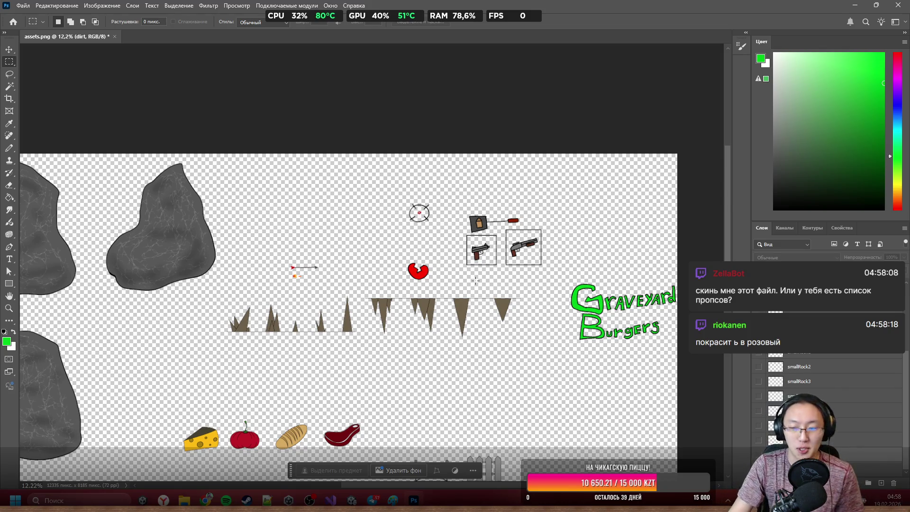
Zoom in closely on the arrow sprite's red fletching
{"action": "scroll", "coordinate": [493, 273], "scroll_direction": "down", "scroll_amount": 2}
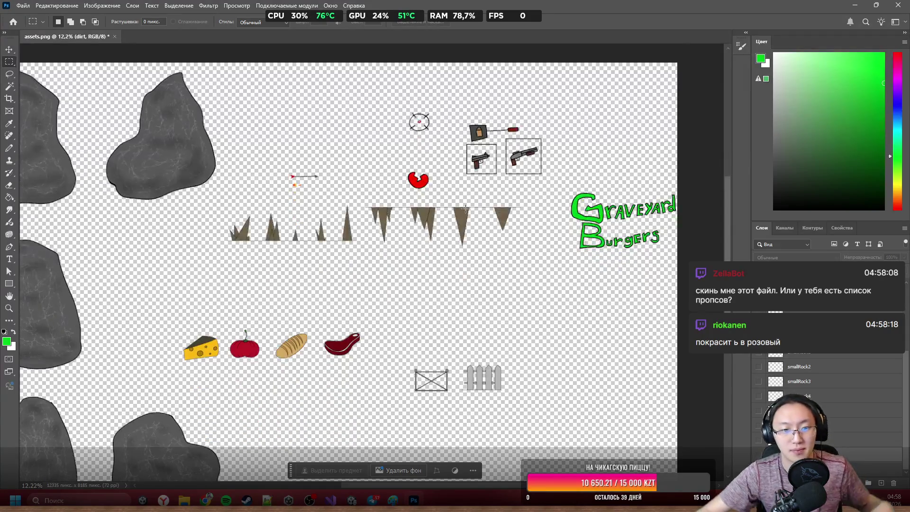
{"action": "scroll", "coordinate": [545, 293], "scroll_direction": "down", "scroll_amount": 2}
{"action": "scroll", "coordinate": [545, 293], "scroll_direction": "up", "scroll_amount": 5}
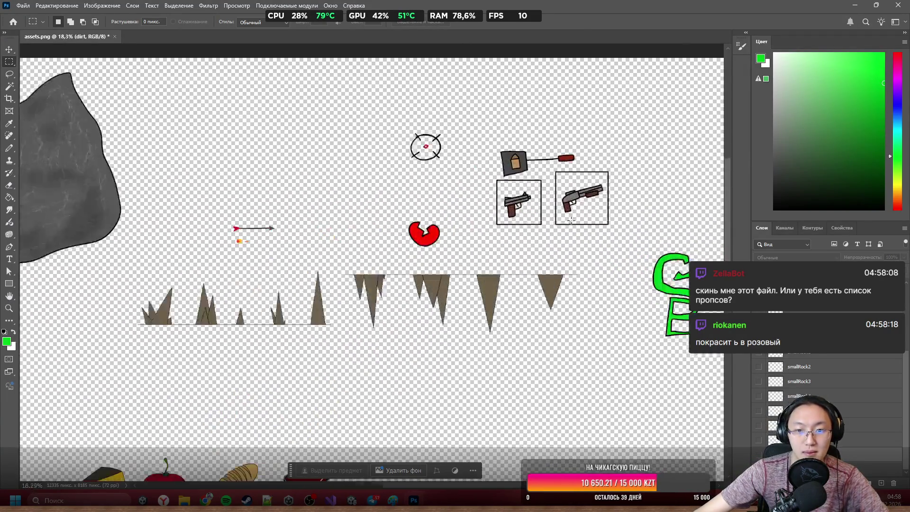
{"action": "scroll", "coordinate": [580, 227], "scroll_direction": "down", "scroll_amount": 3}
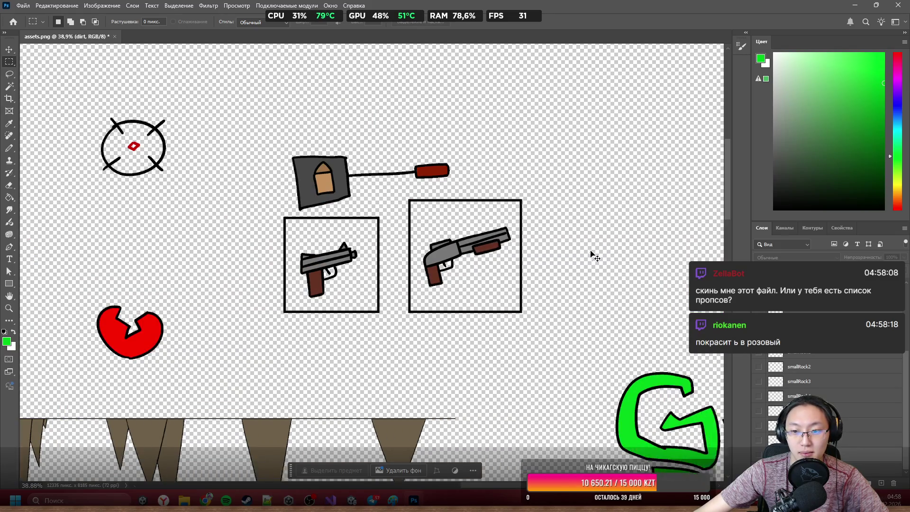
{"action": "scroll", "coordinate": [583, 242], "scroll_direction": "up", "scroll_amount": 4}
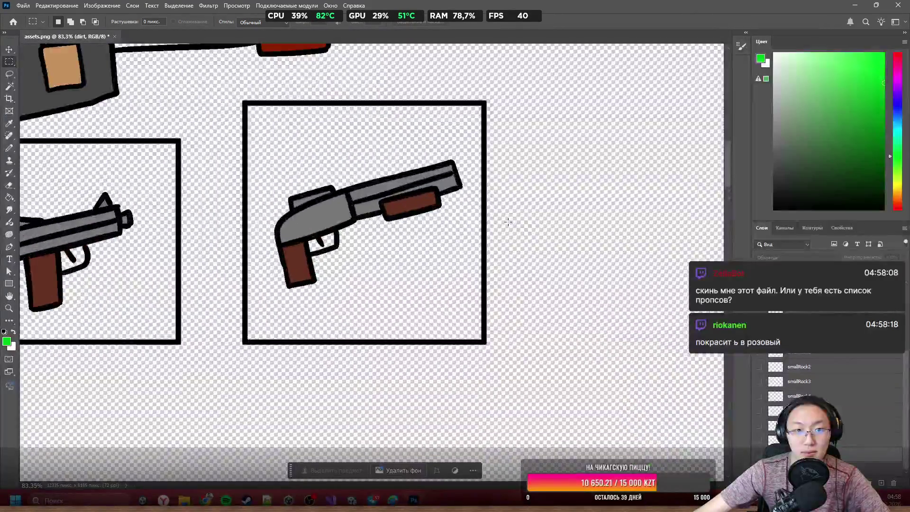
{"action": "scroll", "coordinate": [508, 222], "scroll_direction": "down", "scroll_amount": 6}
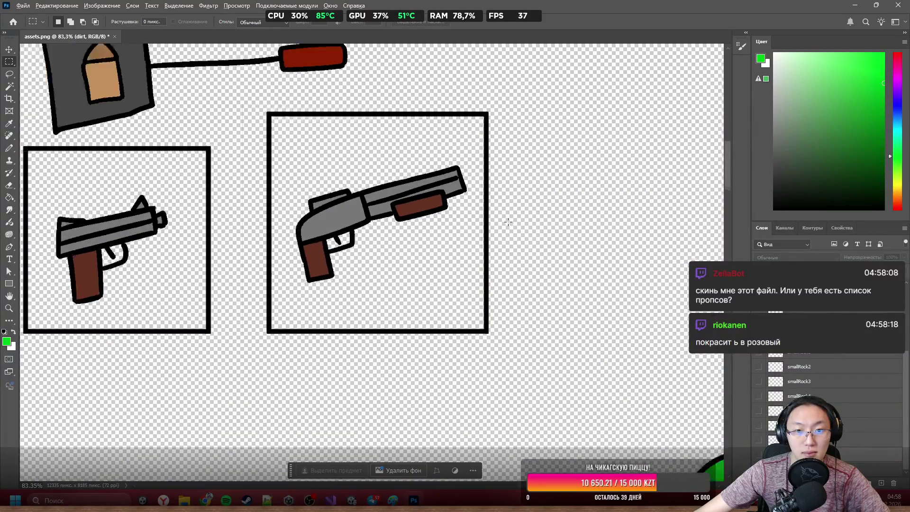
{"action": "scroll", "coordinate": [490, 217], "scroll_direction": "down", "scroll_amount": 1}
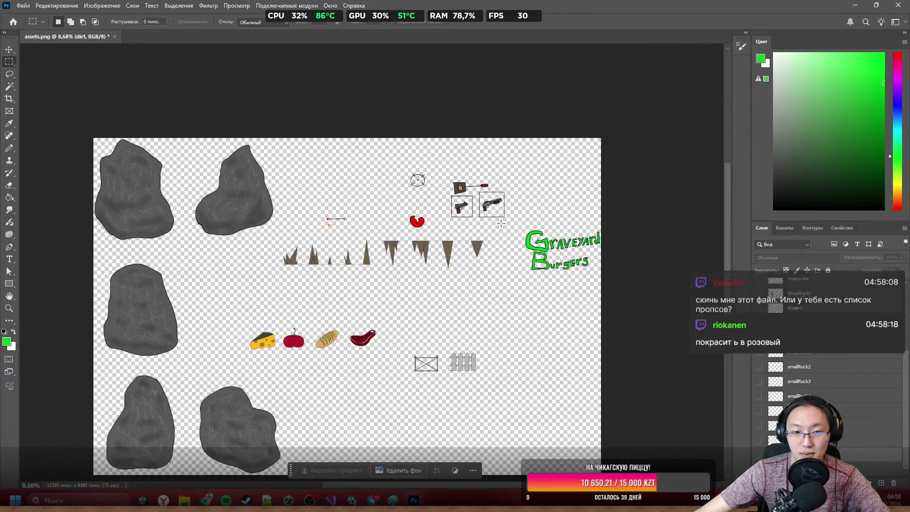
{"action": "scroll", "coordinate": [202, 228], "scroll_direction": "up", "scroll_amount": 5}
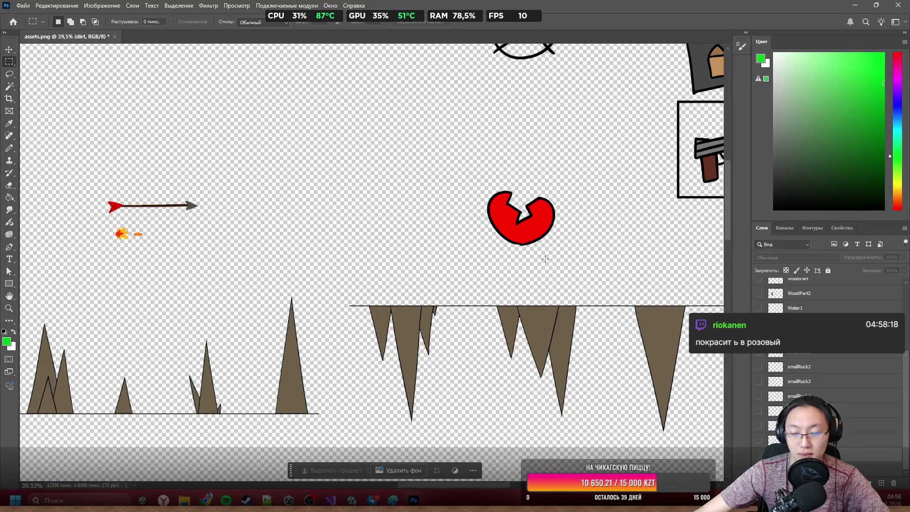
{"action": "scroll", "coordinate": [687, 308], "scroll_direction": "down", "scroll_amount": 2}
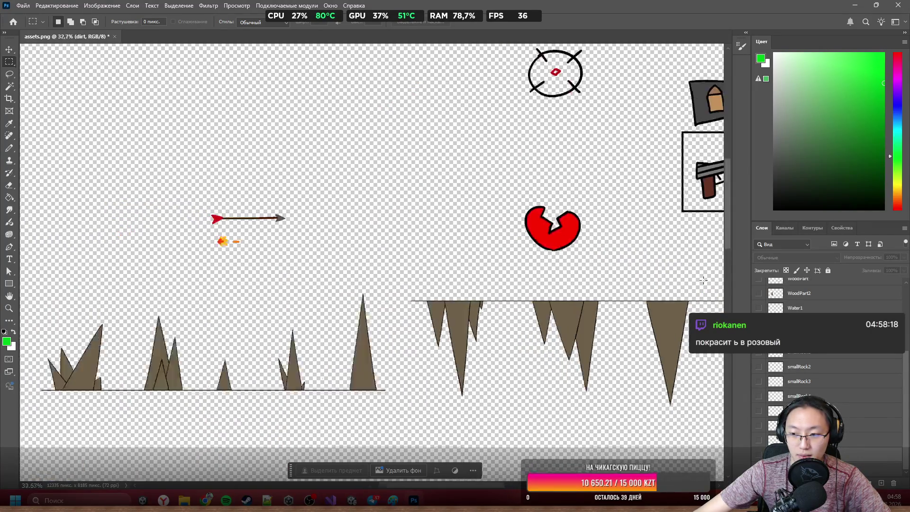
{"action": "scroll", "coordinate": [290, 277], "scroll_direction": "up", "scroll_amount": 12}
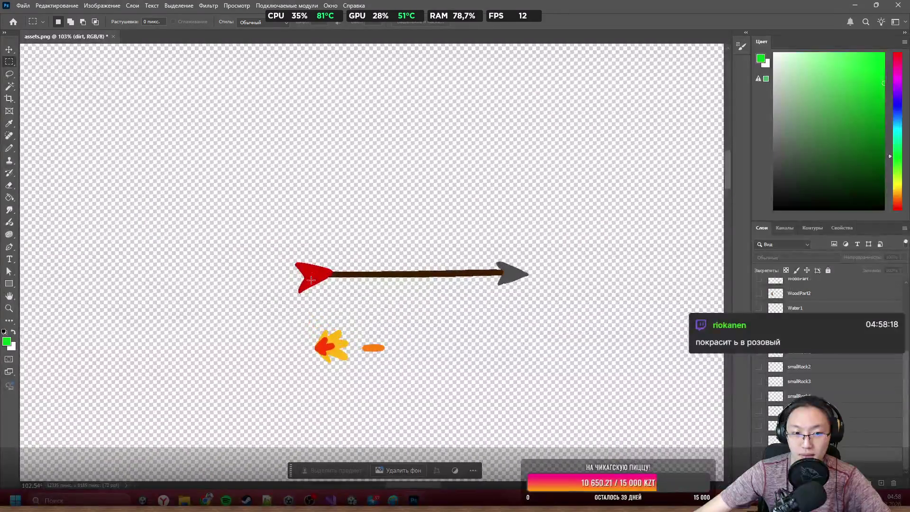
Erase the dark pixels at the fletching notch with a 2 px eraser, then open Start
{"action": "key", "text": "e"}
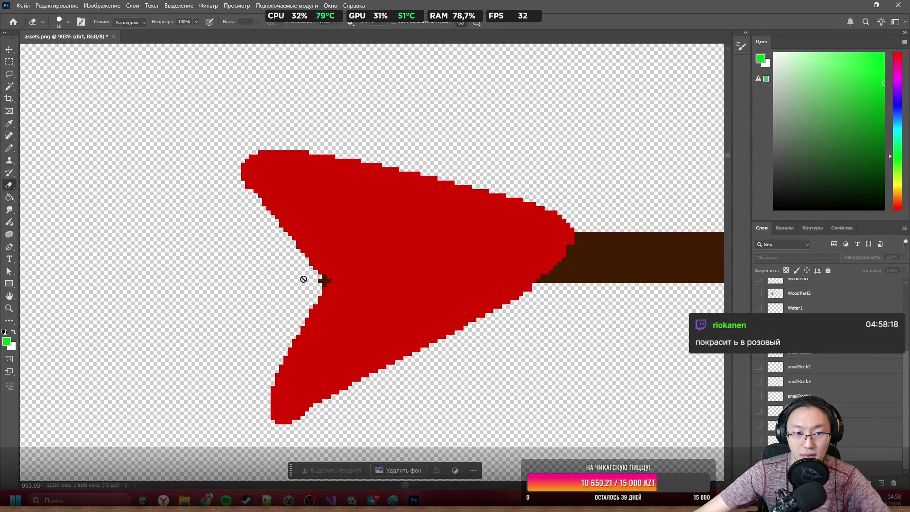
{"action": "scroll", "coordinate": [312, 278], "scroll_direction": "up", "scroll_amount": 6}
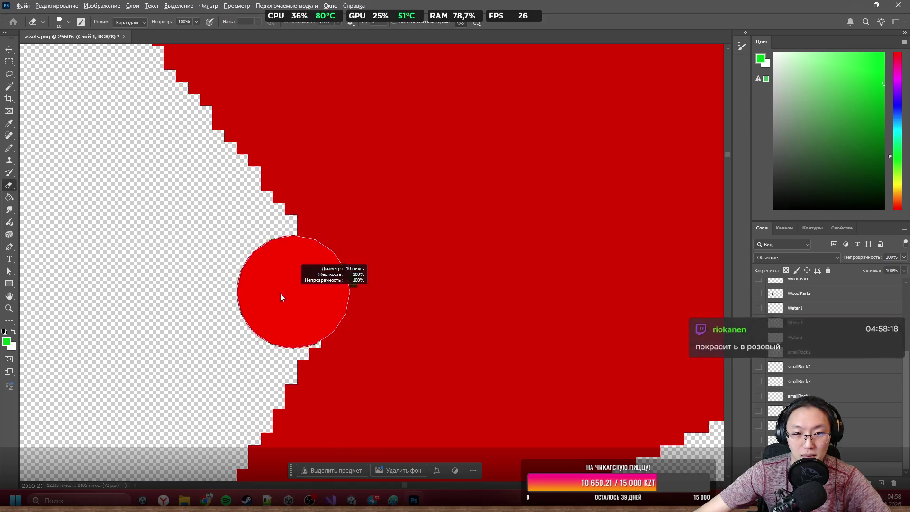
{"action": "left_click_drag", "start_coordinate": [319, 290], "coordinate": [349, 278]}
{"action": "scroll", "coordinate": [319, 300], "scroll_direction": "down", "scroll_amount": 8}
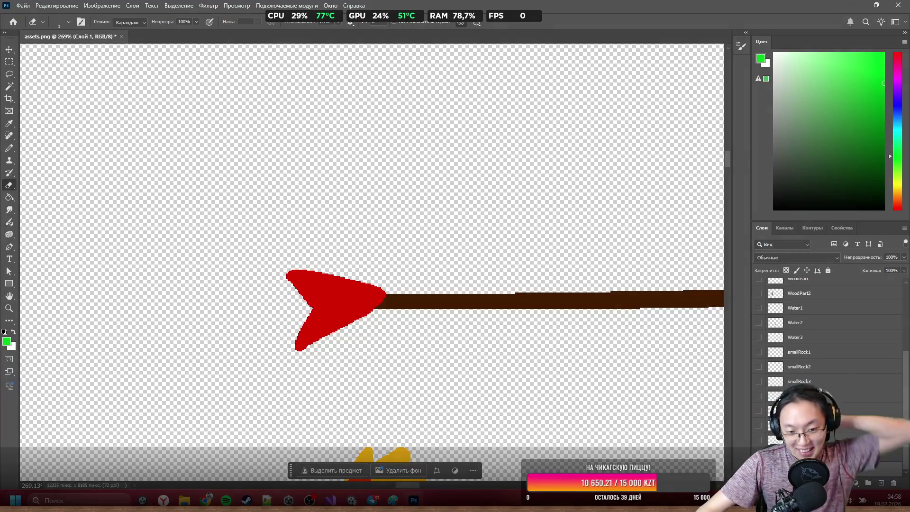
{"action": "left_click", "coordinate": [15, 499]}
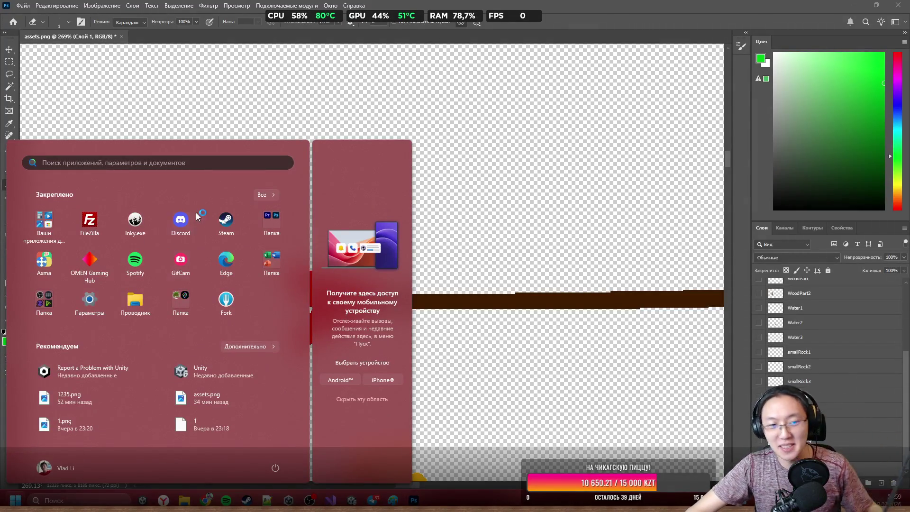
Launch Discord and open a contact's direct-message chat
{"action": "left_click", "coordinate": [195, 213]}
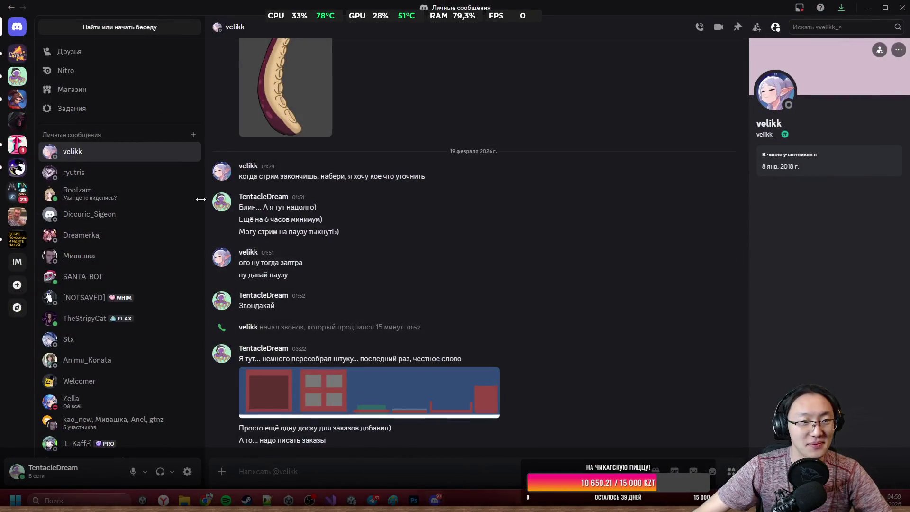
{"action": "scroll", "coordinate": [104, 289], "scroll_direction": "down", "scroll_amount": 3}
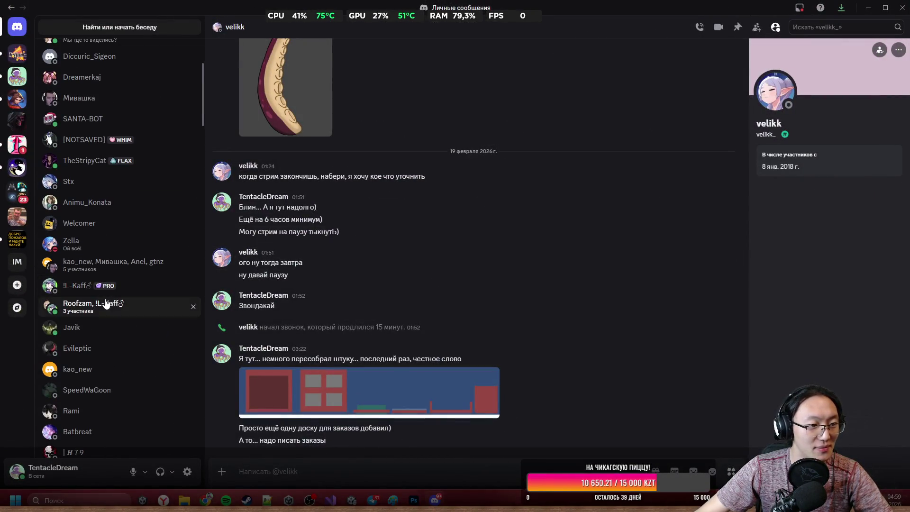
{"action": "left_click", "coordinate": [117, 253]}
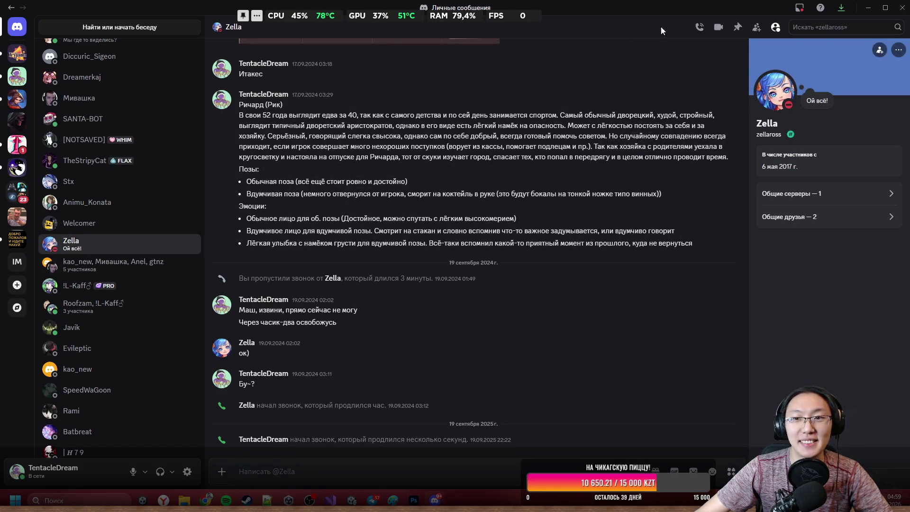
Briefly voice-call that contact, hang up, then open the chat of the contact already calling
{"action": "left_click", "coordinate": [699, 27]}
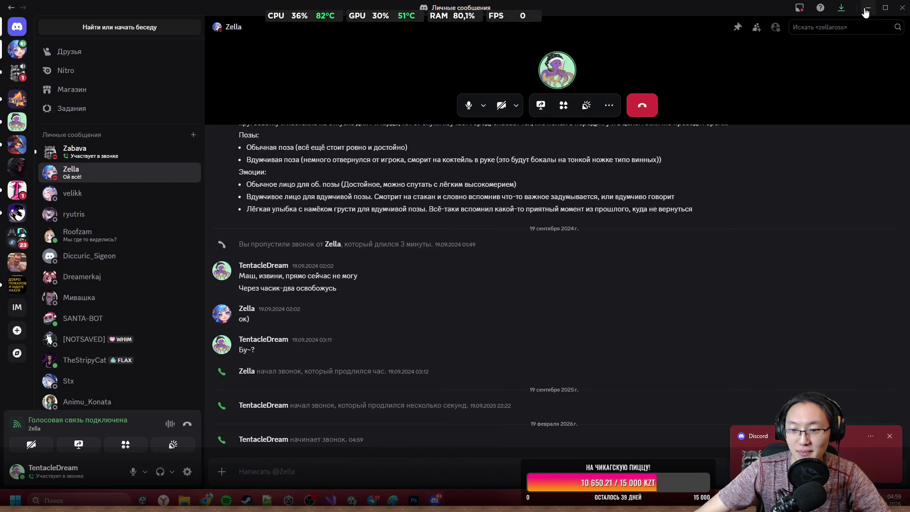
{"action": "left_click", "coordinate": [642, 106]}
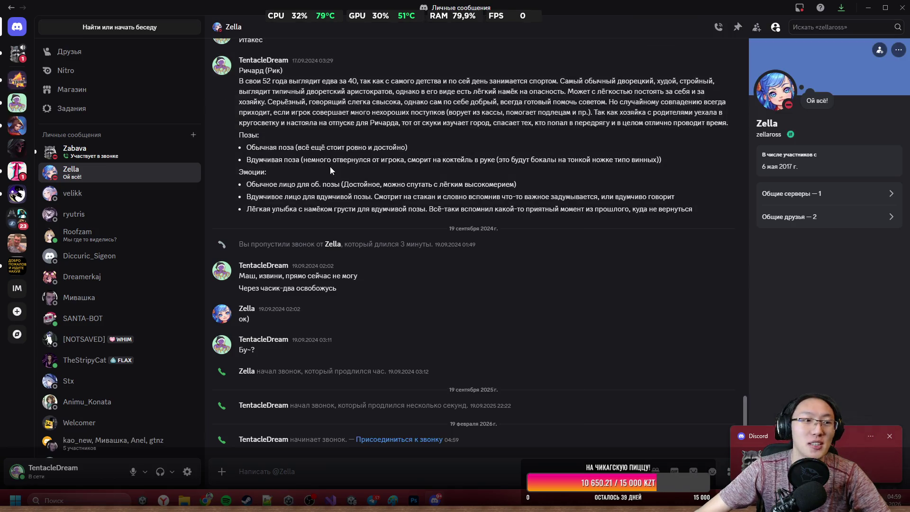
{"action": "left_click", "coordinate": [118, 152]}
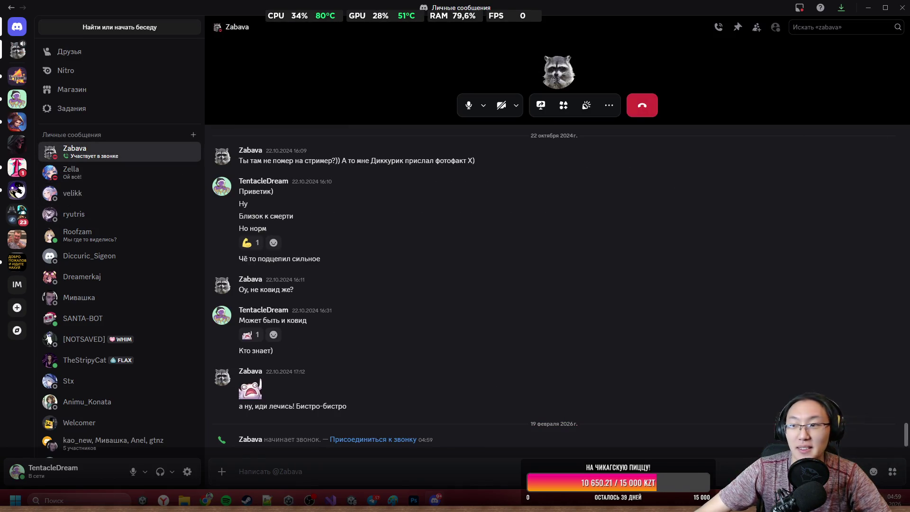